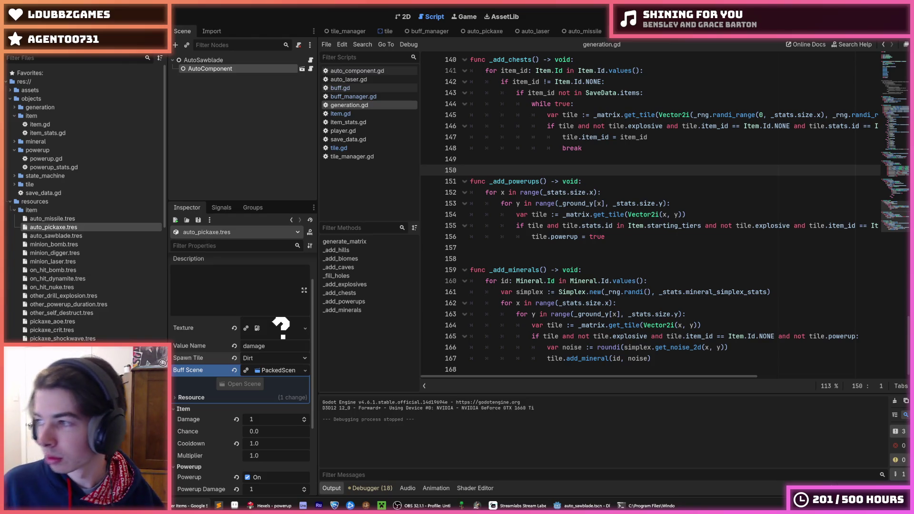
Test-run the game, stop it with F8, and go to the blank line after _add_chests
left_click(790, 37)
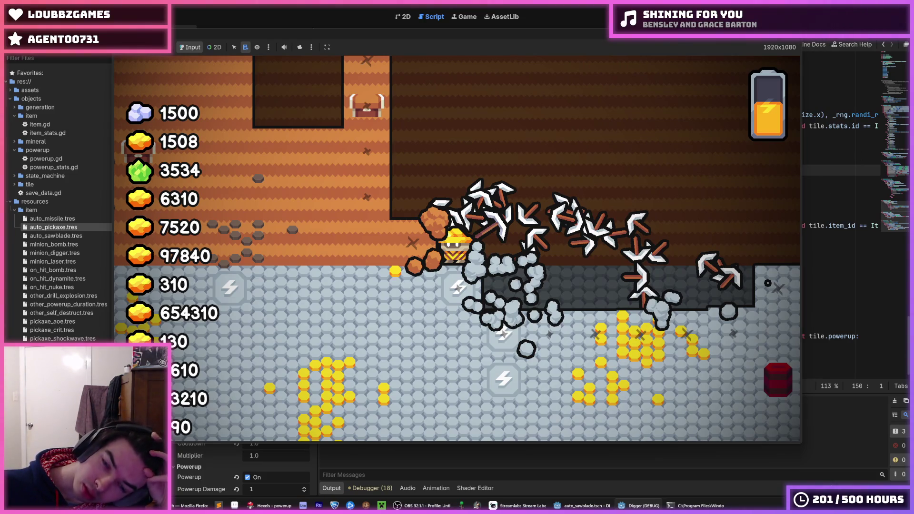
key("F8")
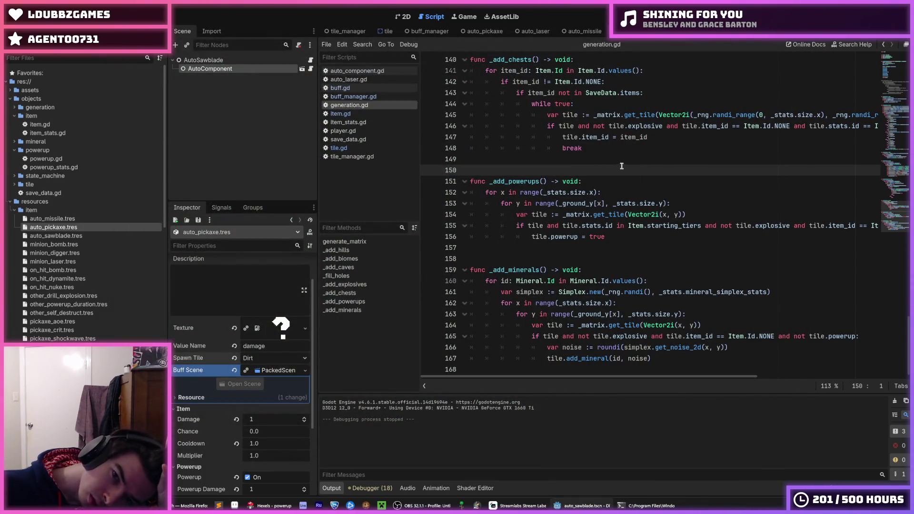
left_click(566, 161)
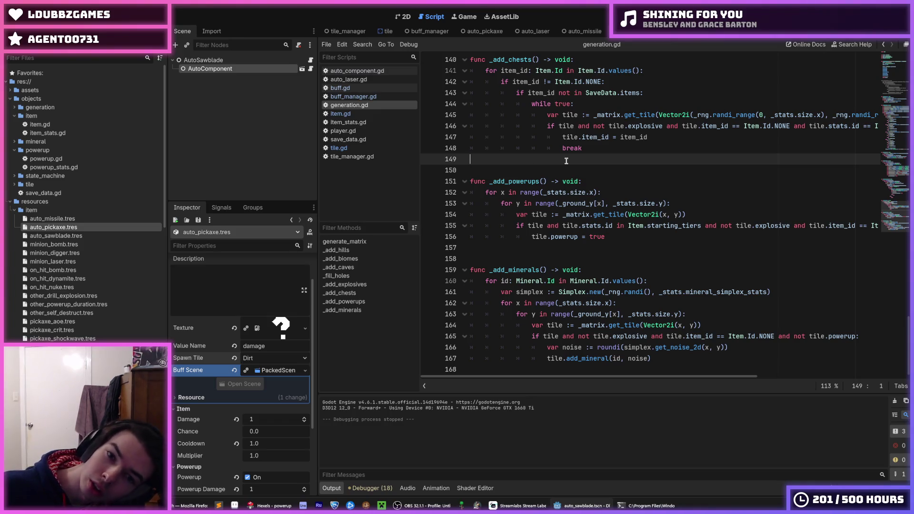
key("Down")
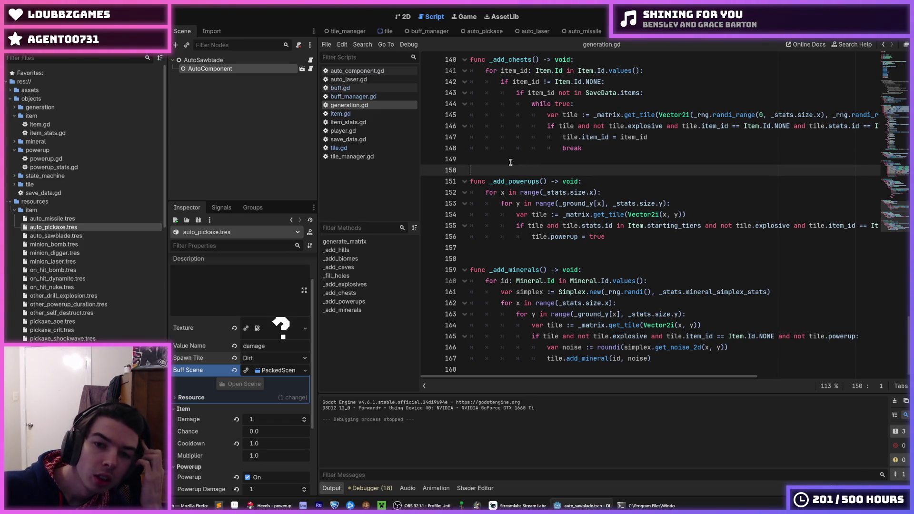
left_click(489, 158)
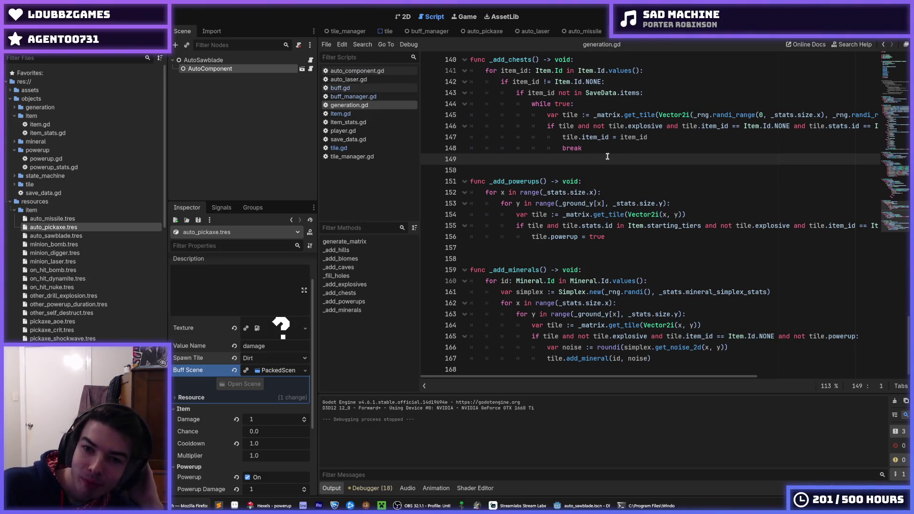
Step through the code lines around _add_chests in the open script
left_click(588, 169)
left_click(574, 159)
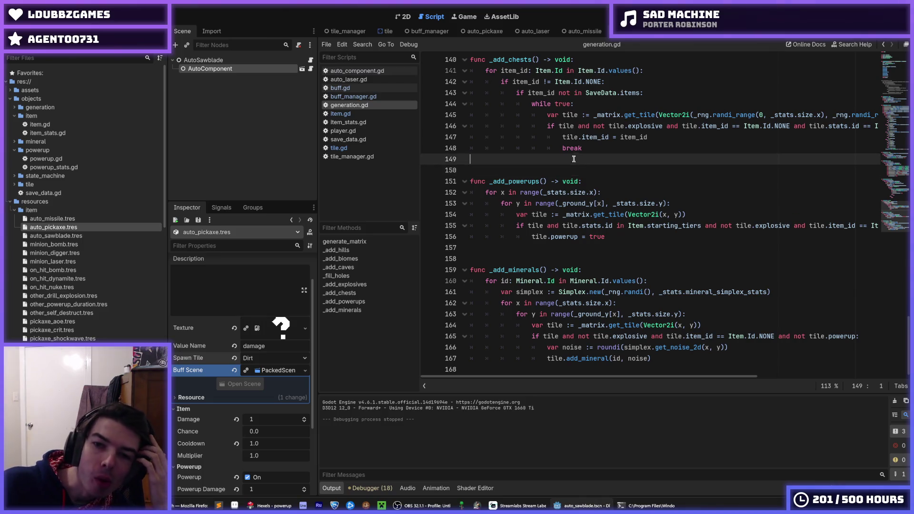
left_click(570, 170)
left_click(566, 161)
key("Down")
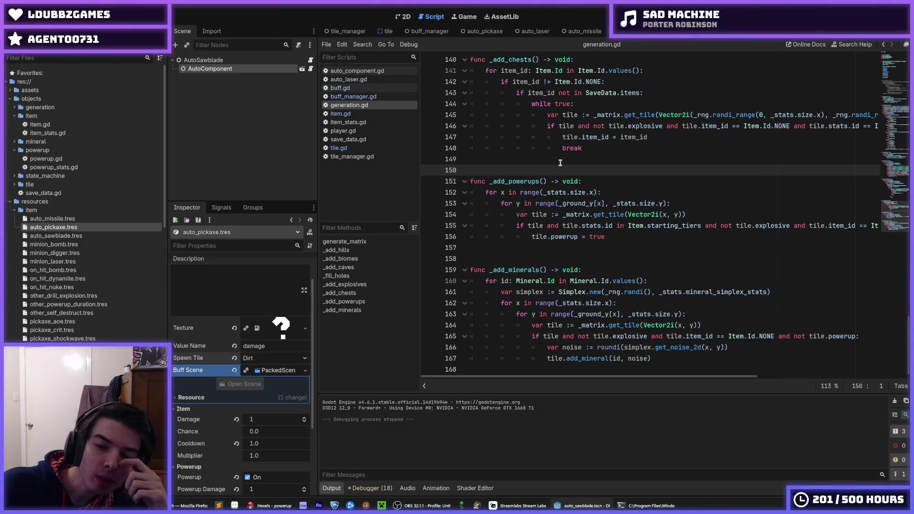
key("Up")
key("Down")
left_click(553, 160)
left_click(547, 169)
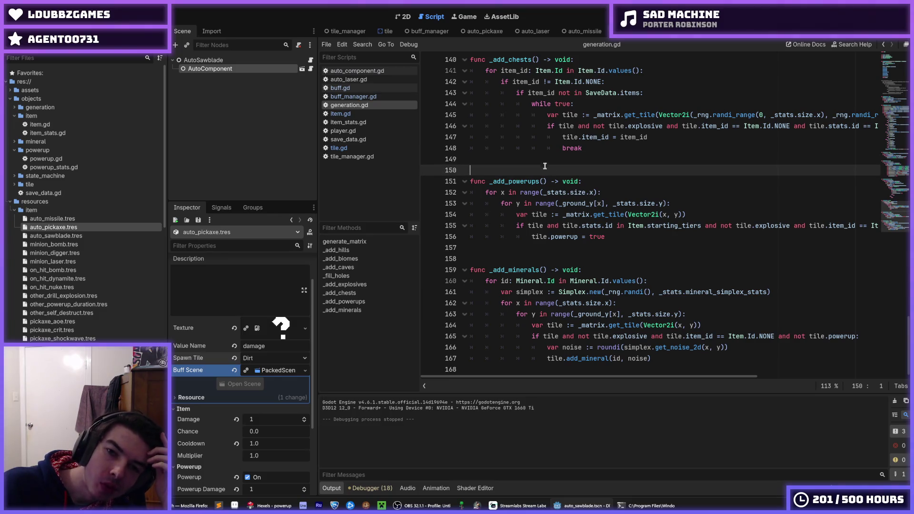
left_click(541, 162)
left_click(536, 166)
left_click(536, 163)
left_click(529, 167)
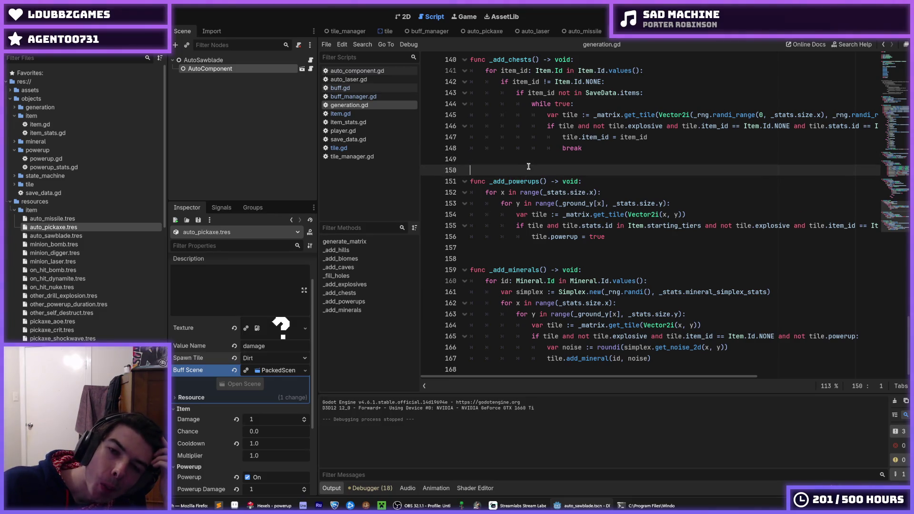
left_click(525, 157)
left_click(525, 170)
left_click(525, 161)
left_click(525, 170)
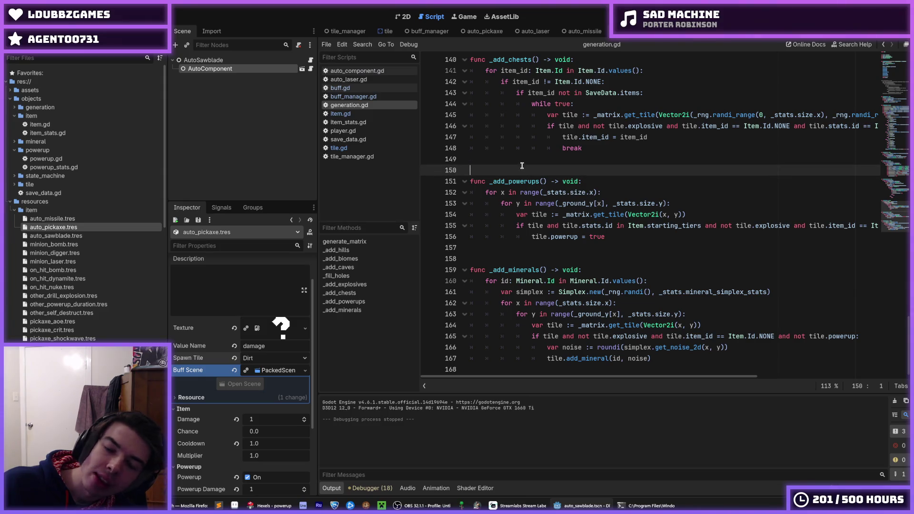
left_click(520, 160)
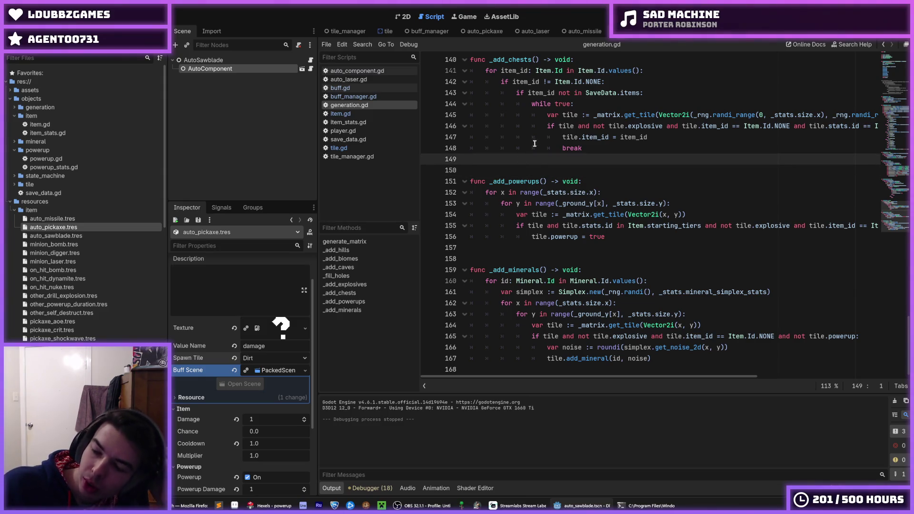
left_click(526, 167)
left_click(520, 161)
left_click(502, 165)
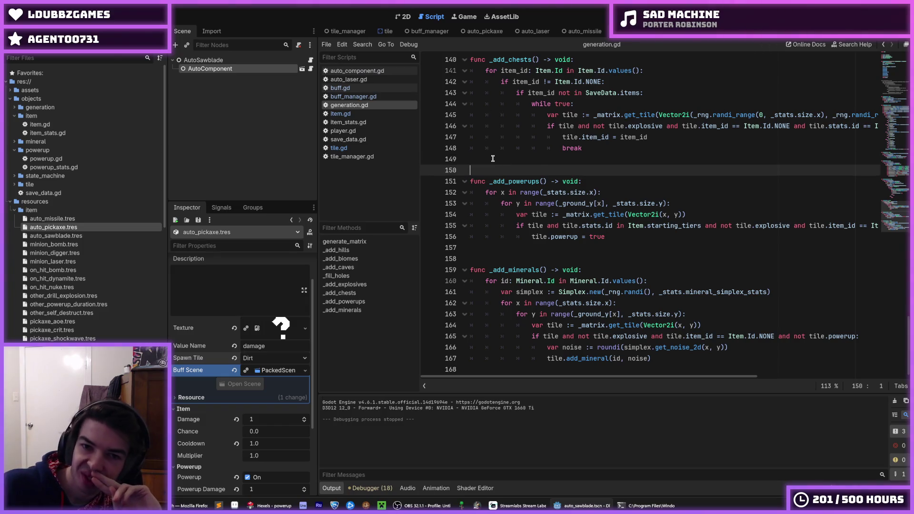
left_click(494, 159)
left_click(494, 167)
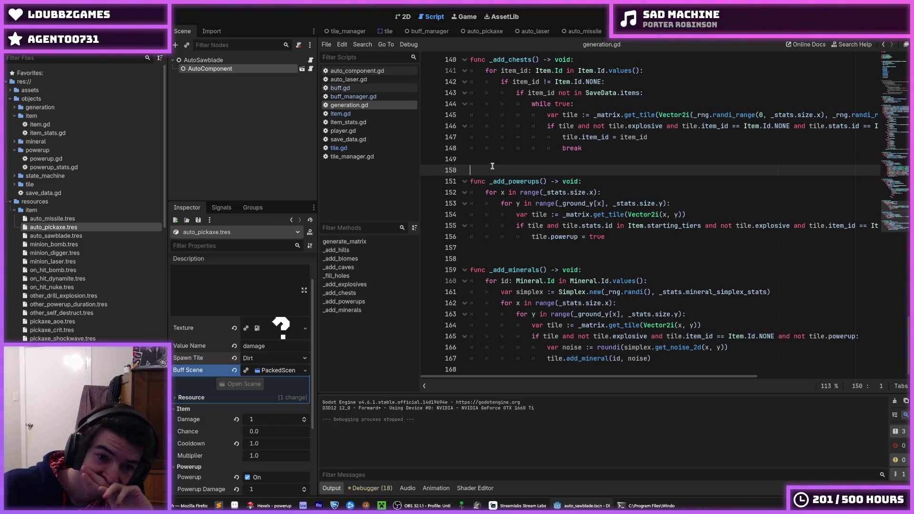
left_click(491, 161)
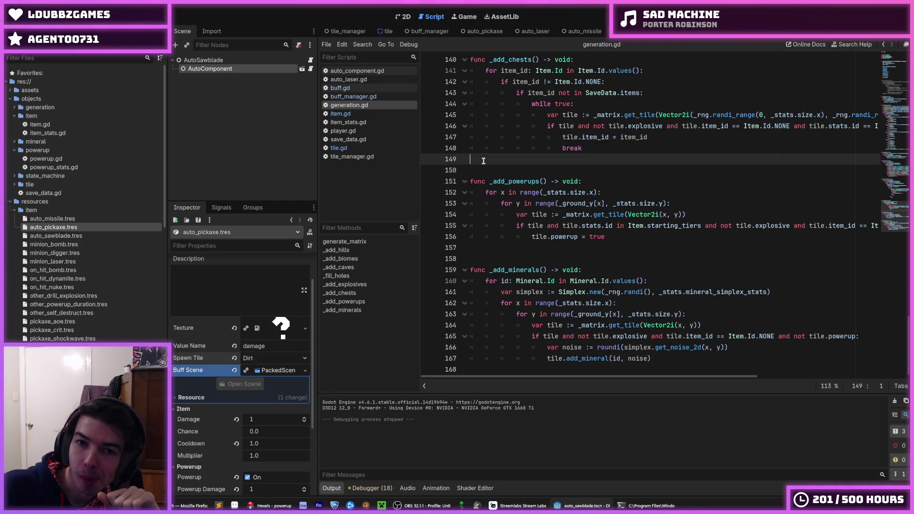
left_click(488, 166)
left_click(484, 161)
left_click(482, 166)
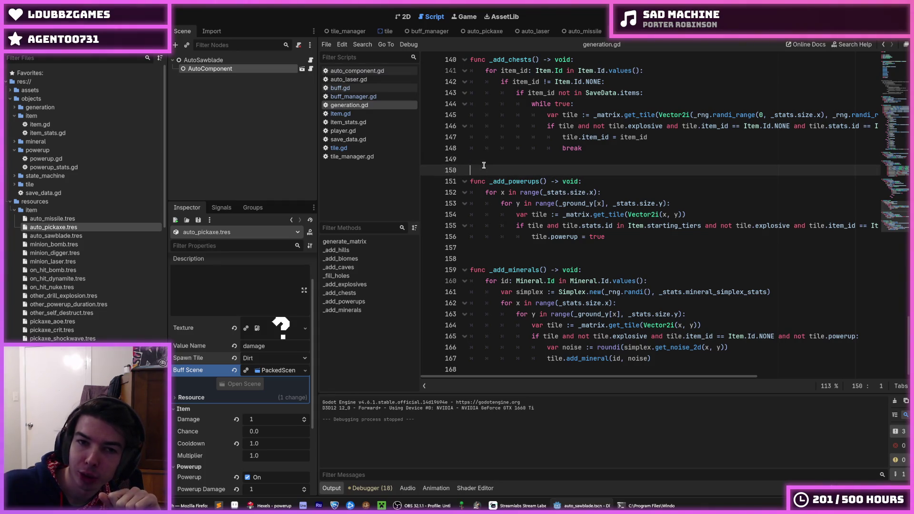
left_click(483, 161)
left_click(482, 166)
left_click(481, 162)
left_click(482, 167)
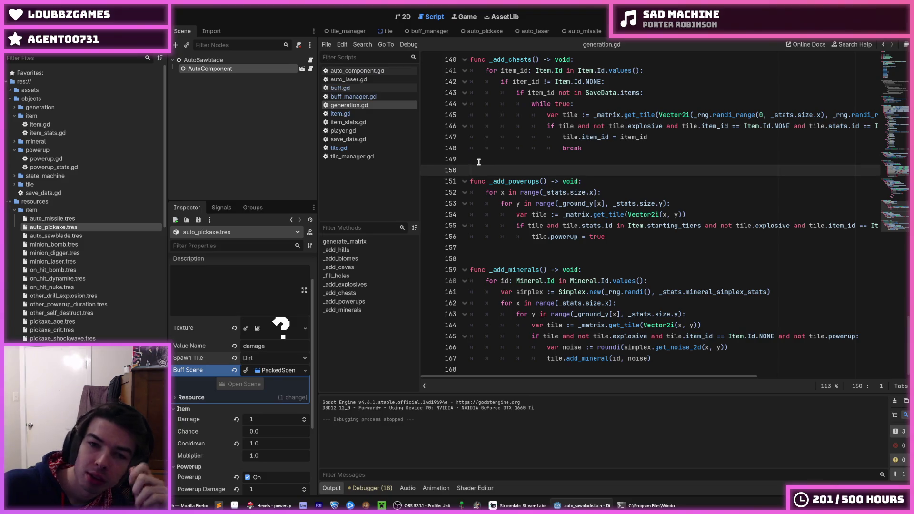
left_click(480, 162)
left_click(478, 167)
left_click(475, 162)
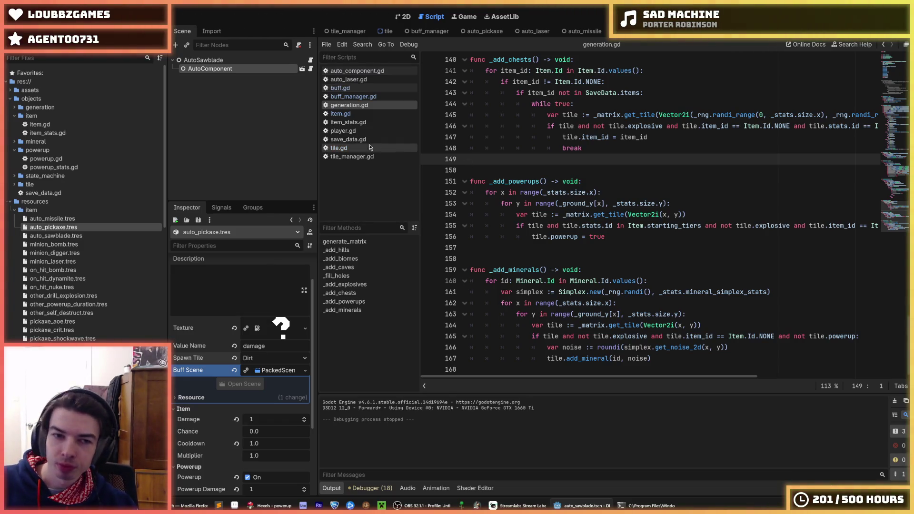
Review the destroy emit and commented call_deferred lines in tile.gd's on_destroy, then show buff_manager.gd
left_click(339, 148)
left_click(590, 180)
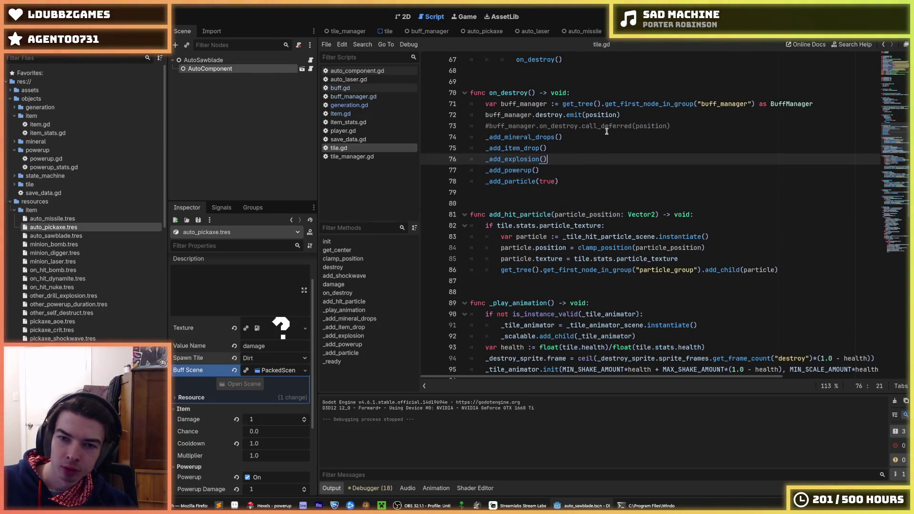
left_click(685, 126)
left_click(675, 114)
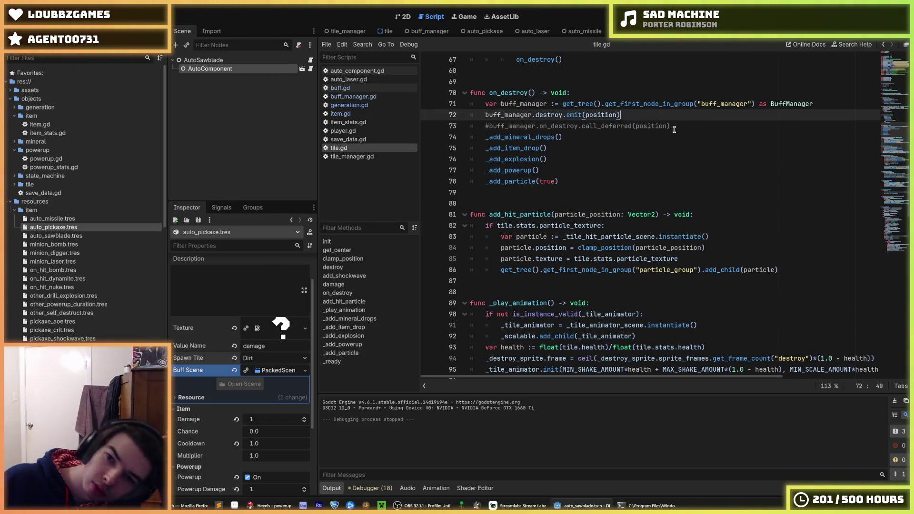
left_click(677, 123)
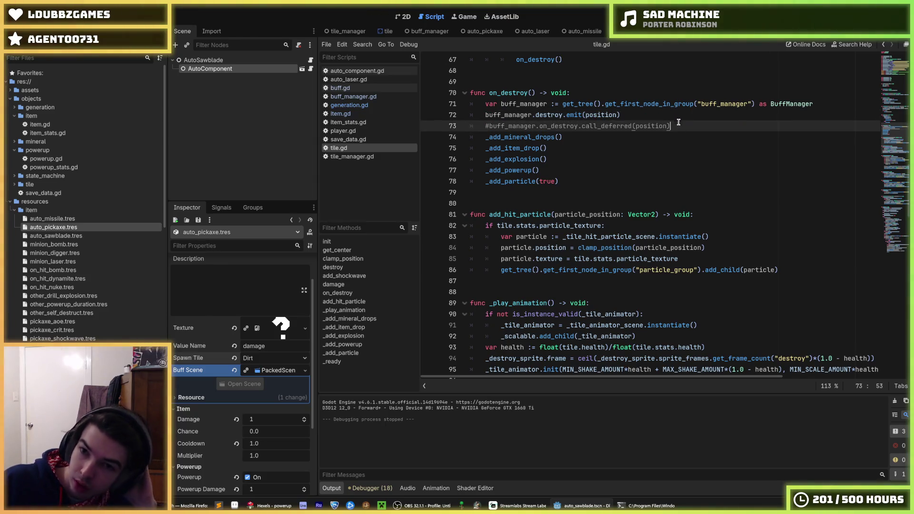
left_click(675, 117)
left_click(678, 122)
left_click(676, 116)
left_click(679, 121)
left_click(676, 117)
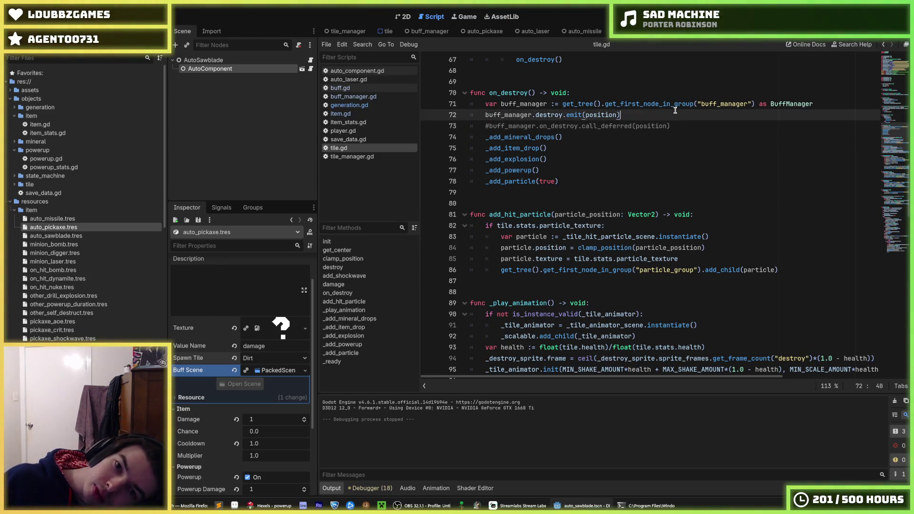
left_click(677, 122)
left_click(676, 117)
left_click(677, 123)
left_click(676, 117)
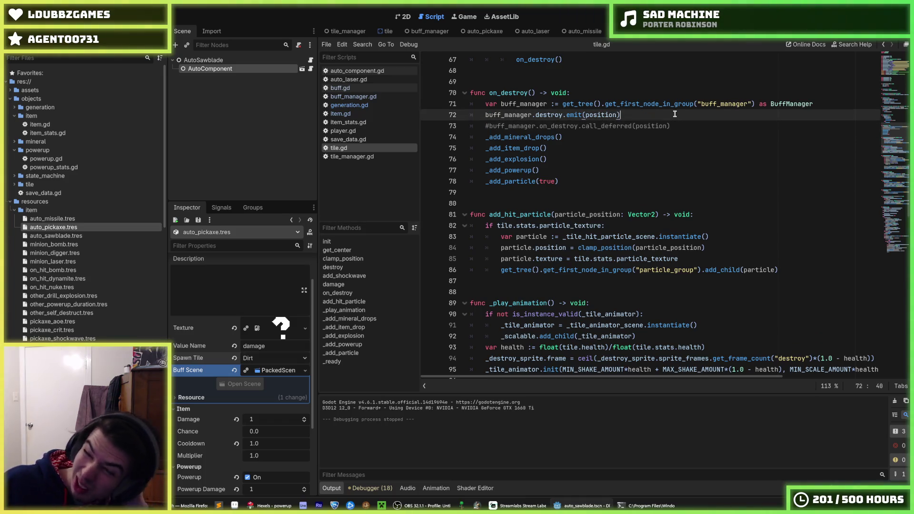
left_click(677, 123)
left_click(676, 117)
left_click(677, 123)
left_click(680, 115)
left_click(678, 123)
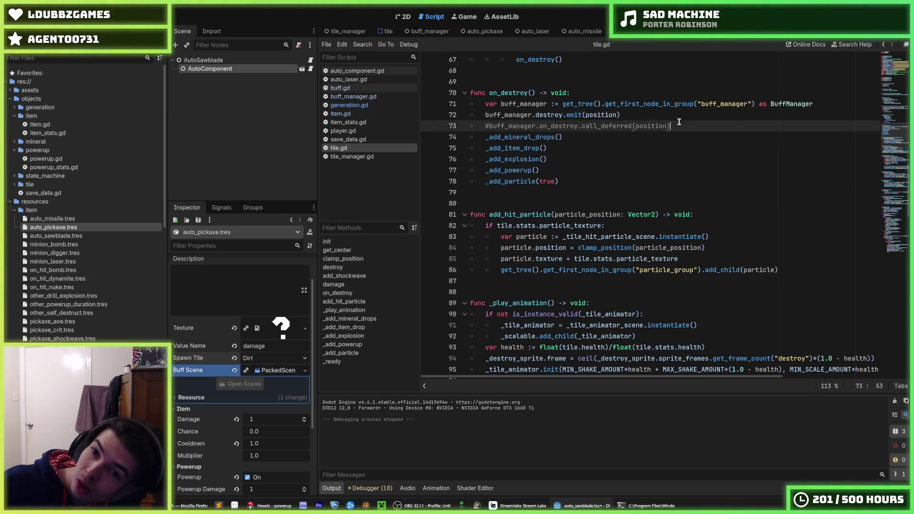
left_click(676, 117)
left_click(678, 123)
left_click(677, 114)
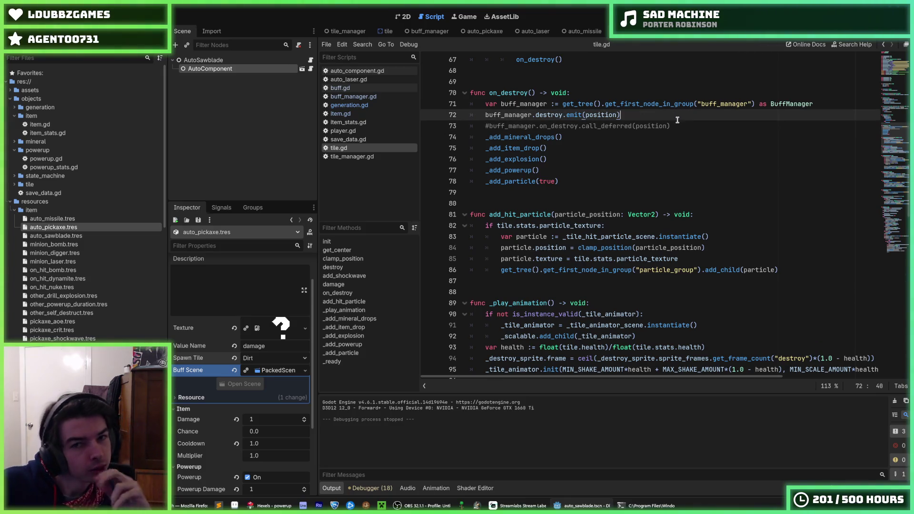
left_click(677, 123)
left_click(681, 115)
left_click(685, 123)
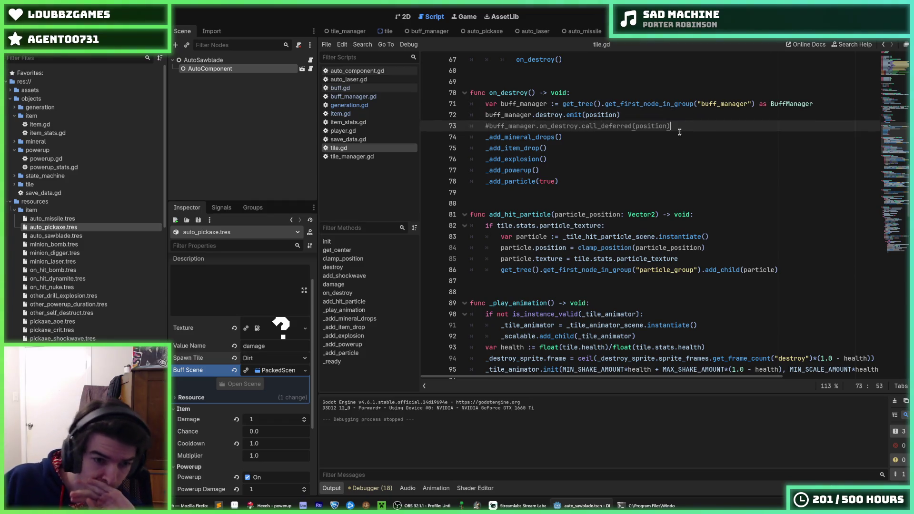
left_click(360, 98)
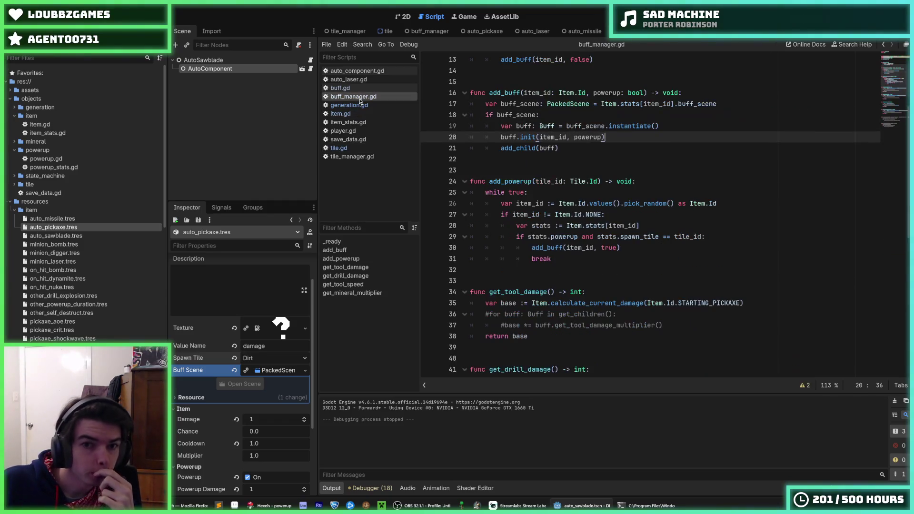
Look over the SaveData.items loop and add_buff call in buff_manager.gd's _ready
scroll(611, 185, "up", 4)
left_click(611, 182)
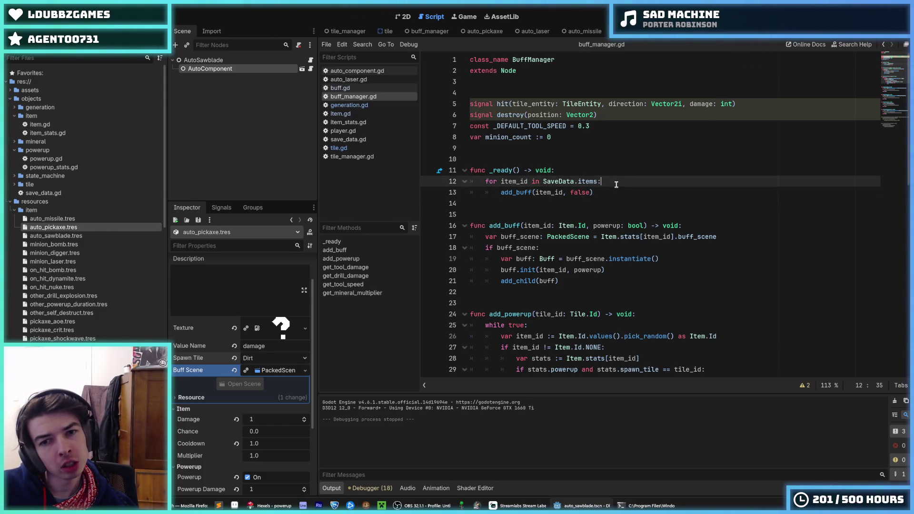
key("Down")
key("Up")
key("Down")
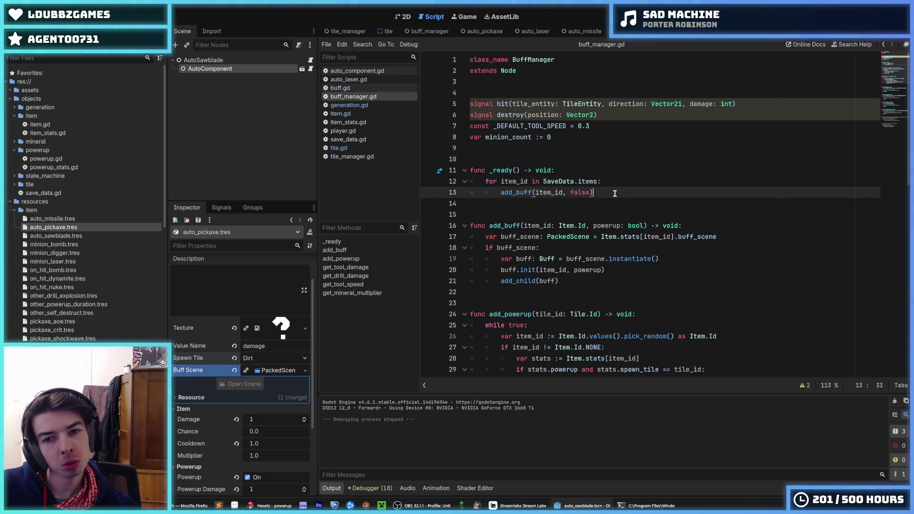
Open player.gd, then open player.tscn from entity/player in the 2D view
left_click(366, 131)
left_click(405, 17)
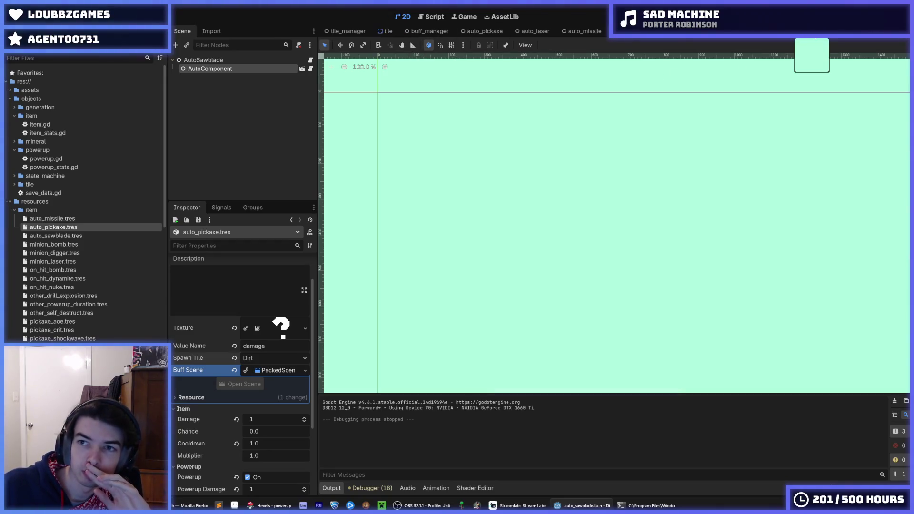
scroll(67, 285, "down", 10)
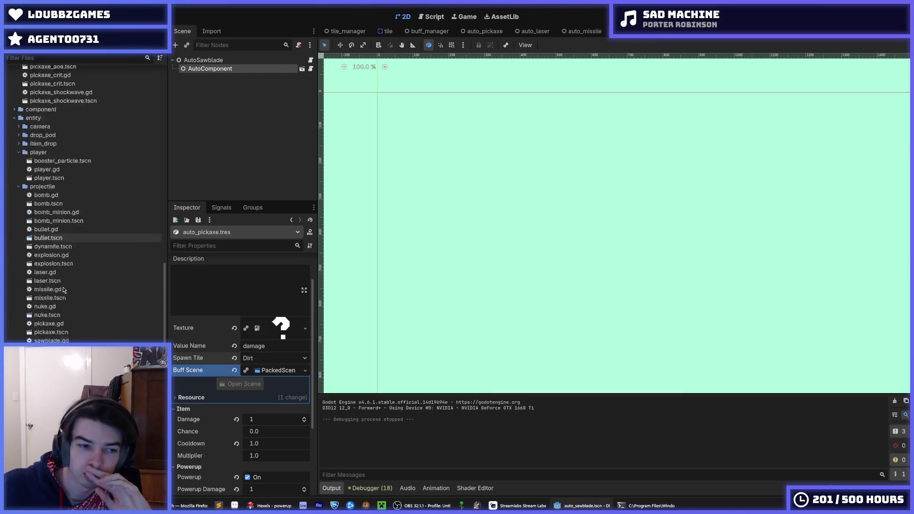
scroll(67, 324, "up", 5)
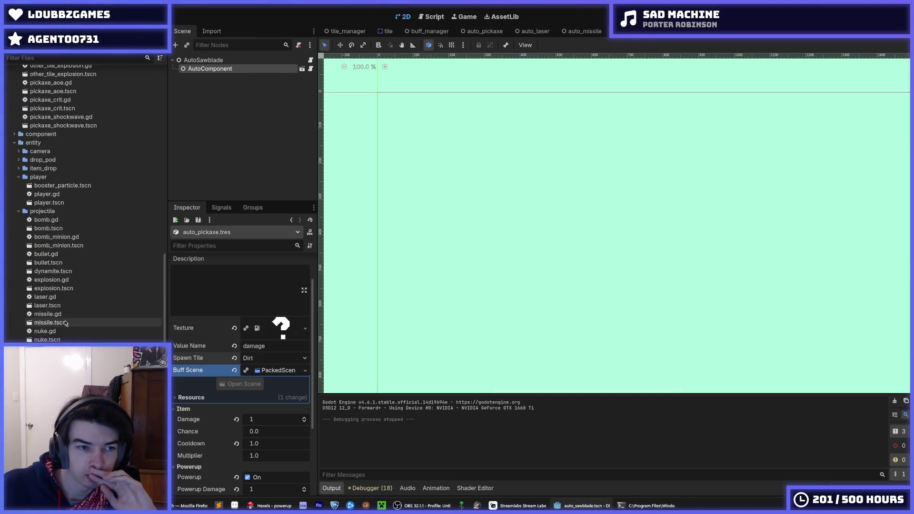
double_click(49, 203)
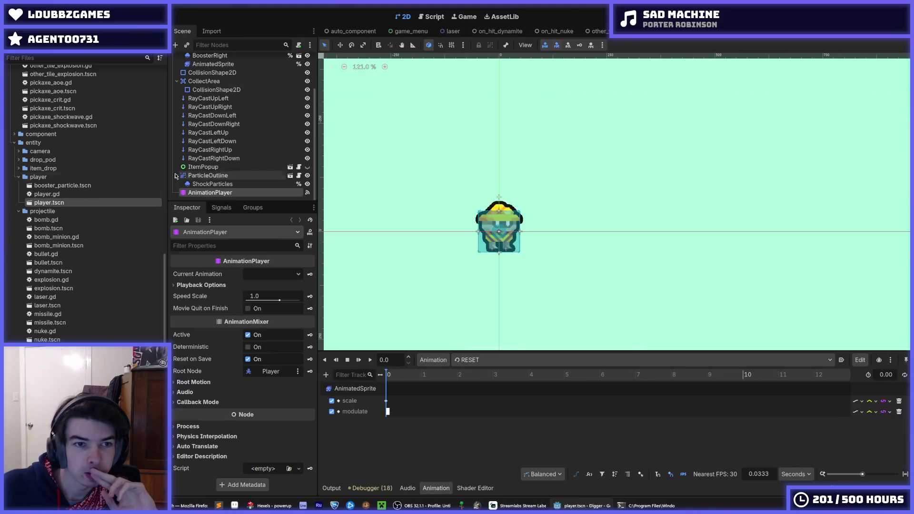
Enlarge the scene tree and select ShockParticles to review its Amount Ratio and Lifetime settings
scroll(222, 167, "up", 3)
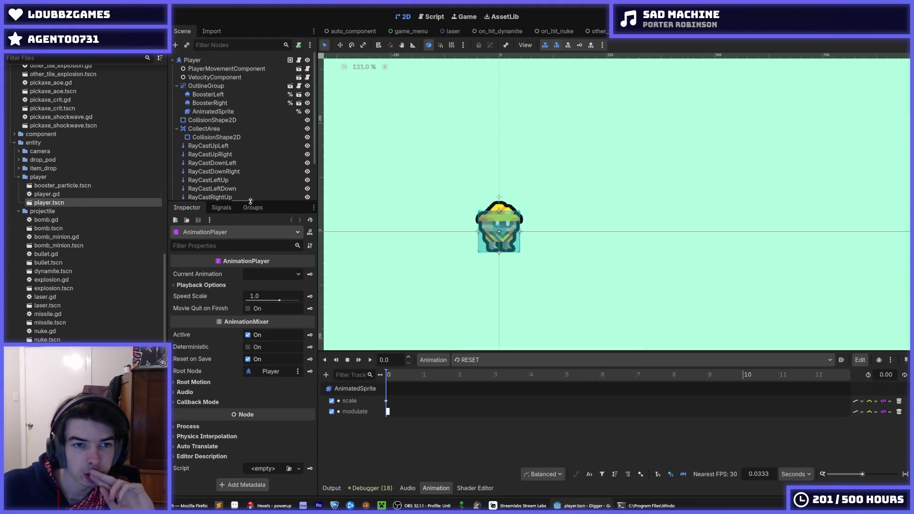
mouse_move(246, 202)
left_mouse_down()
mouse_move(247, 307)
mouse_move(246, 257)
left_mouse_up()
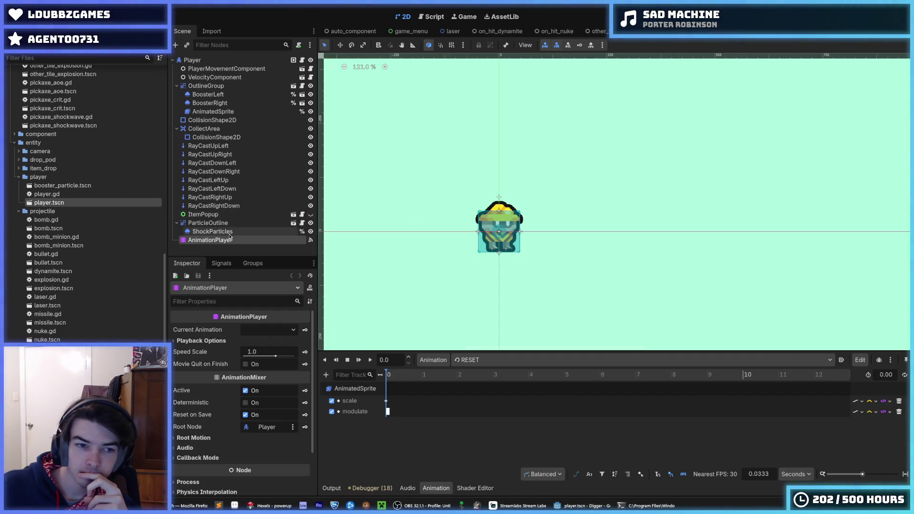
left_click(252, 231)
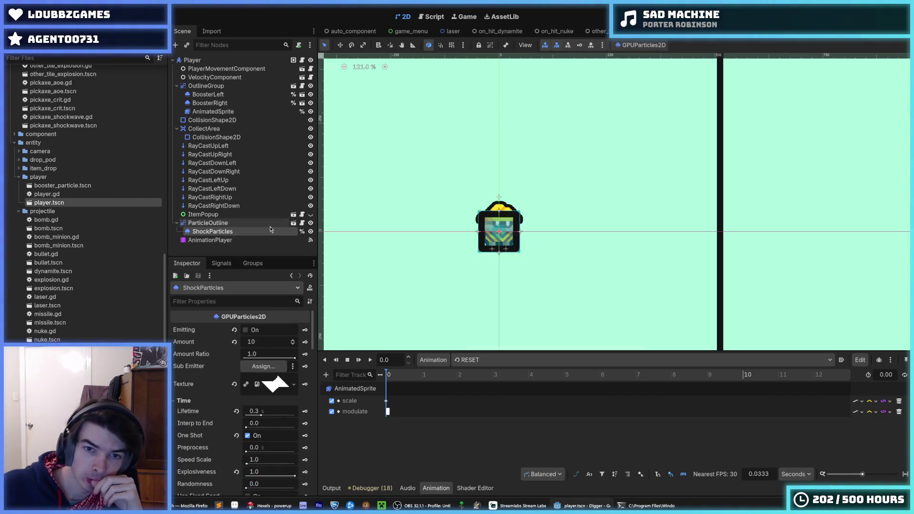
mouse_move(210, 355)
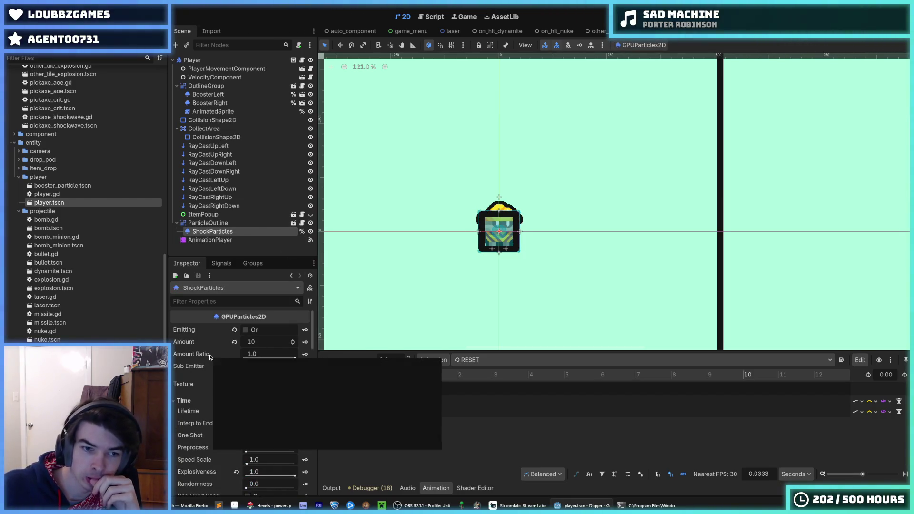
scroll(198, 357, "down", 4)
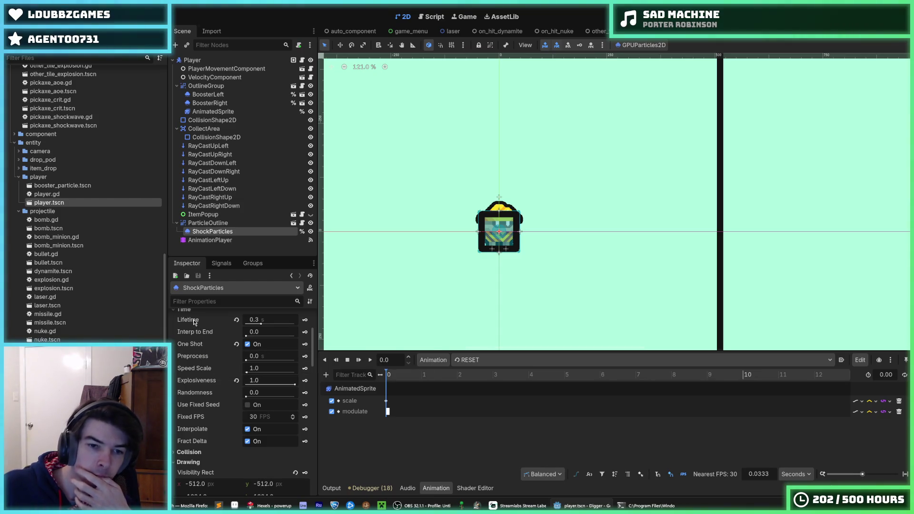
mouse_move(196, 322)
left_click(224, 223)
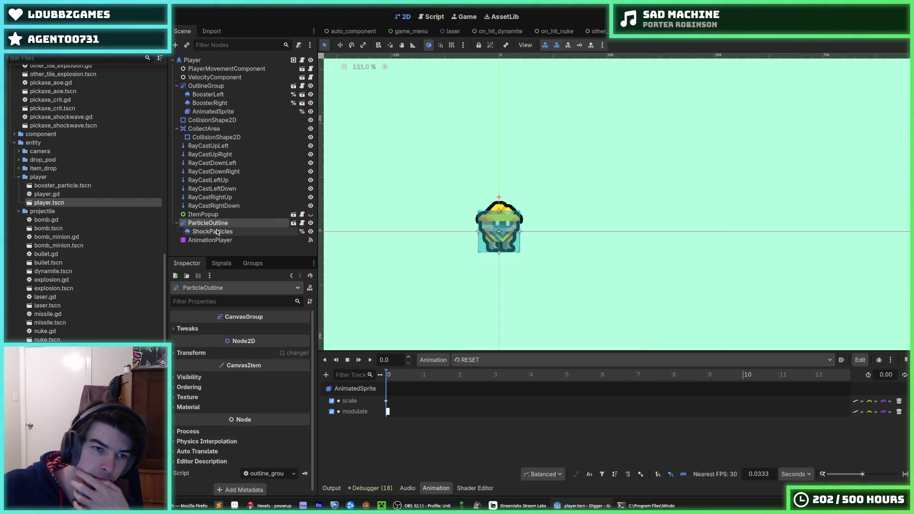
left_click(225, 231)
scroll(266, 363, "up", 3)
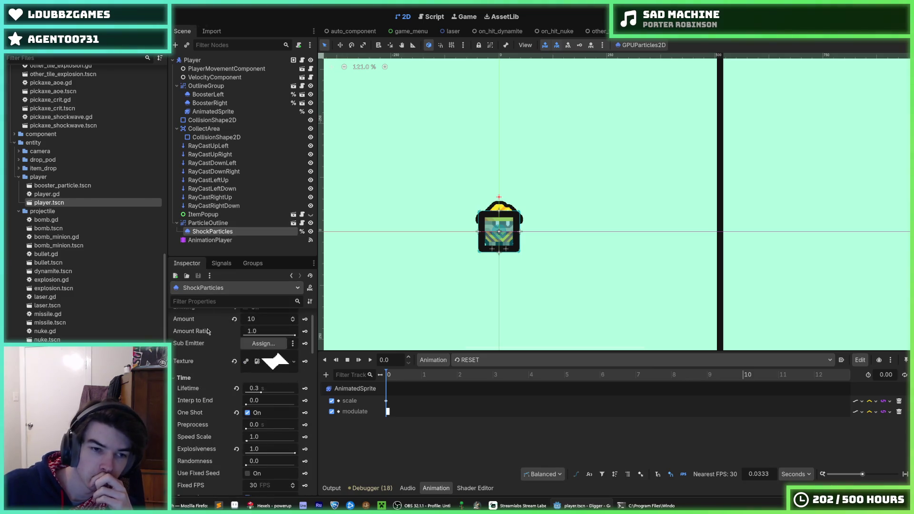
scroll(208, 338, "down", 3)
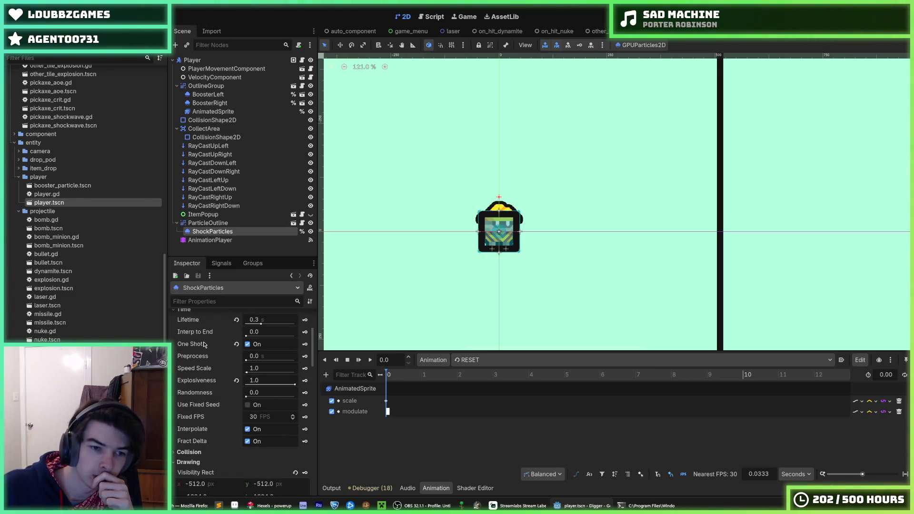
scroll(204, 344, "up", 1)
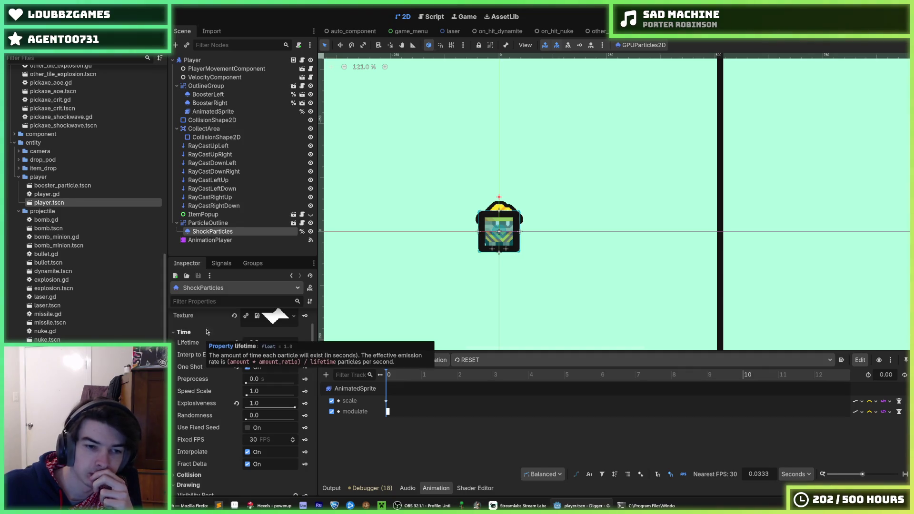
Duplicate the ShockParticles node with Ctrl+D
left_click(224, 223)
left_click(227, 232)
key("ctrl+d")
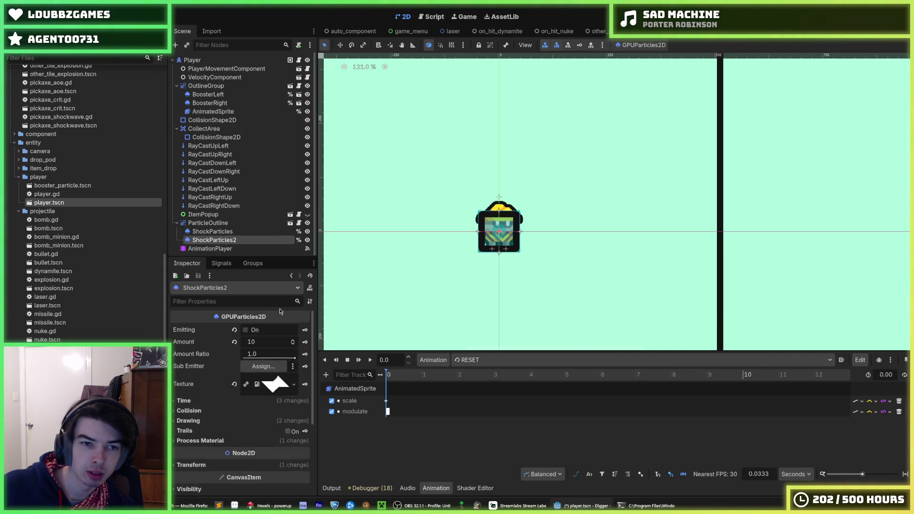
Rename the duplicated node to PowerupParticles
double_click(244, 240)
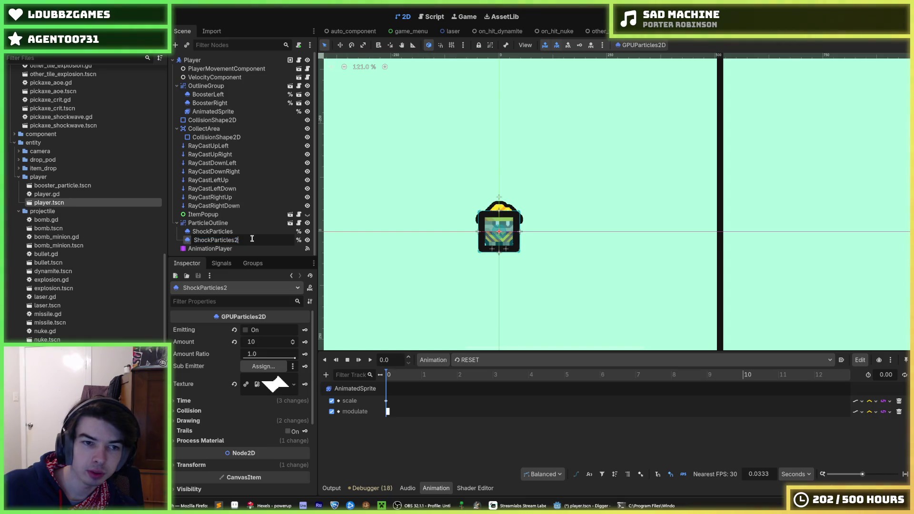
left_click(243, 238)
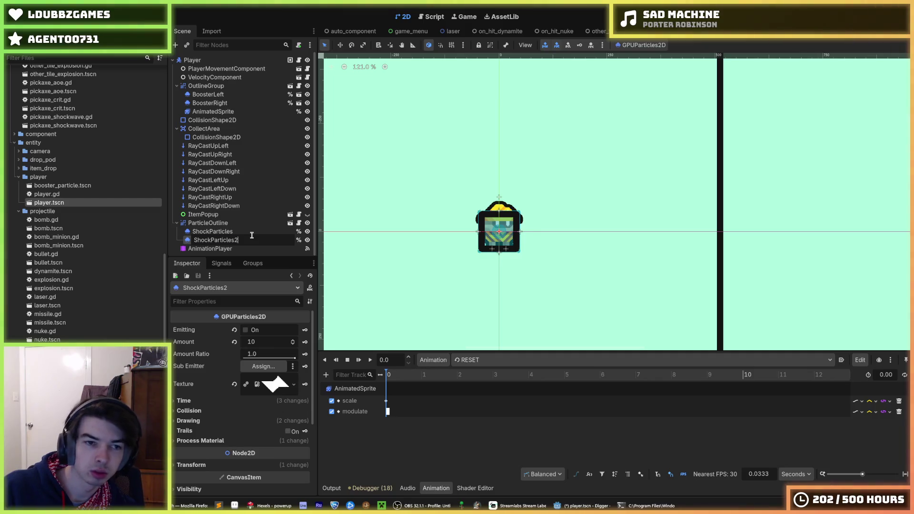
key("ctrl+a")
left_click(252, 236)
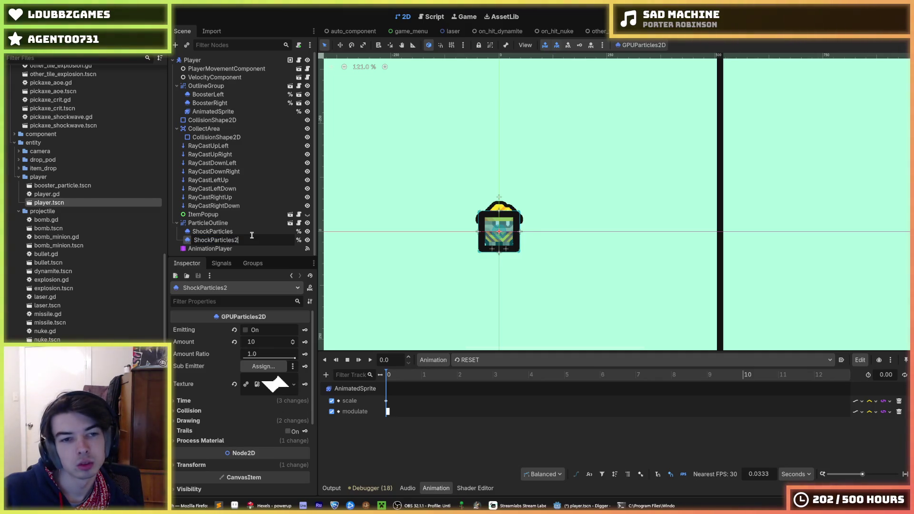
key("ctrl+a")
key("Home")
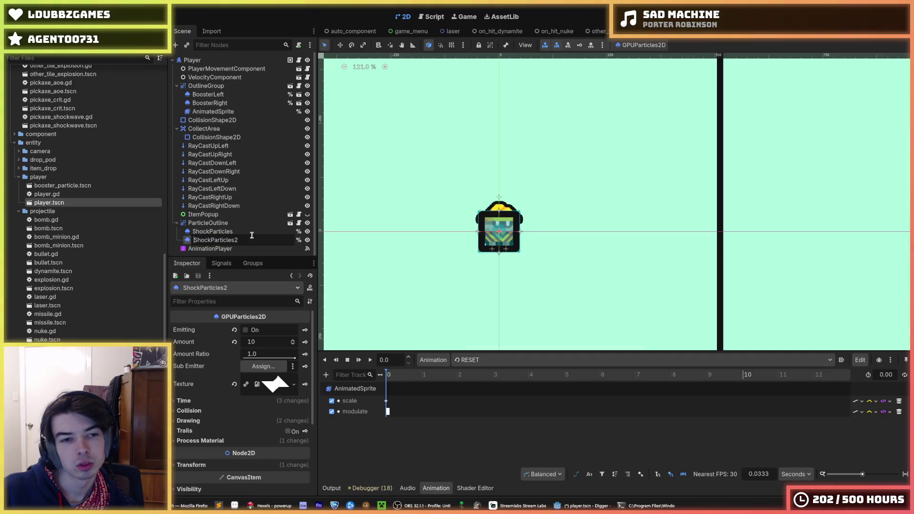
type("Powerup")
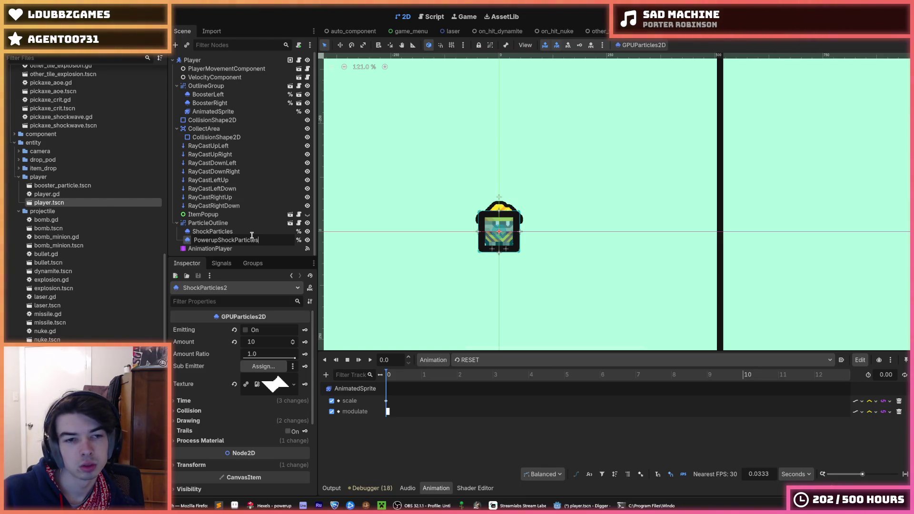
key("BackSpace")
key("BackSpace")
key("BackSpace")
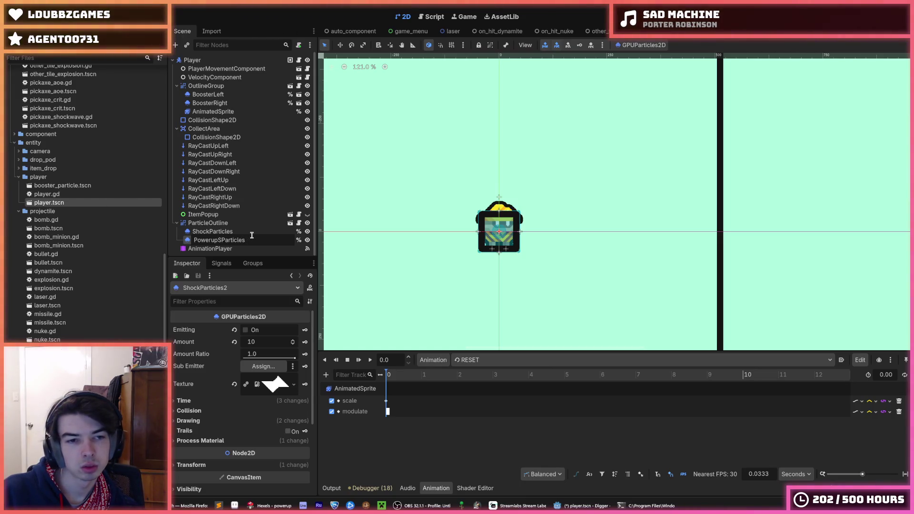
key("Return")
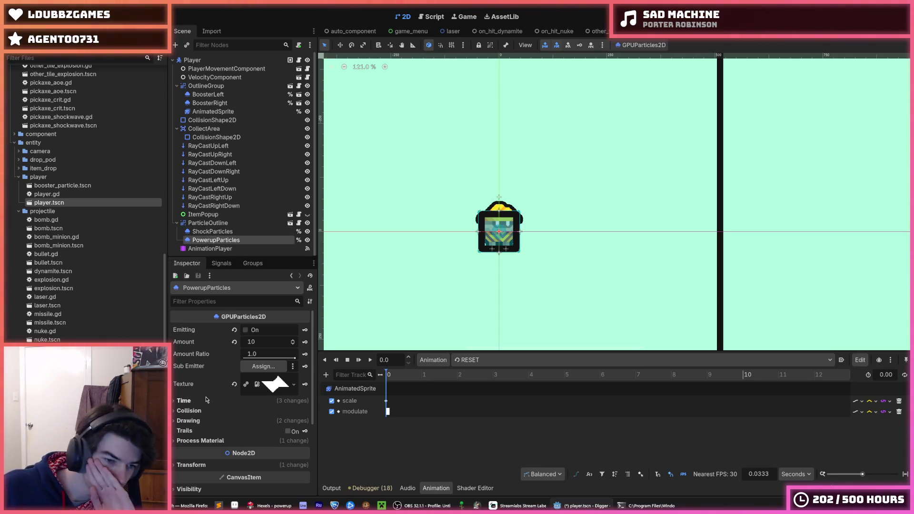
Expand the PowerupParticles Time settings and bring up the player.gd script
left_click(207, 401)
key("ctrl+F3")
left_click(718, 204)
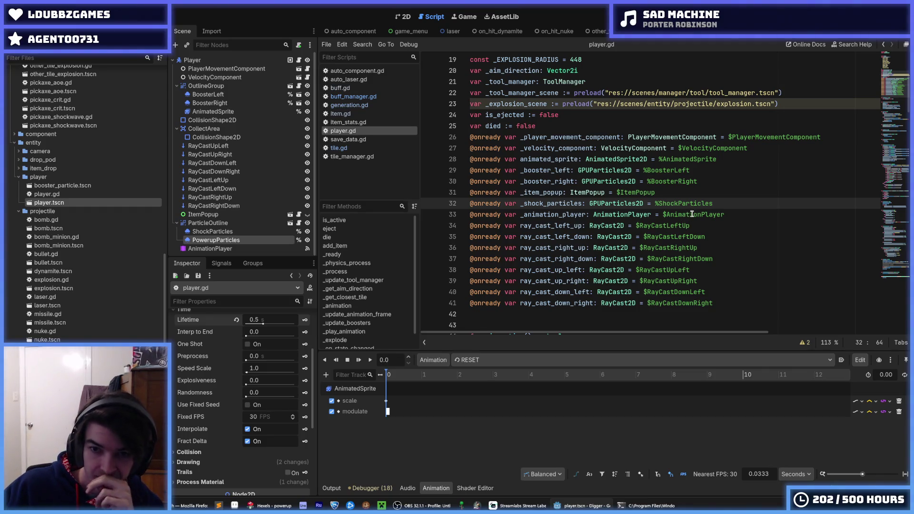
Copy line 32 into a _powerup_particles onready variable pointing to %PowerupParticles, then save
scroll(700, 232, "down", 1)
scroll(702, 234, "down", 2)
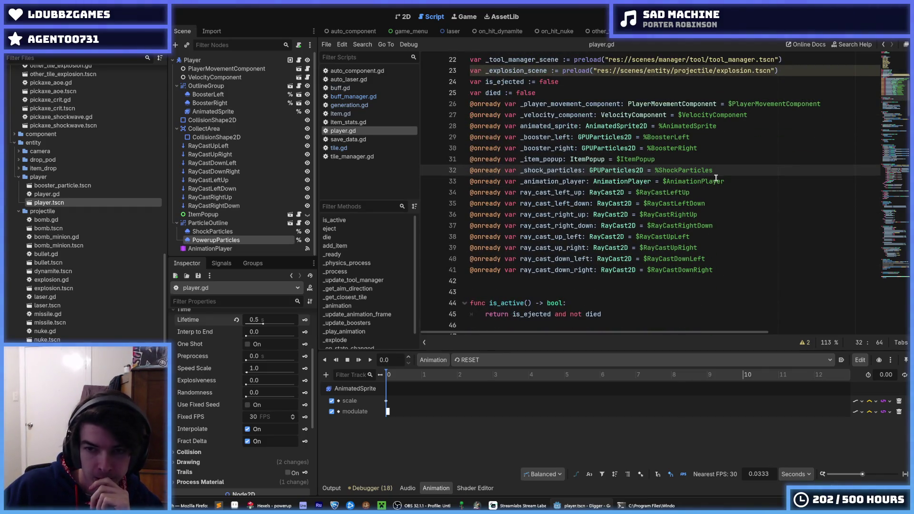
key("ctrl+shift+d")
left_click_drag(544, 183, 523, 186)
type("powerup")
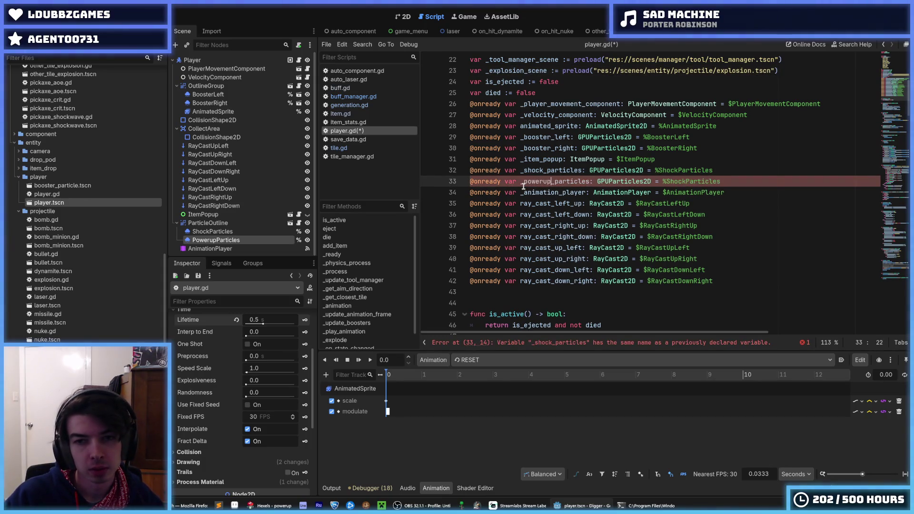
key("BackSpace")
key("BackSpace")
key("BackSpace")
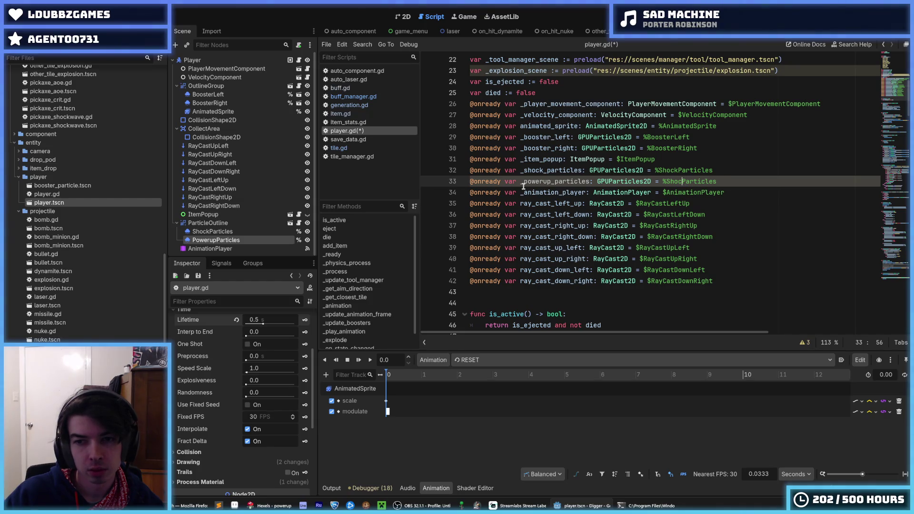
type("POwe")
key("BackSpace")
key("BackSpace")
key("BackSpace")
type("owerup")
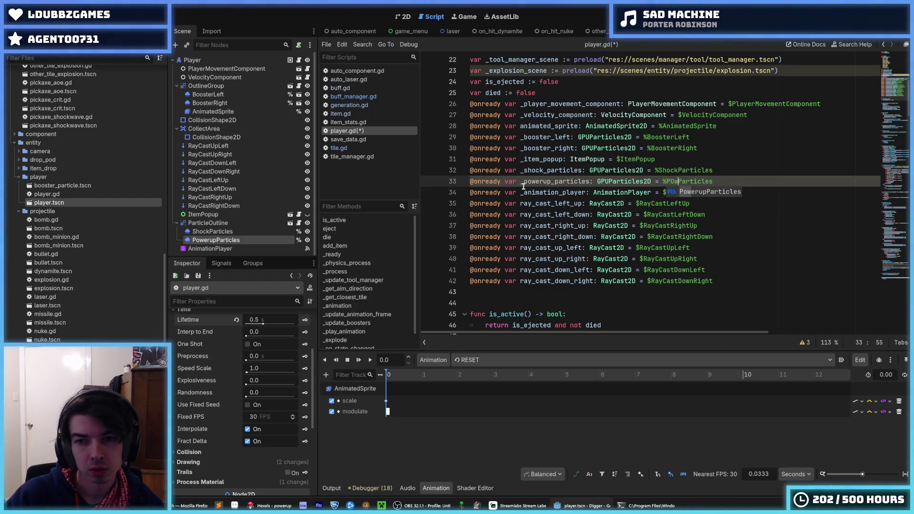
key("ctrl+s")
left_click(800, 188)
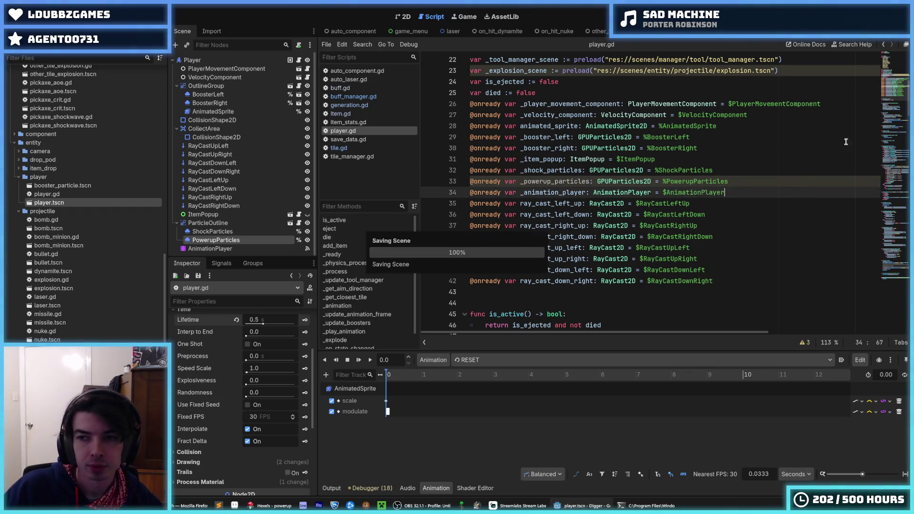
left_click_drag(895, 88, 896, 273)
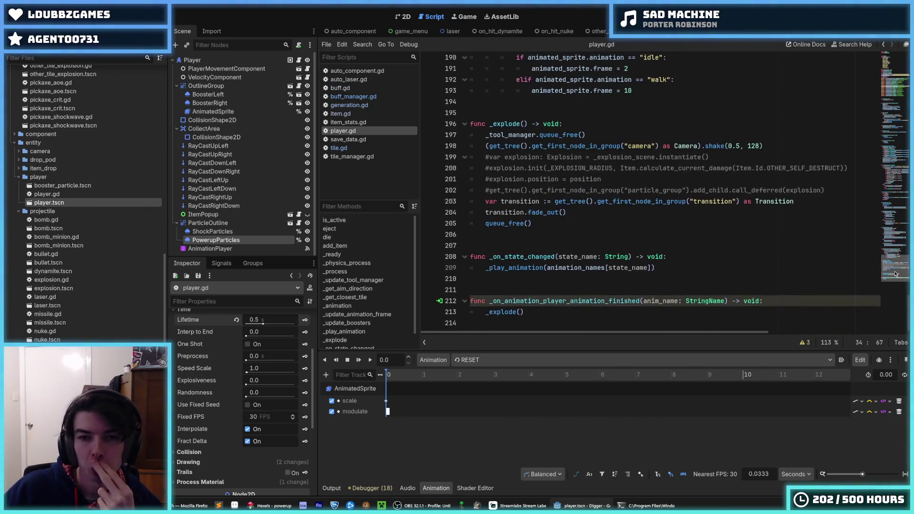
Check _update_animation_frame usages, then untick Emitting on PowerupParticles
left_click(675, 180)
scroll(638, 214, "up", 6)
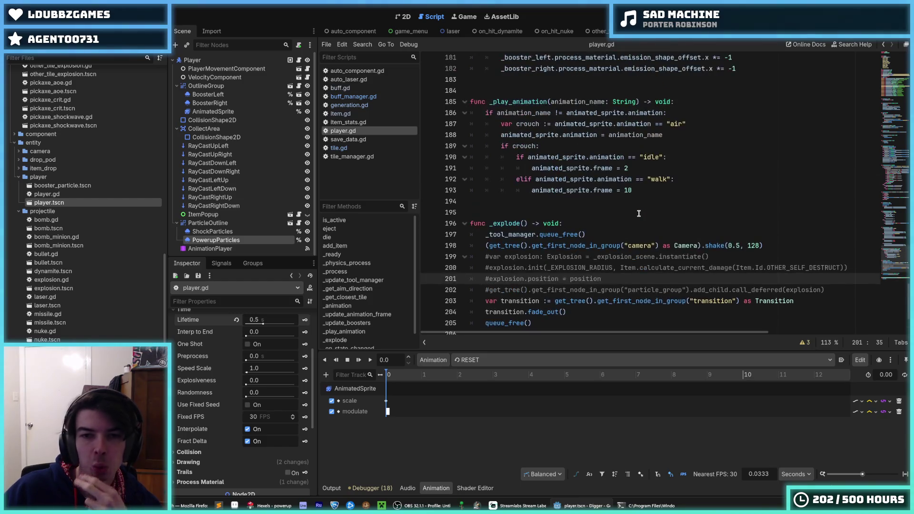
scroll(668, 257, "up", 10)
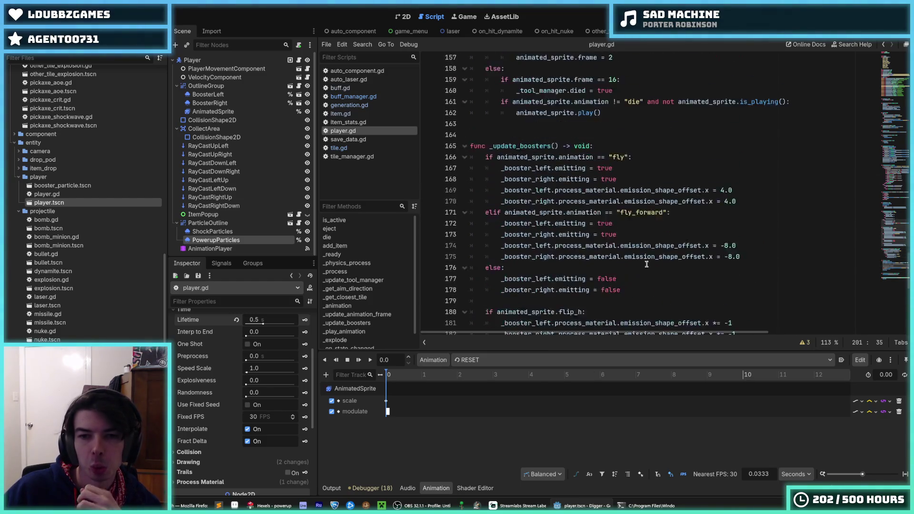
scroll(635, 261, "up", 3)
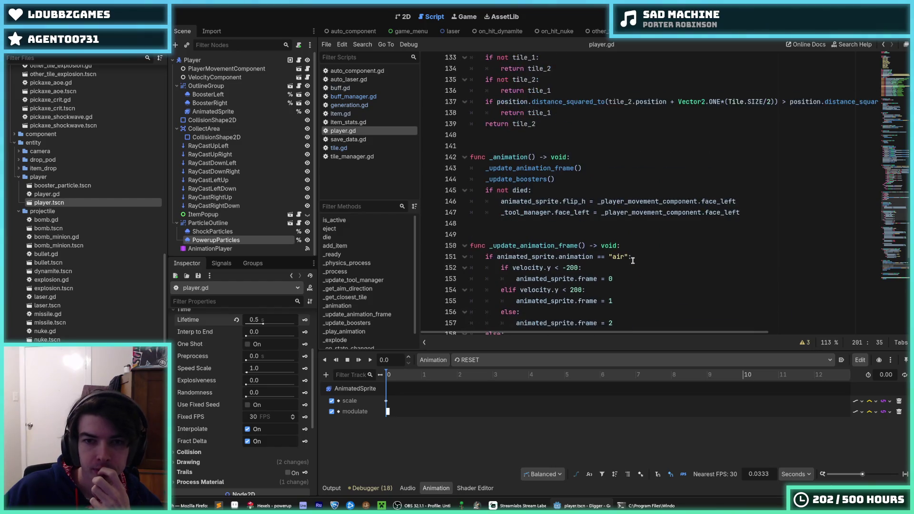
double_click(540, 167)
scroll(609, 188, "down", 4)
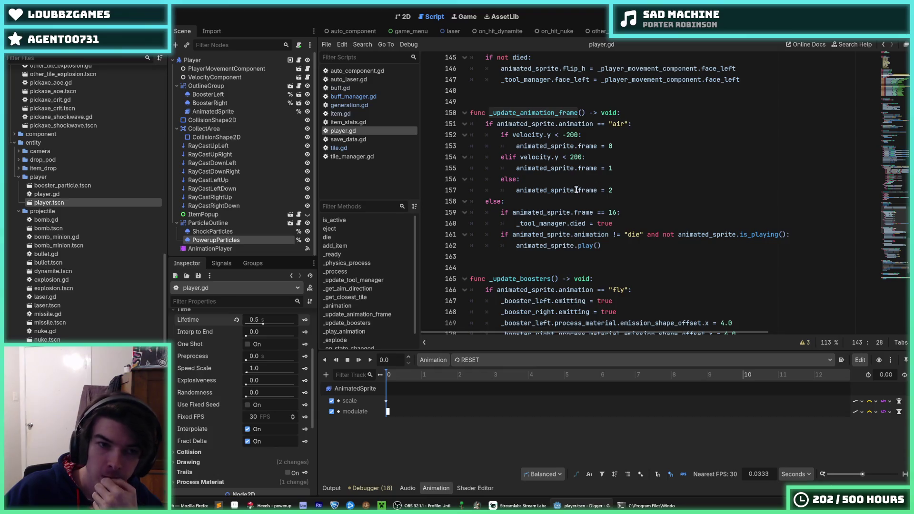
scroll(218, 365, "up", 3)
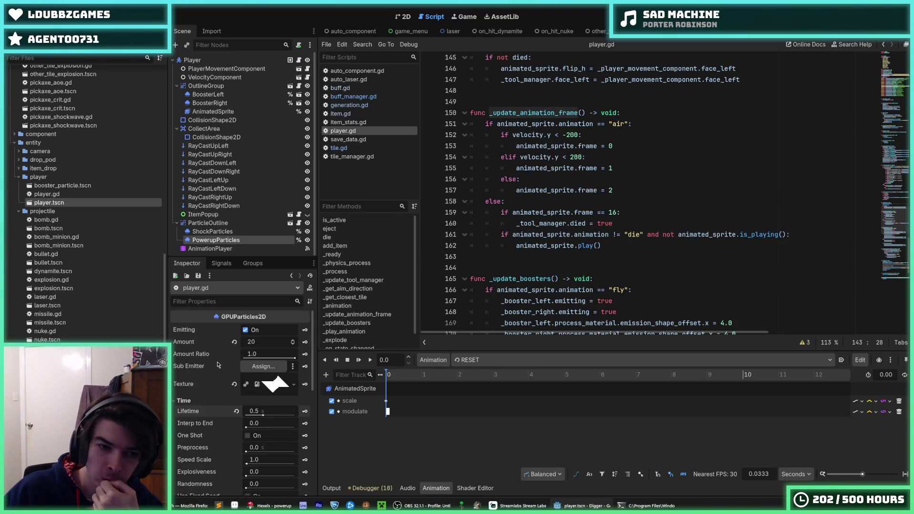
left_click(245, 330)
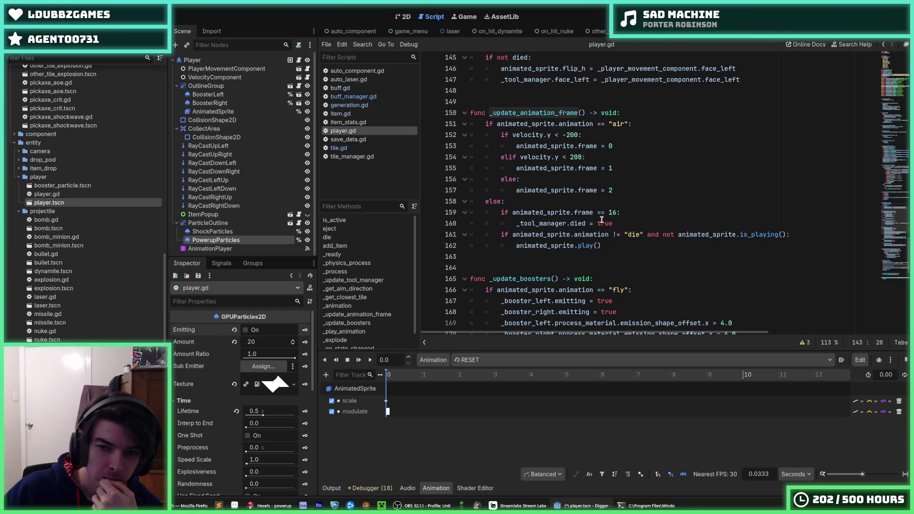
Review the _update_animation_frame, _animation and _update_boosters code in player.gd, then open buff.gd
scroll(626, 181, "up", 1)
left_click(634, 149)
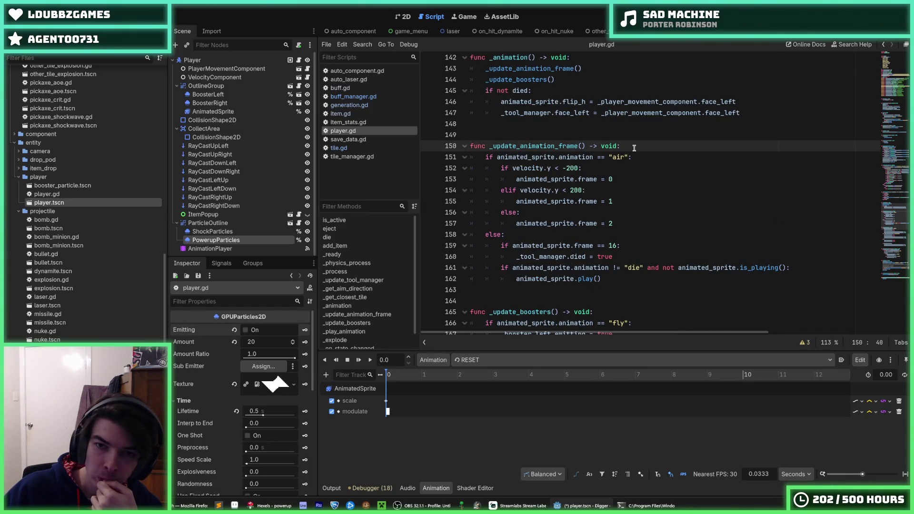
scroll(648, 151, "up", 2)
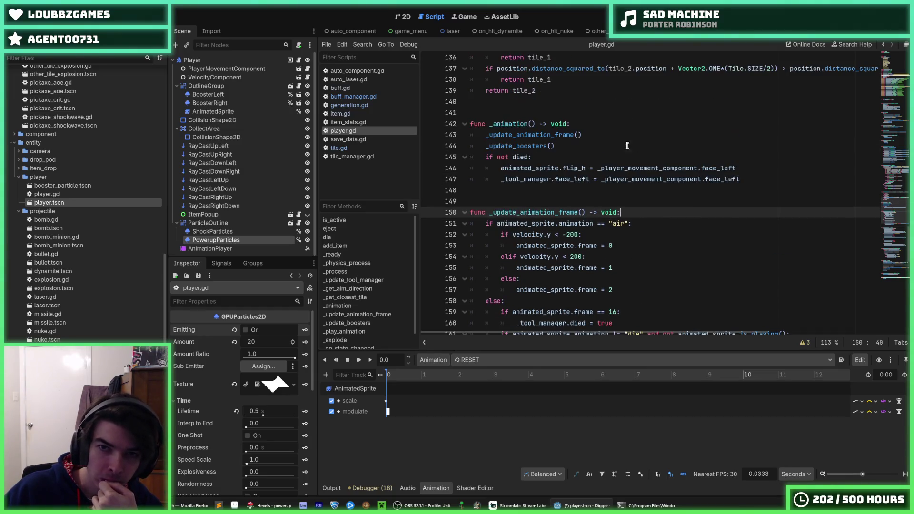
left_click(593, 127)
left_click(591, 146)
scroll(581, 162, "up", 6)
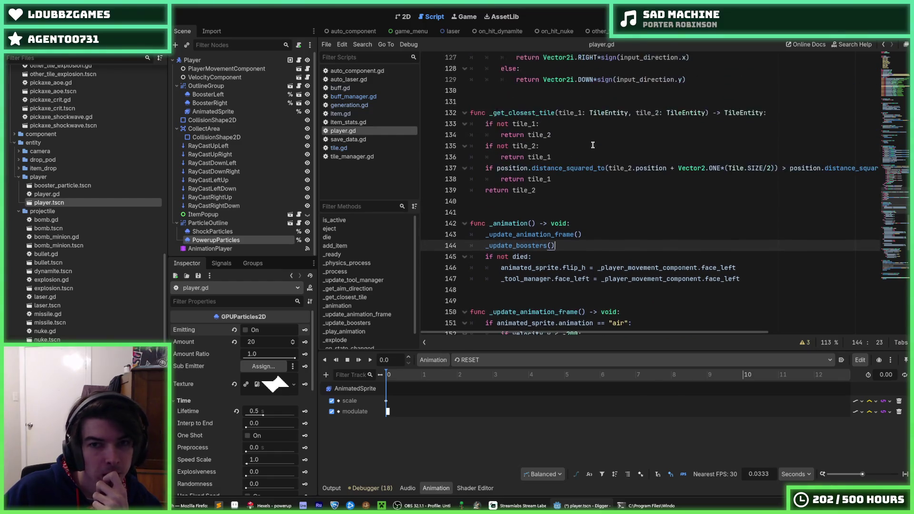
scroll(575, 173, "down", 3)
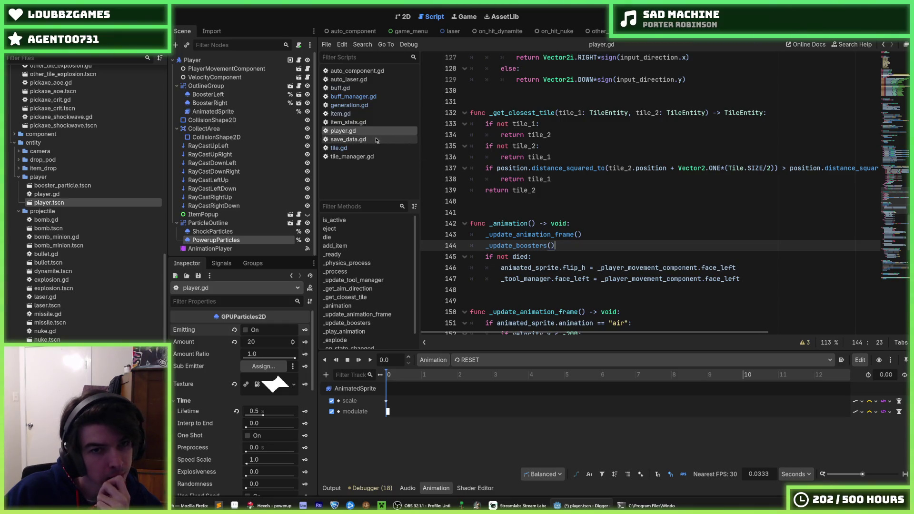
left_click(359, 93)
Review the _powerup declaration and the damage return on line 26 of buff.gd
scroll(550, 178, "up", 5)
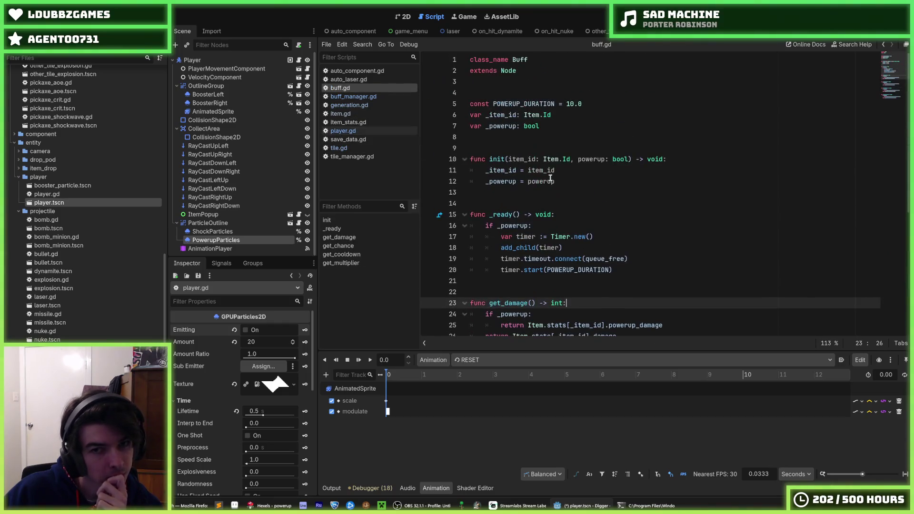
left_click(566, 127)
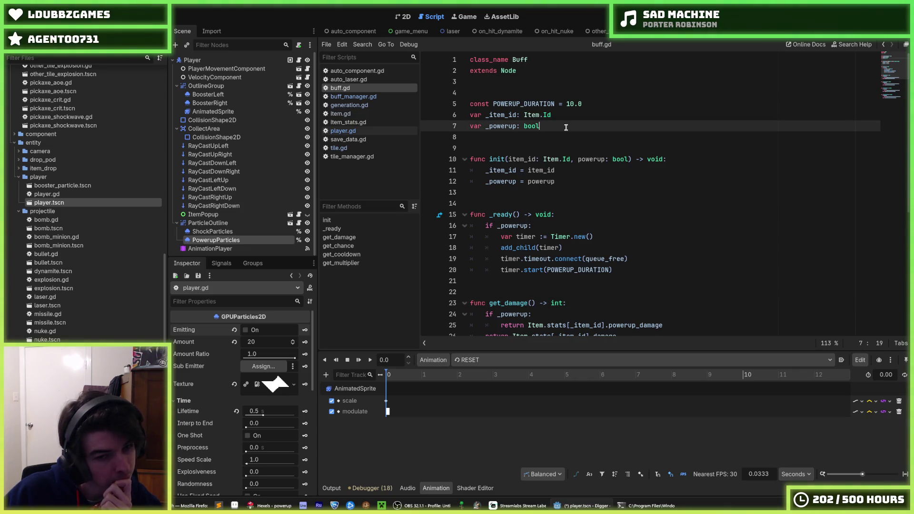
scroll(565, 127, "down", 2)
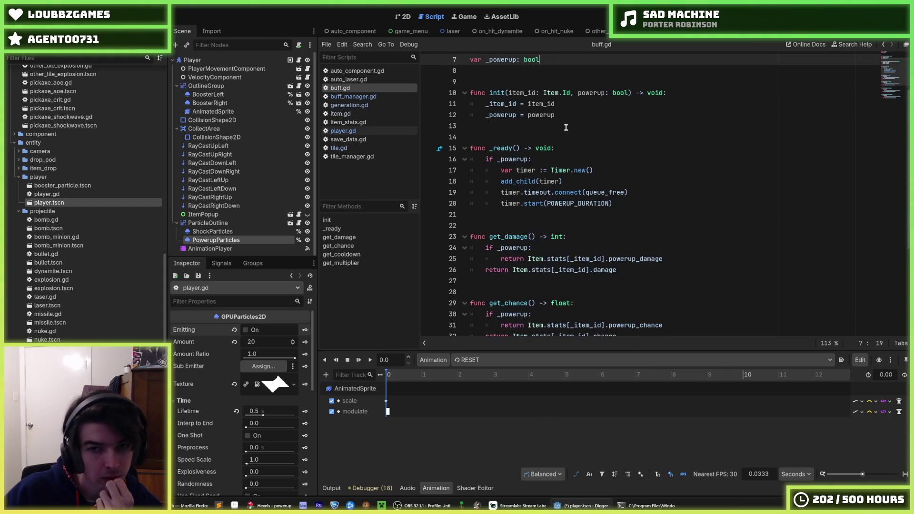
scroll(565, 127, "up", 2)
scroll(565, 127, "down", 2)
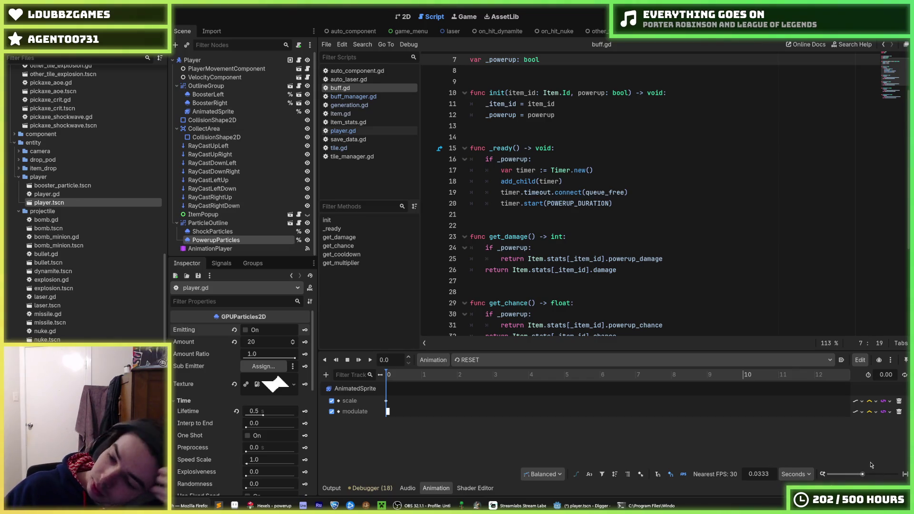
left_click(595, 270)
left_click(628, 271)
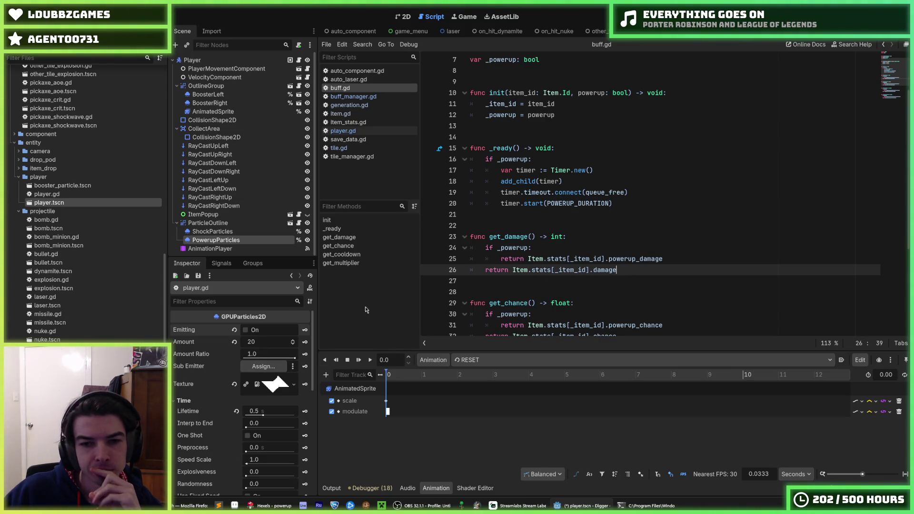
Inspect the if _powerup branch on lines 16–17 that returns the powerup_damage stat
scroll(554, 272, "up", 2)
left_click(578, 226)
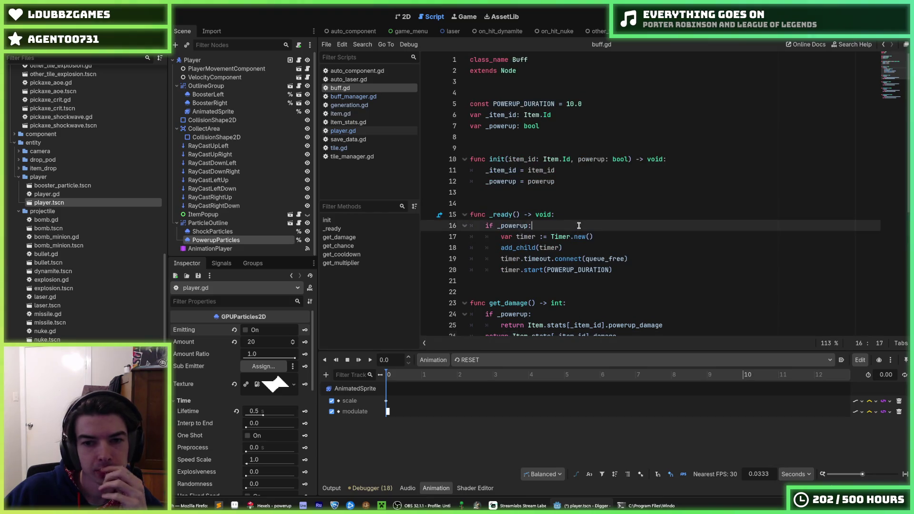
left_click(601, 234)
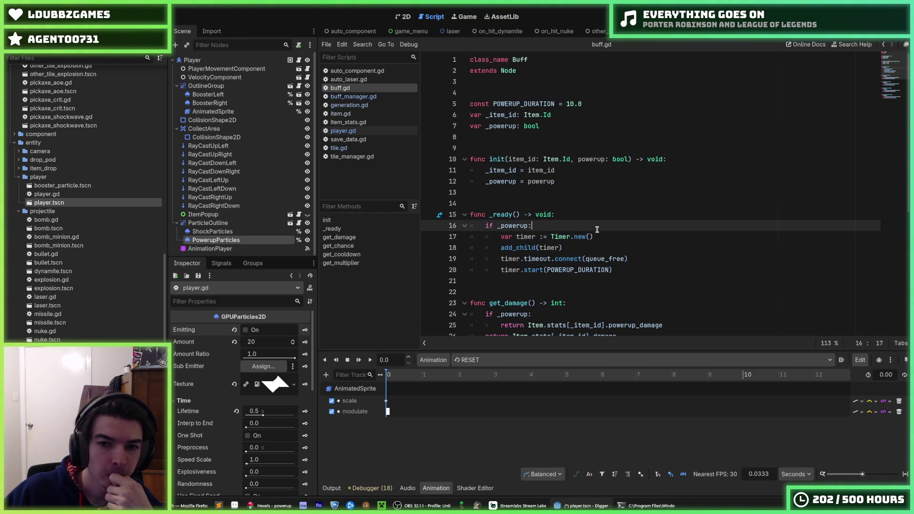
key("Up")
key("Down")
key("Up")
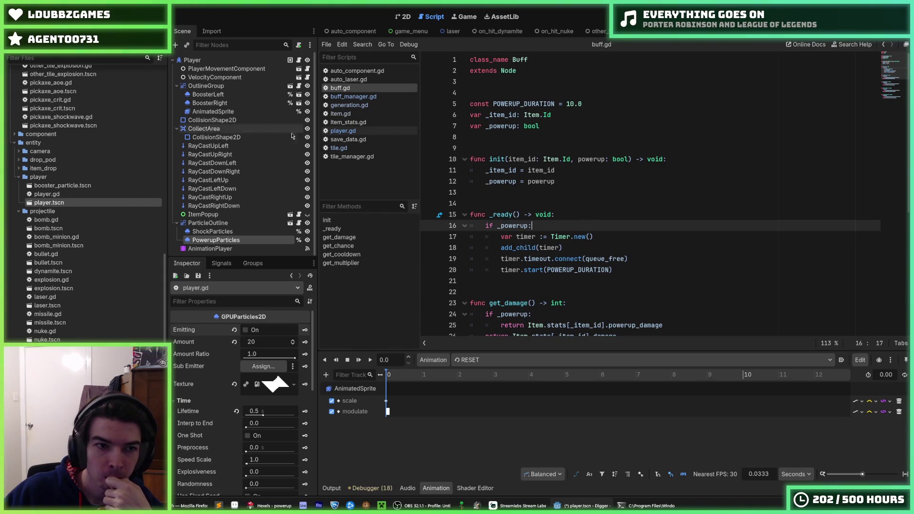
scroll(92, 199, "down", 5)
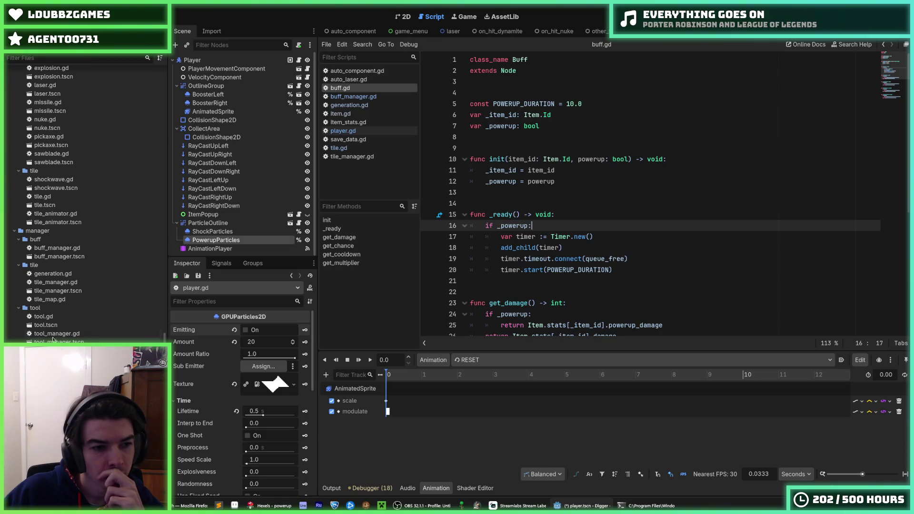
double_click(57, 257)
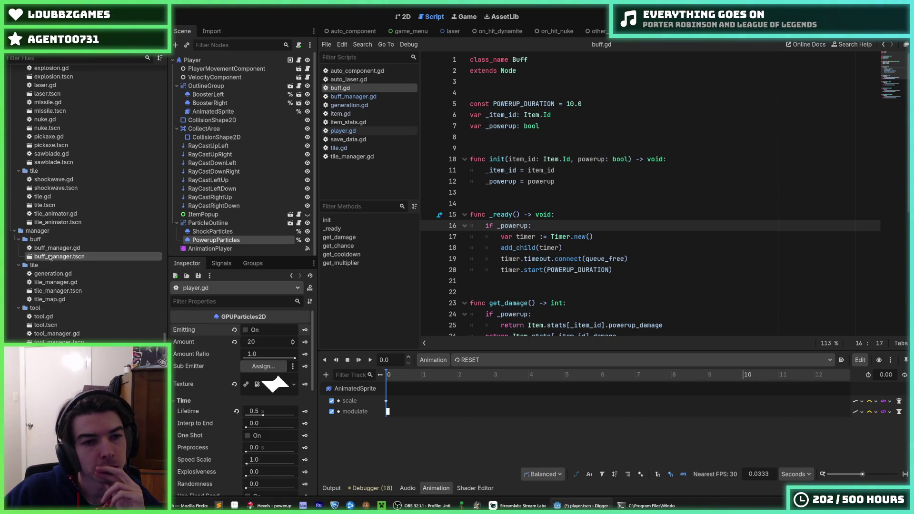
Add a plain Node child under BuffManager and name it Items
right_click(226, 64)
left_click(255, 83)
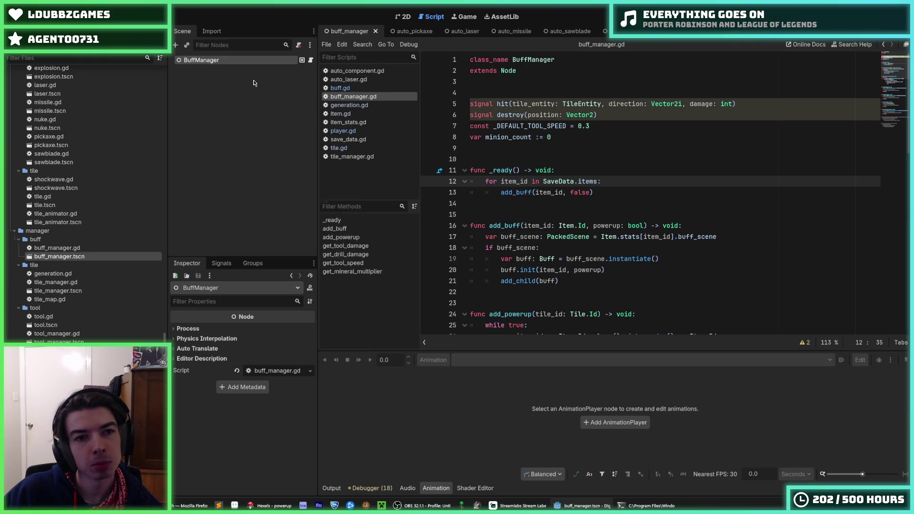
type("Items")
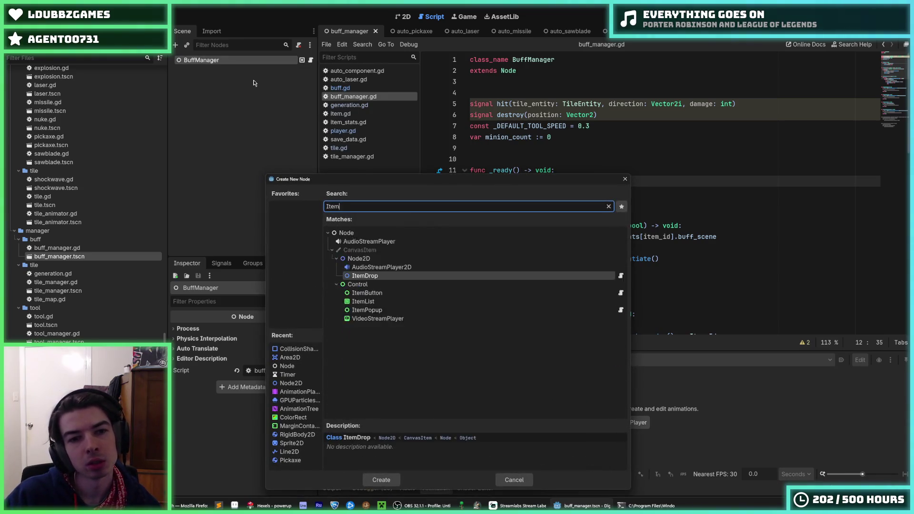
key("Escape")
right_click(235, 61)
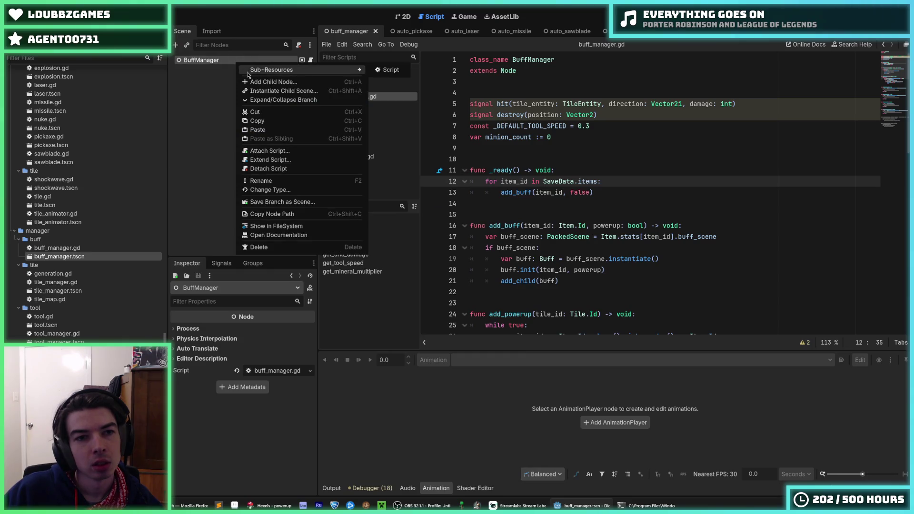
left_click(246, 83)
type("Items")
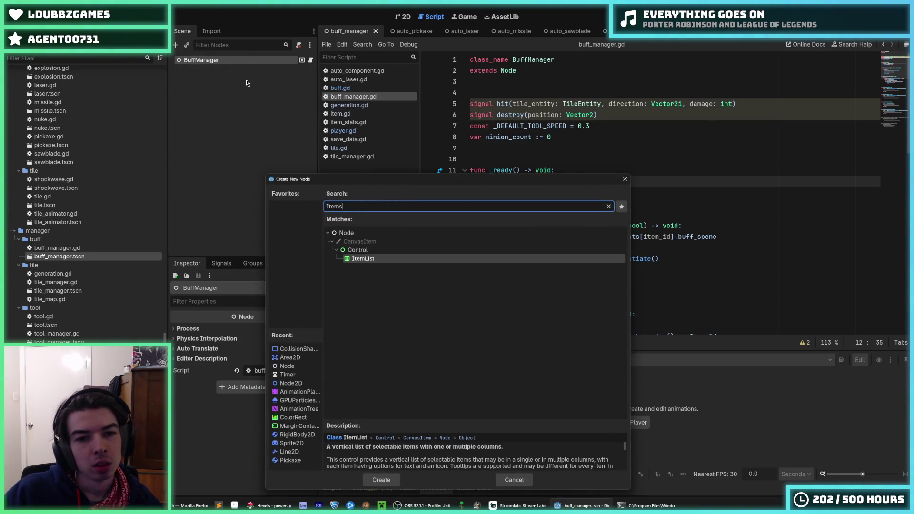
key("BackSpace")
key("BackSpace")
key("BackSpace")
type("node")
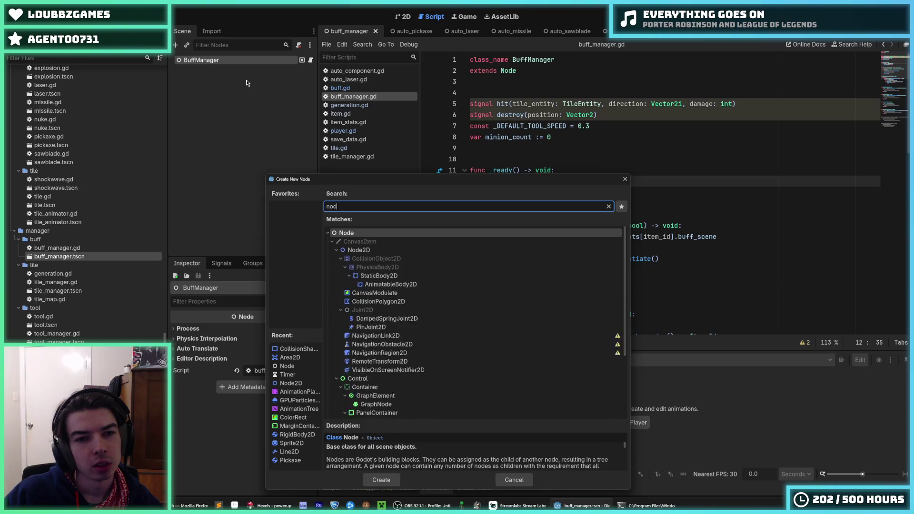
key("Return")
left_click(222, 71)
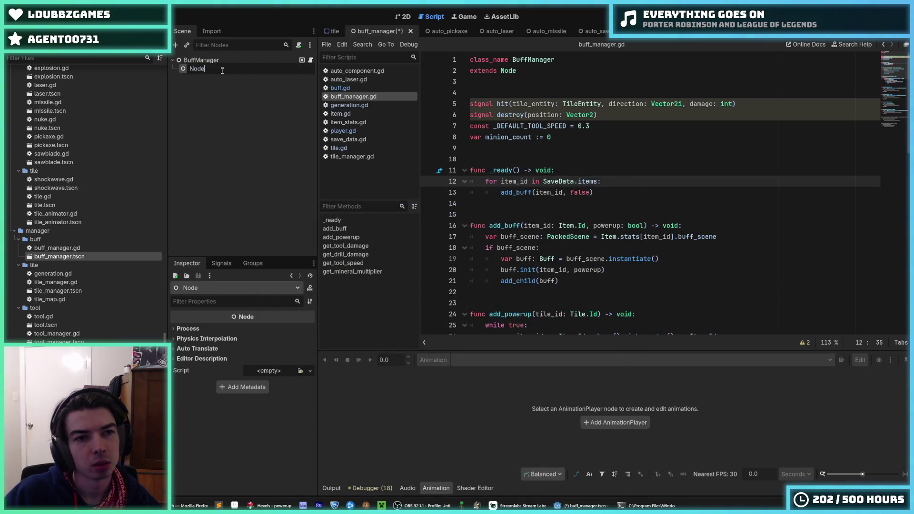
type("tems")
key("Return")
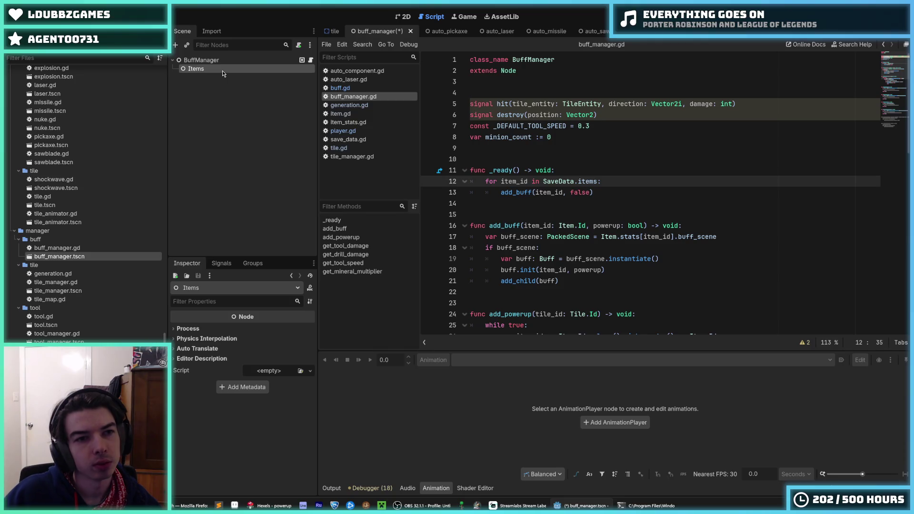
Add a second Node child under BuffManager named Powerups
right_click(223, 61)
left_click(249, 76)
key("Return")
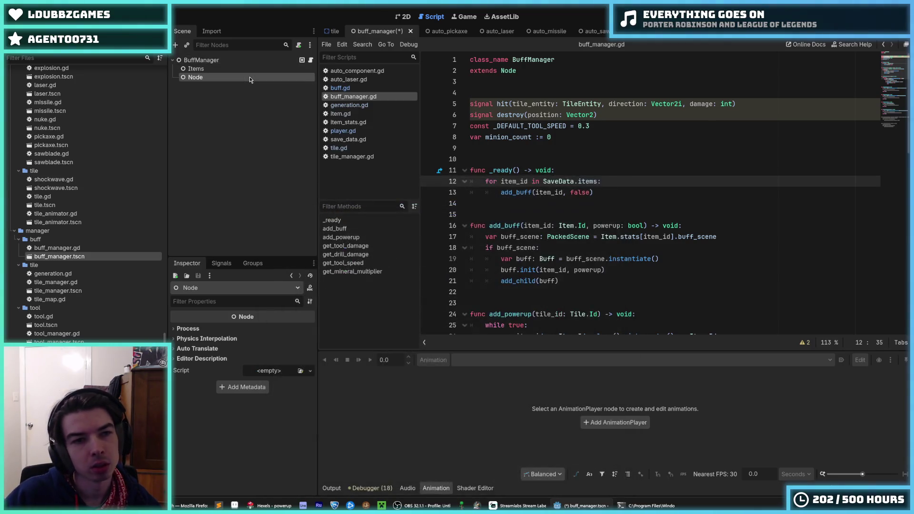
left_click(249, 77)
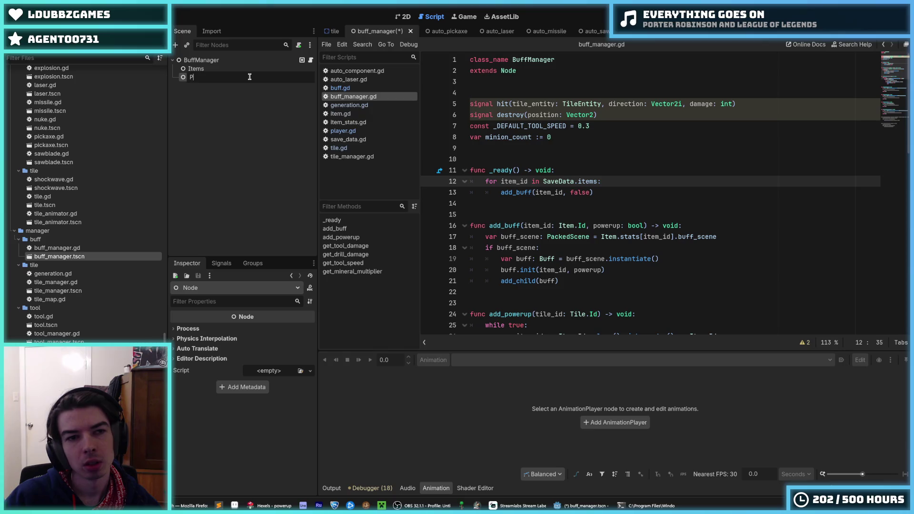
type("owerups")
key("Return")
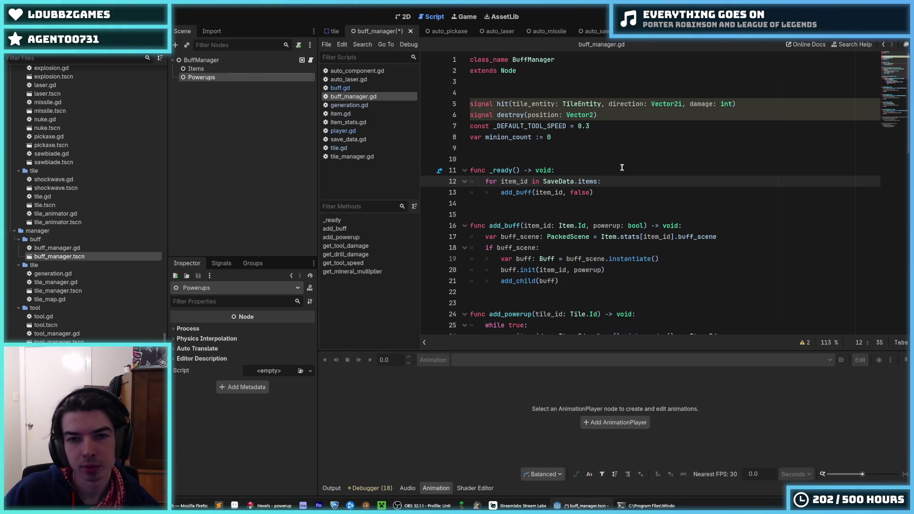
scroll(622, 168, "down", 2)
scroll(609, 143, "up", 2)
left_click(600, 127)
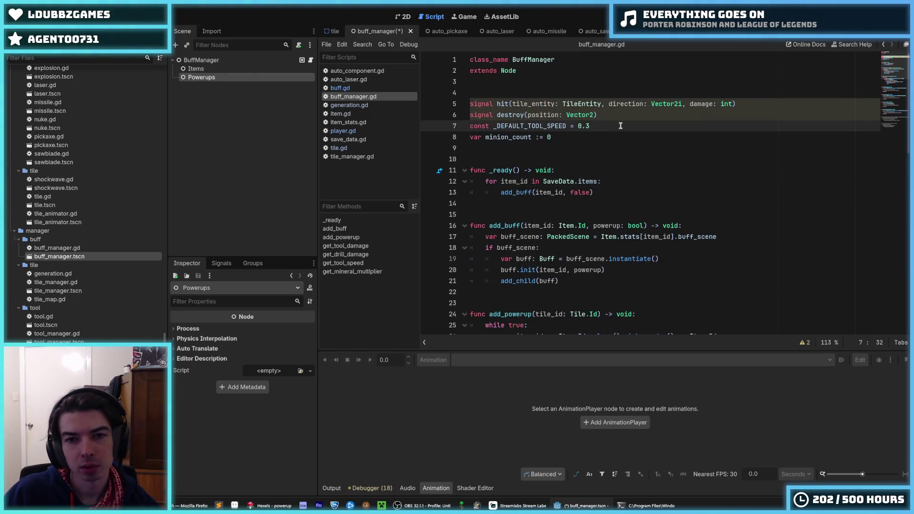
key("alt+Up")
key("alt+Up")
key("Down")
key("Down")
key("Down")
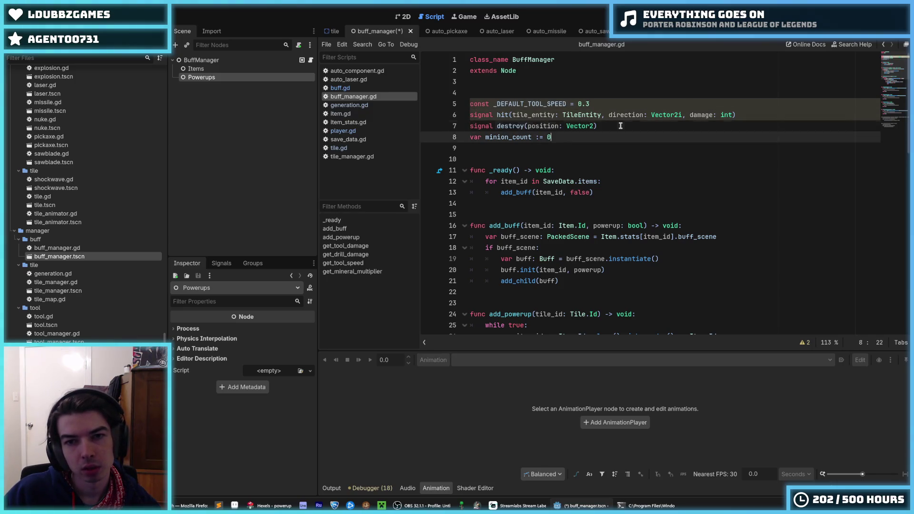
key("Return")
type("@onready var items")
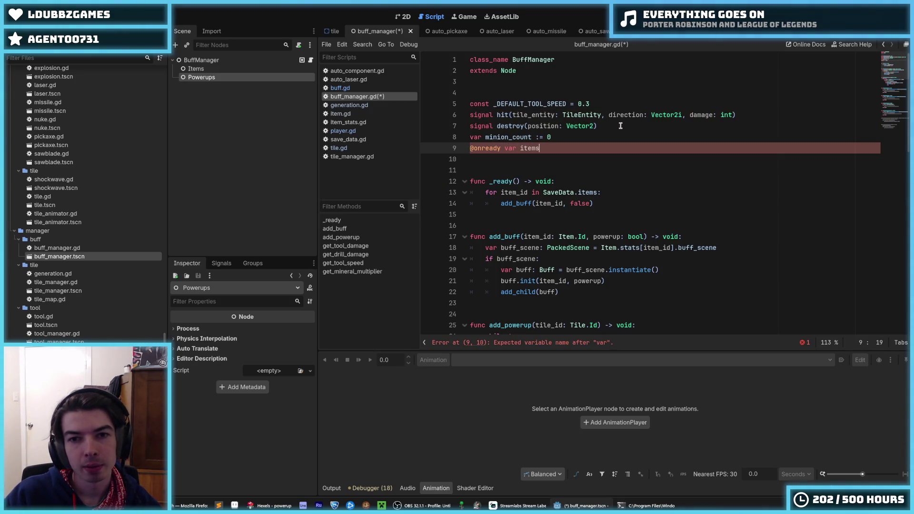
type(";= I")
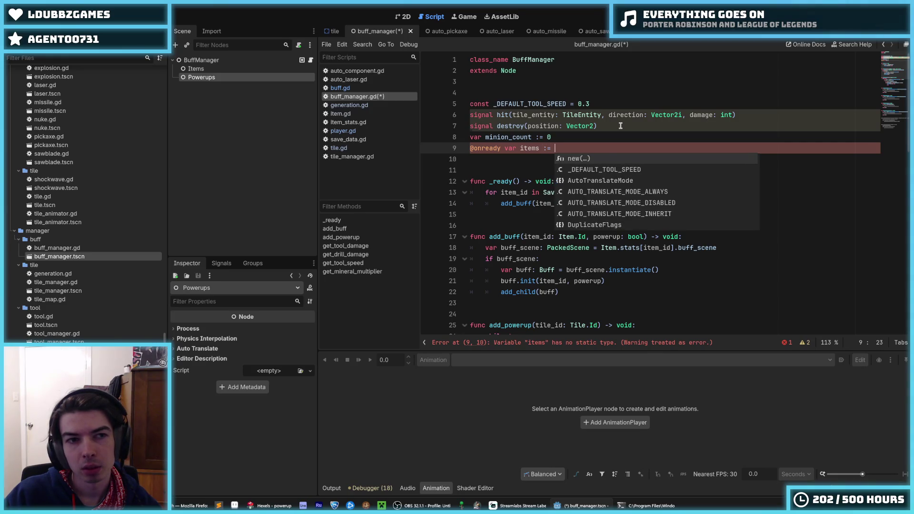
key("BackSpace")
type("$Item")
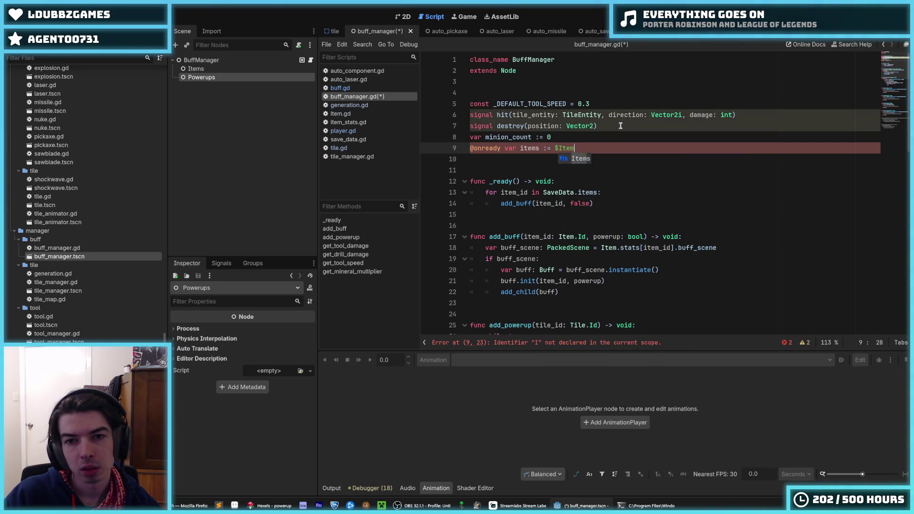
key("Return")
key("Return")
key("Up")
key("ctrl+c")
key("Down")
key("ctrl+v")
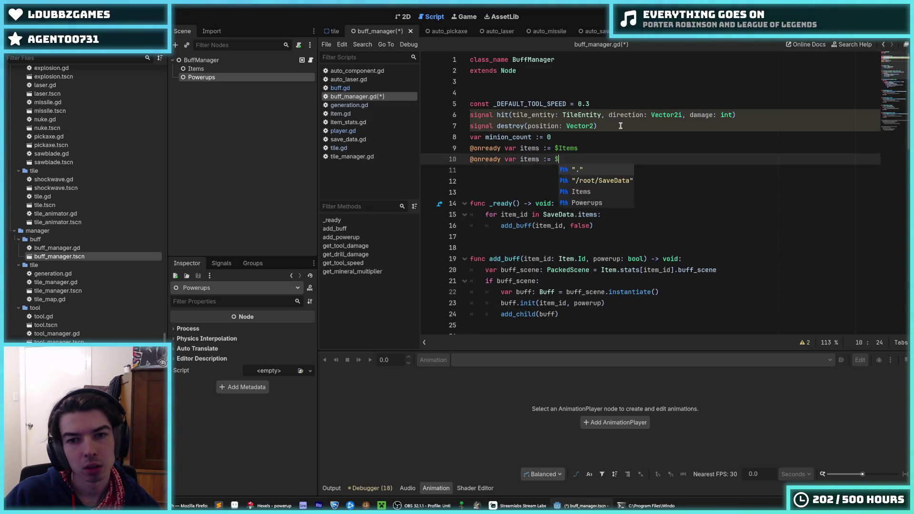
type("Powerups")
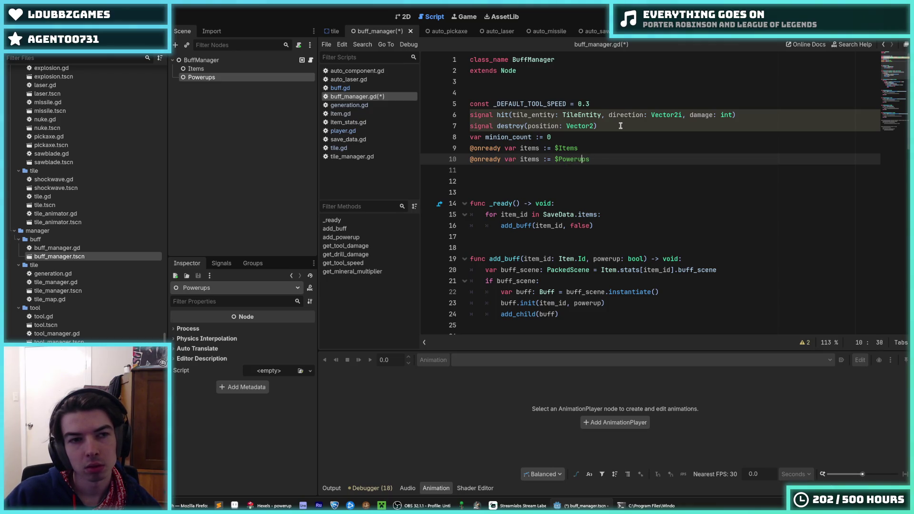
key("Left")
key("Left")
key("BackSpace")
key("BackSpace")
key("BackSpace")
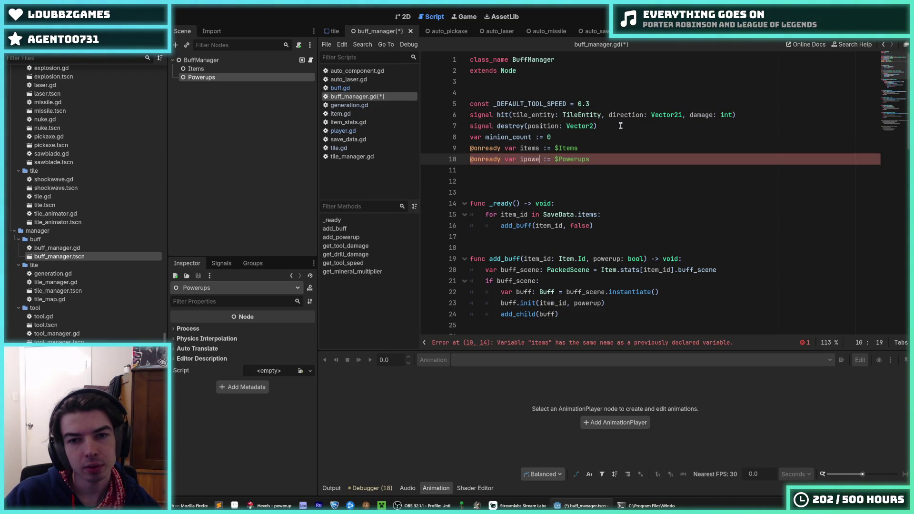
type("po")
key("BackSpace")
key("BackSpace")
key("BackSpace")
type("powerups")
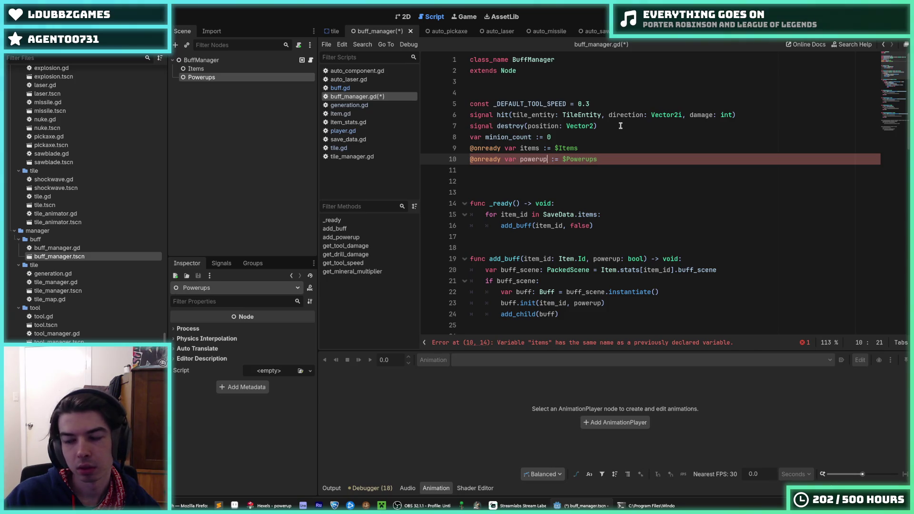
Rename the items variable to _items and look over the _ready function
key("Up")
key("End")
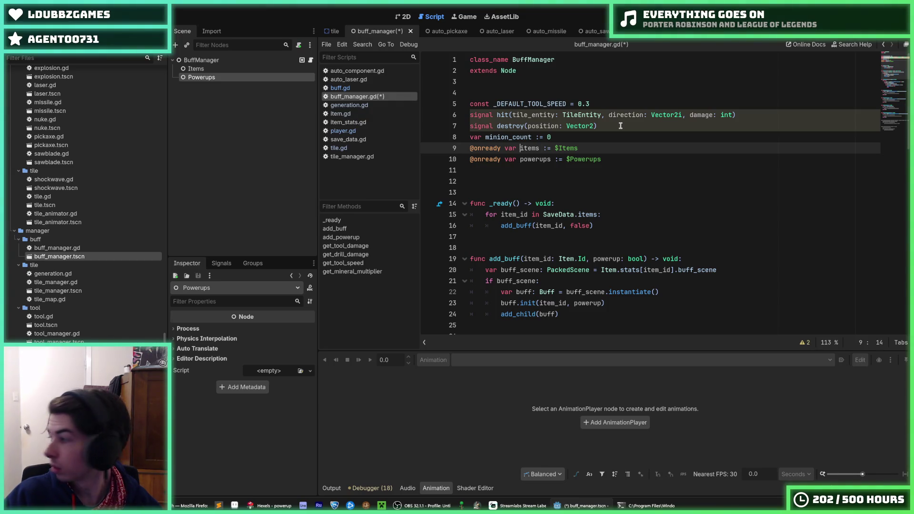
key("ctrl+Left")
type("_")
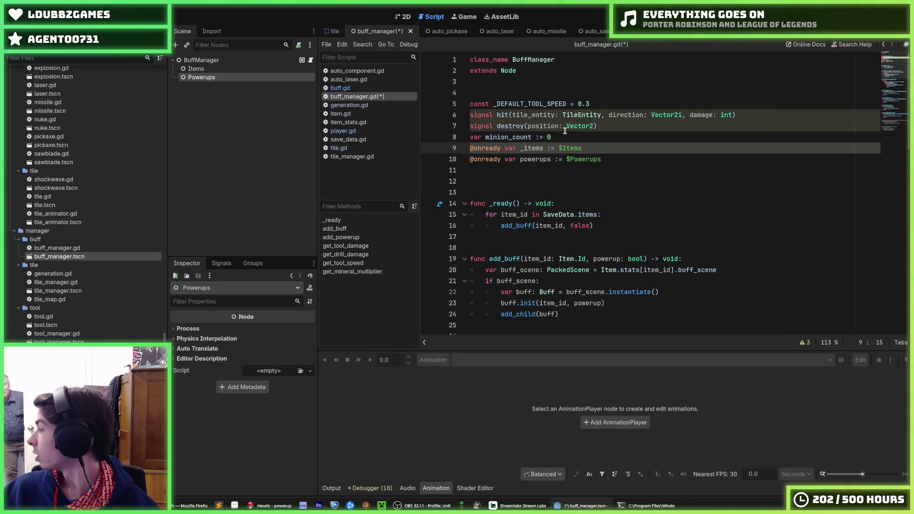
mouse_move(565, 130)
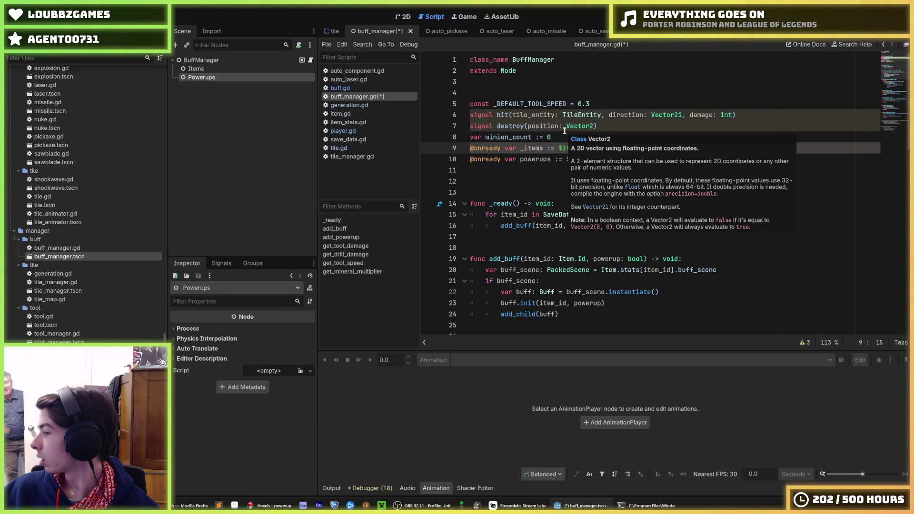
left_click(743, 225)
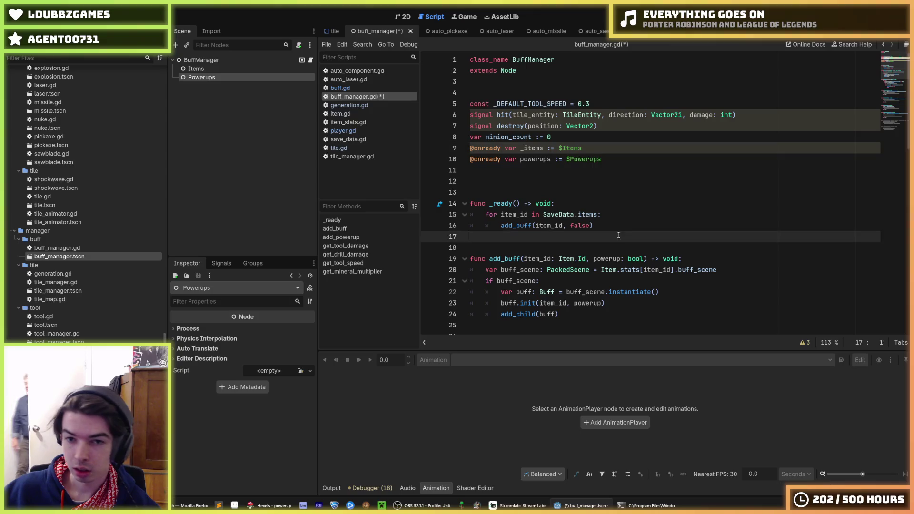
left_click(606, 214)
left_click(615, 222)
left_click(614, 210)
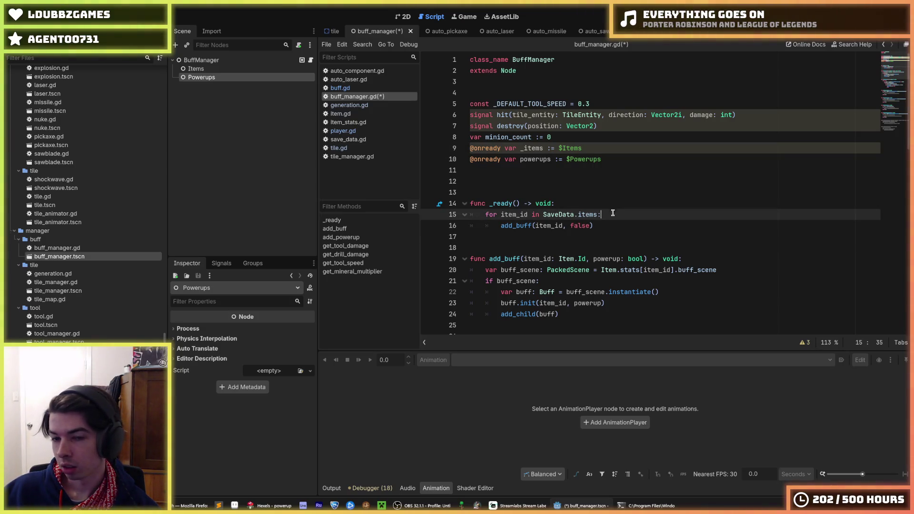
left_click(608, 205)
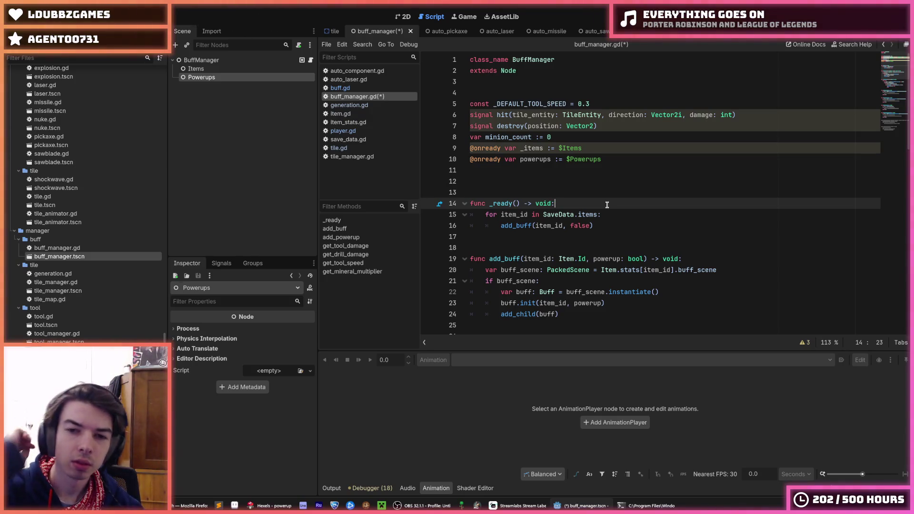
left_click(615, 211)
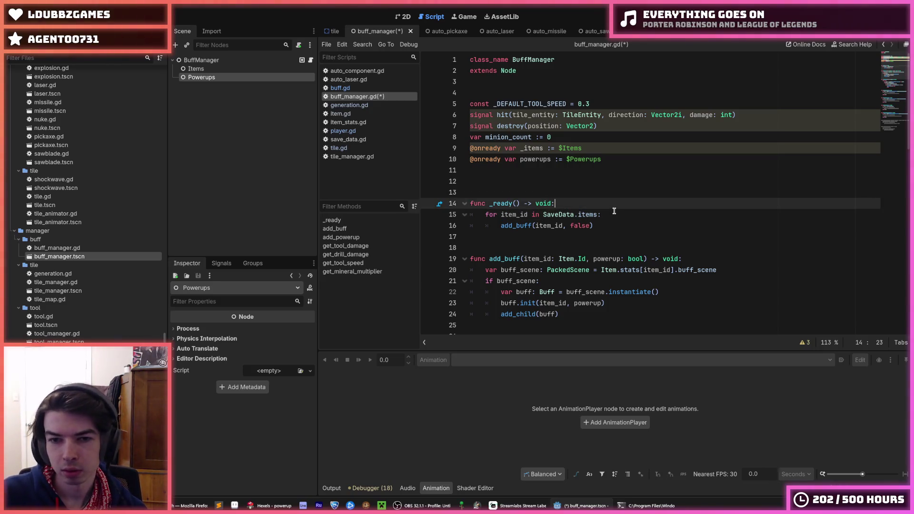
Rename the powerups variable to _powerups
key("Up")
key("Up")
key("Up")
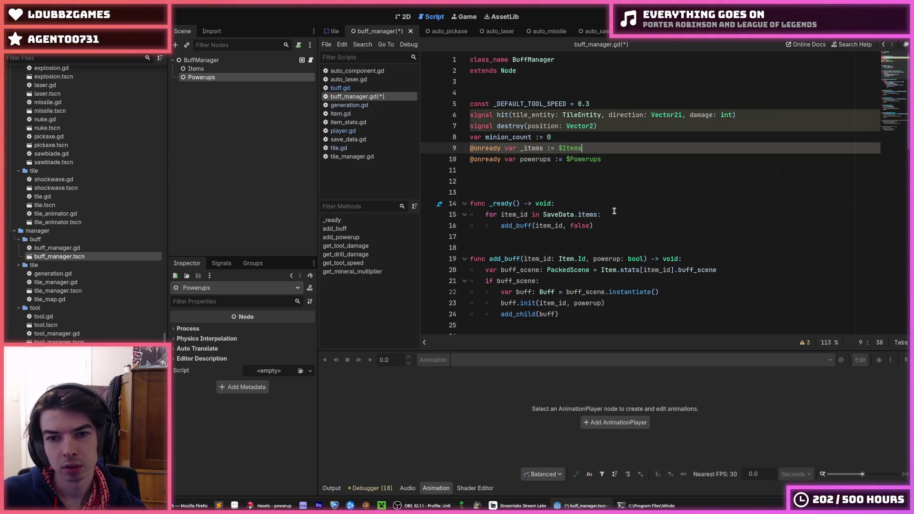
key("Up")
key("Up")
key("Down")
key("Down")
key("Down")
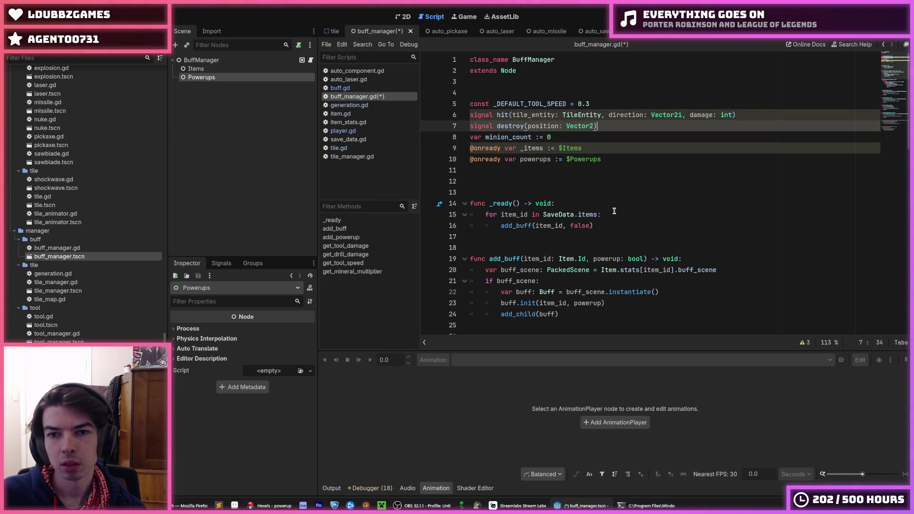
key("Up")
key("Down")
key("Down")
key("Down")
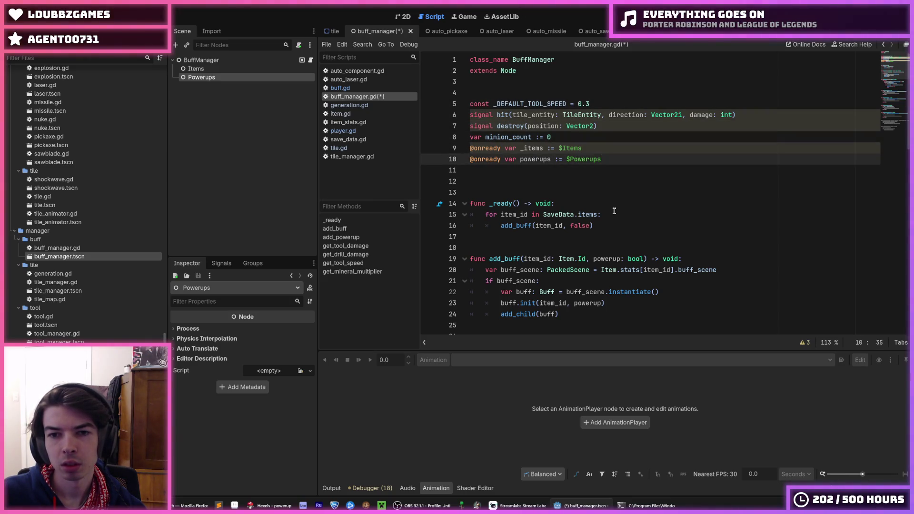
key("Up")
key("Down")
key("Down")
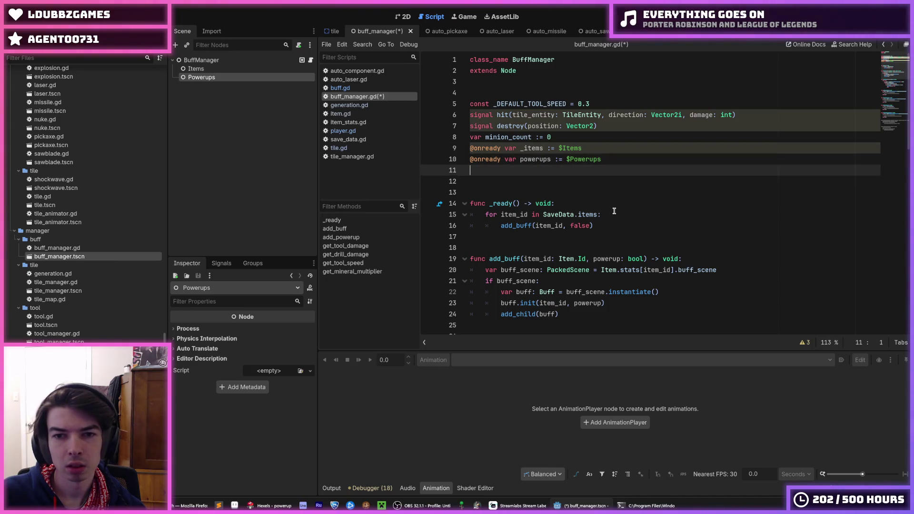
key("Up")
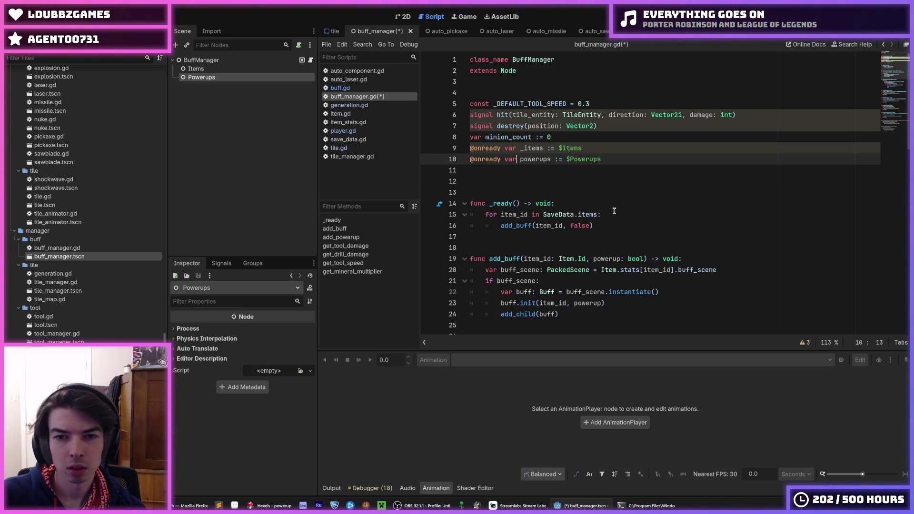
key("Right")
type("_")
left_click(543, 148)
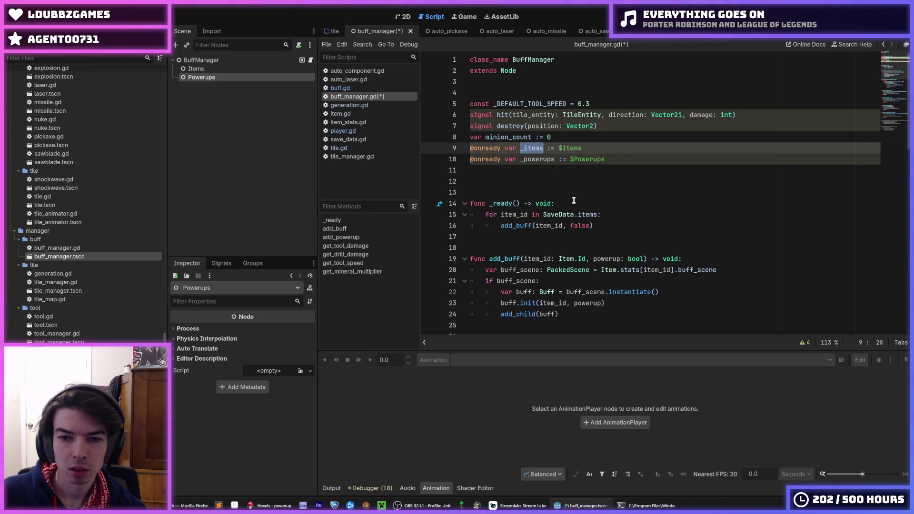
scroll(571, 200, "down", 3)
left_click(680, 191)
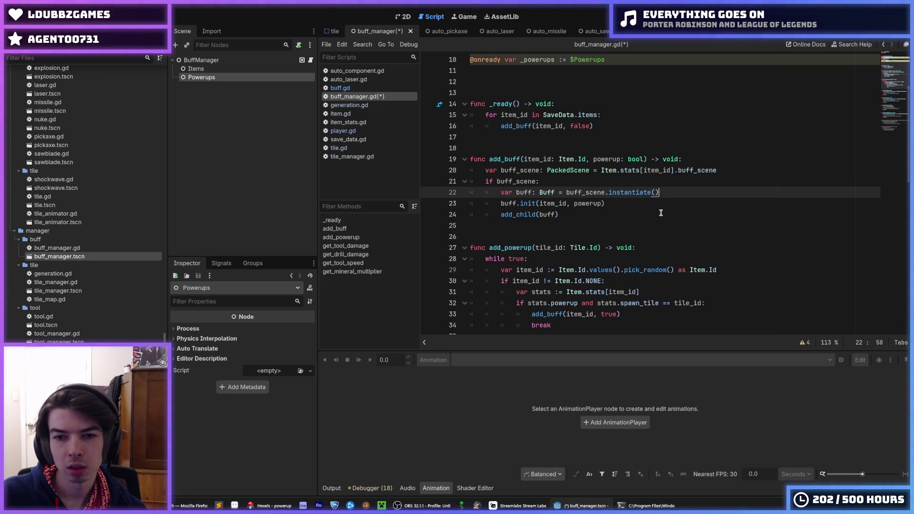
After buff.init, add 'if powerup:' with powerups.add_child(buff) in add_buff
key("Down")
key("Return")
type("if")
type(" poweru")
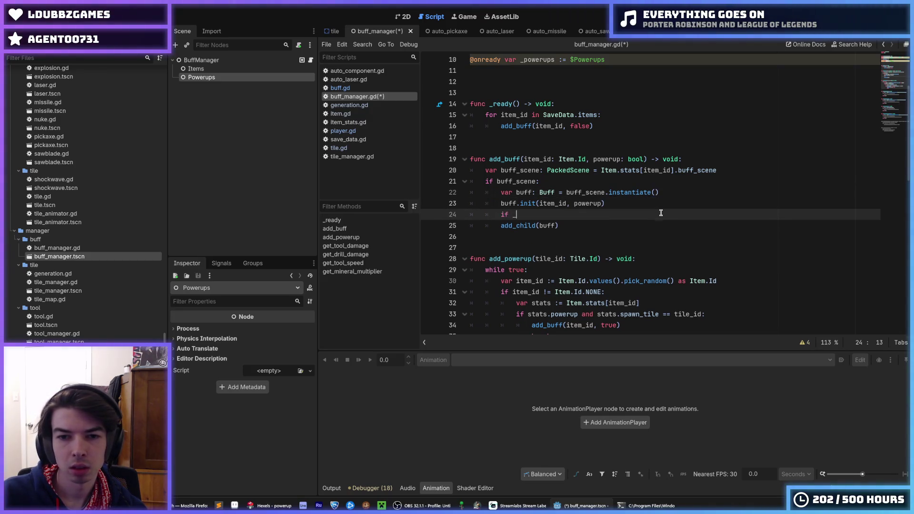
type("p:")
key("Return")
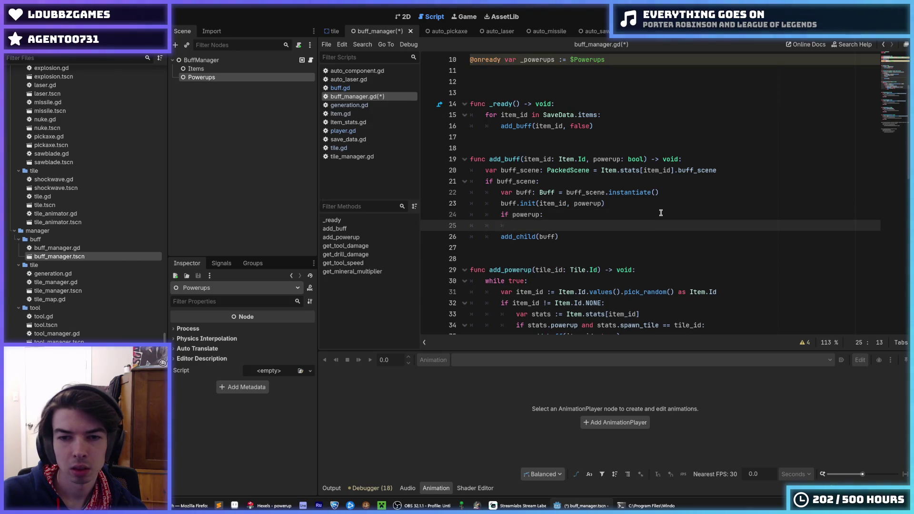
type("powerups.")
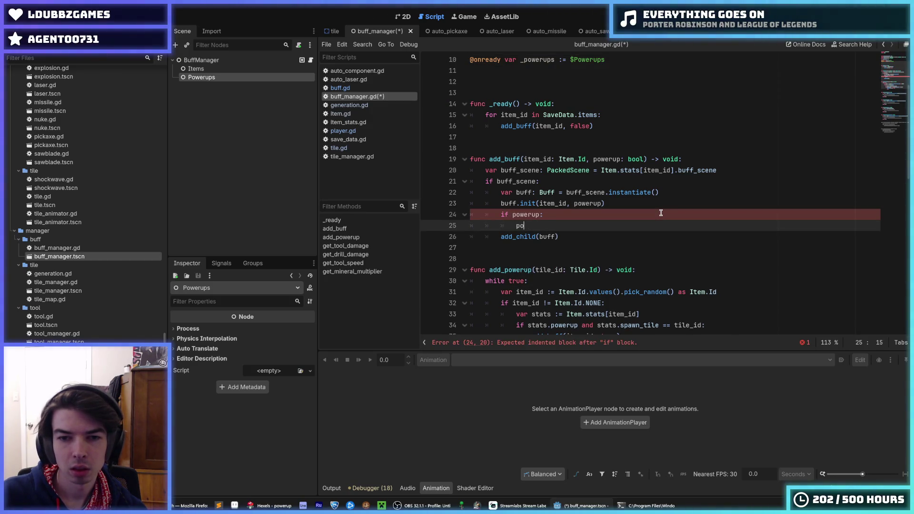
key("Escape")
key("ctrl+Delete")
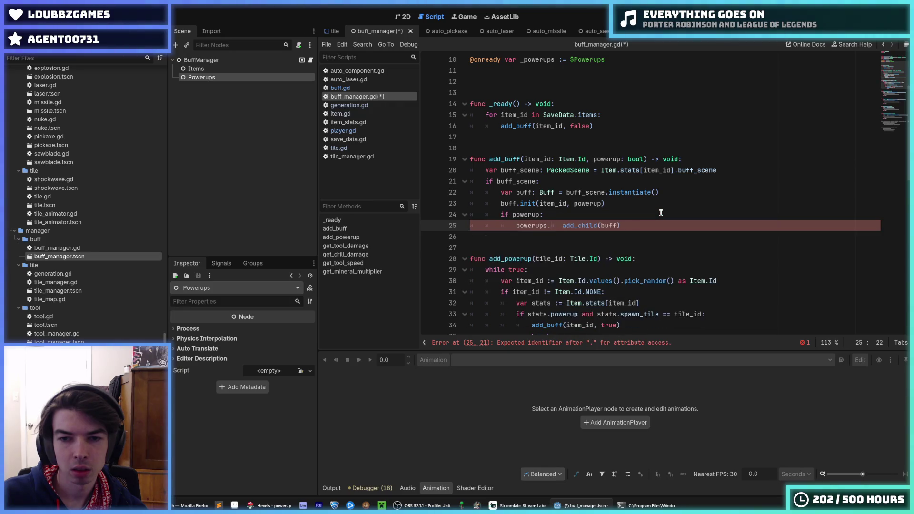
Add an else branch that calls _items.add_child(buff)
key("ctrl+shift+d")
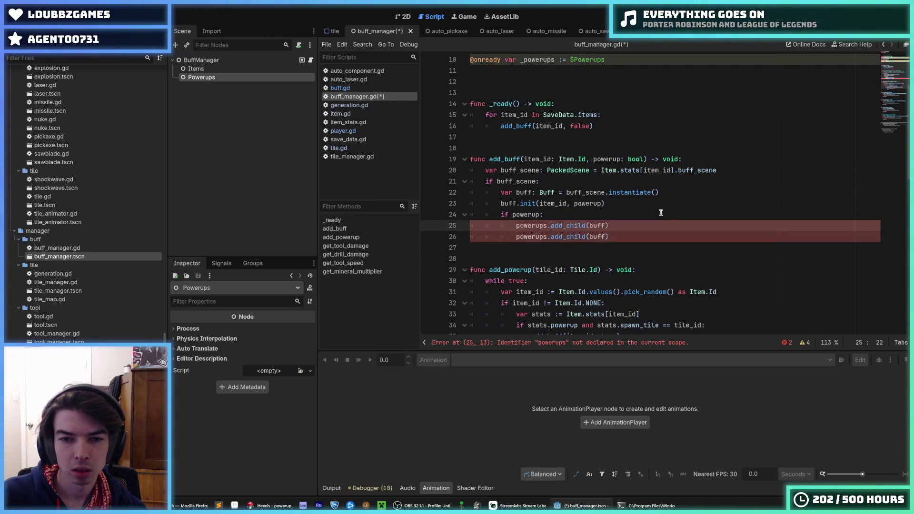
key("Return")
key("BackSpace")
key("Tab")
type("els")
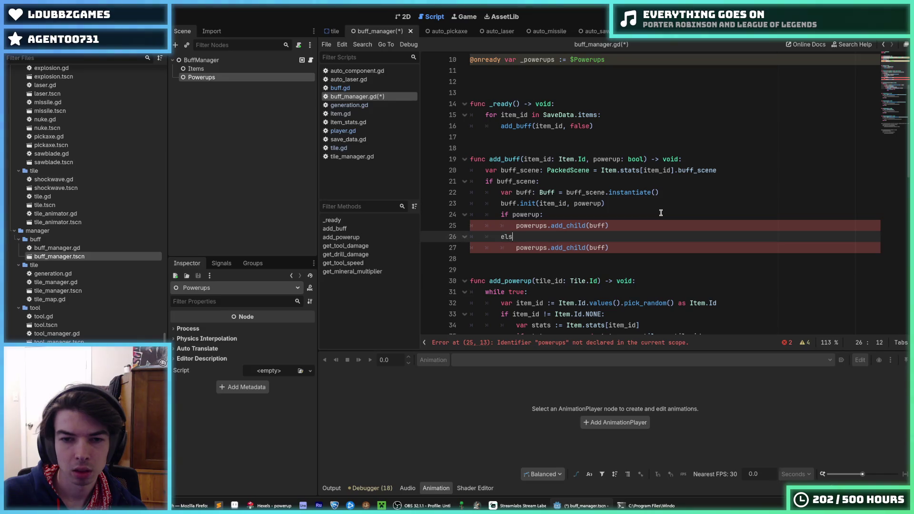
key("Down")
key("Home")
key("ctrl+shift+Right")
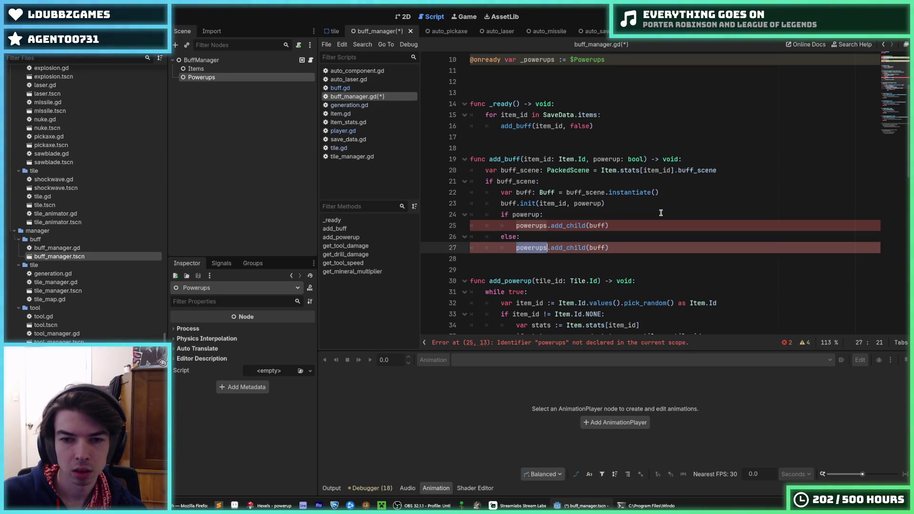
key("shift+Right")
key("BackSpace")
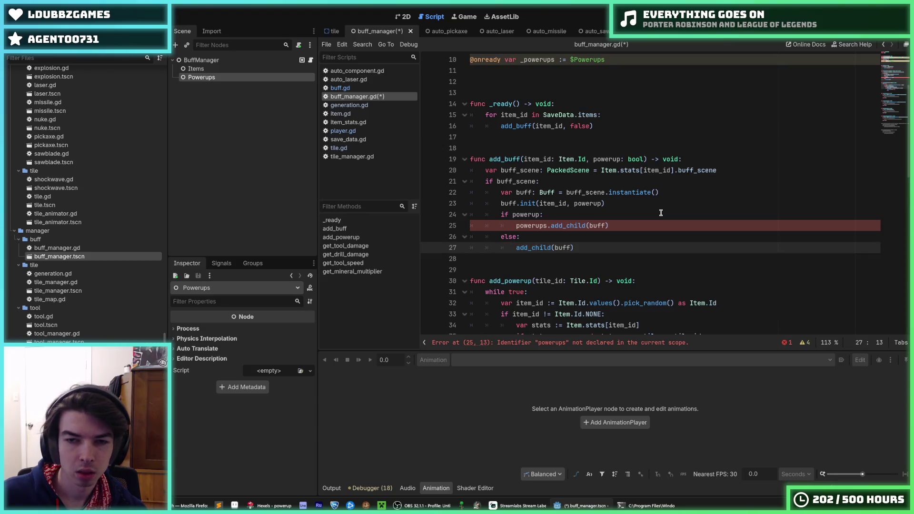
scroll(661, 212, "up", 3)
scroll(661, 212, "down", 3)
type("_items.")
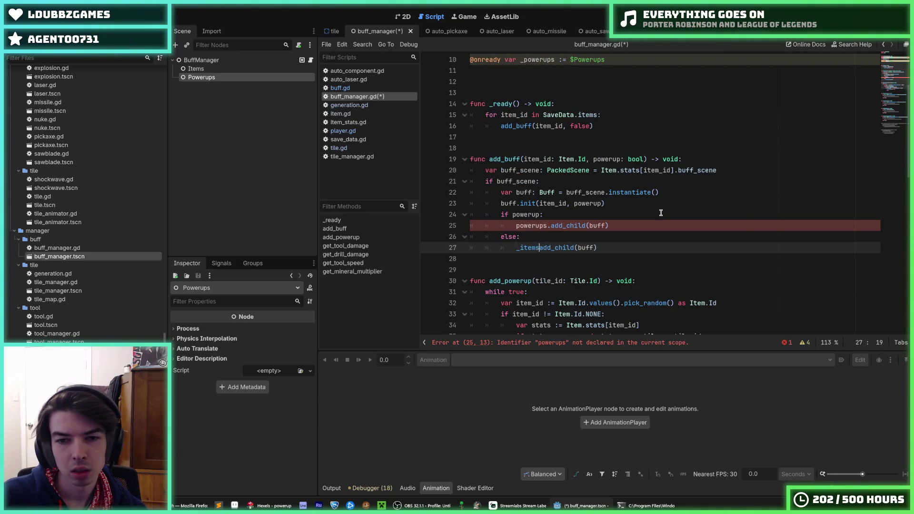
Change the if branch target to _powerups and save the script and scene
key("Escape")
key("Up")
key("Up")
key("Left")
key("Left")
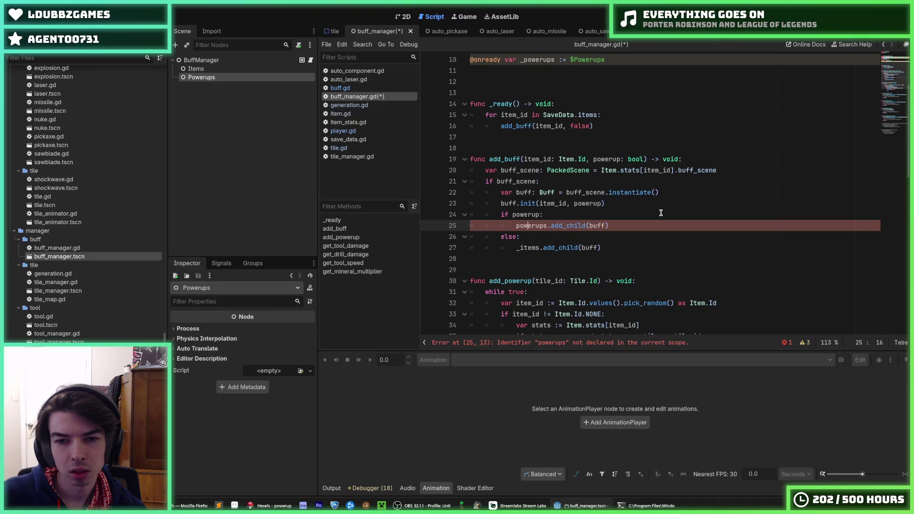
type("_")
left_click(643, 214)
key("ctrl+s")
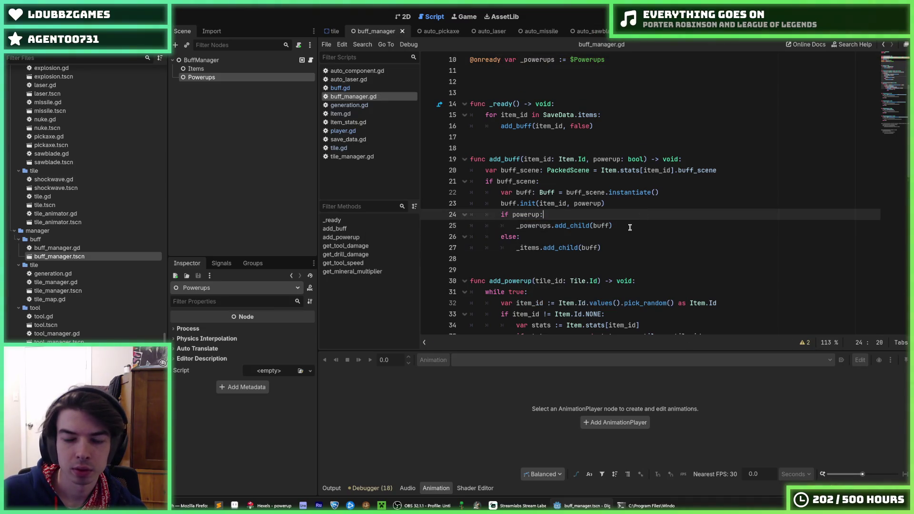
scroll(685, 173, "up", 2)
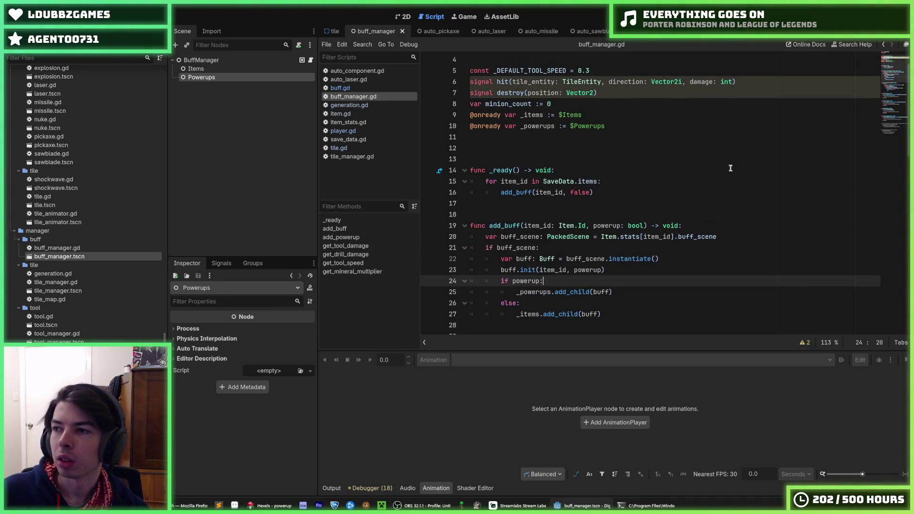
key("ctrl+s")
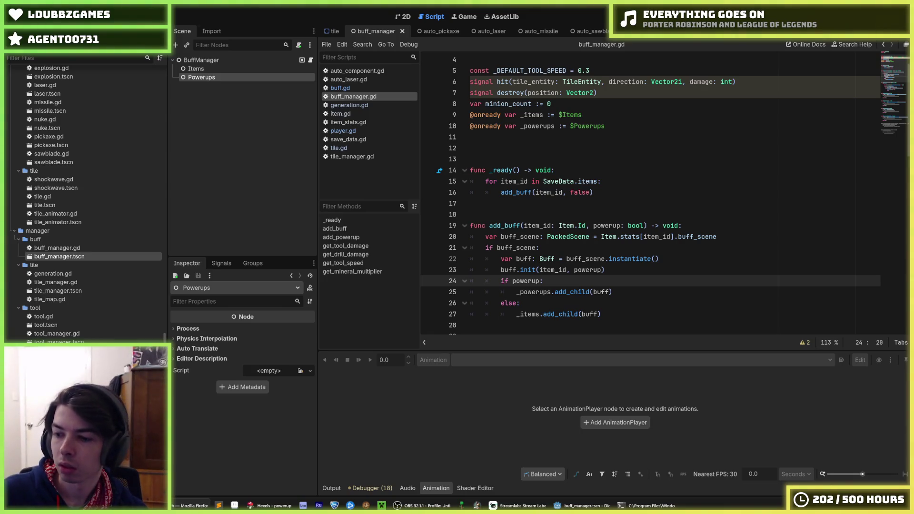
left_click(687, 208)
left_click(676, 196)
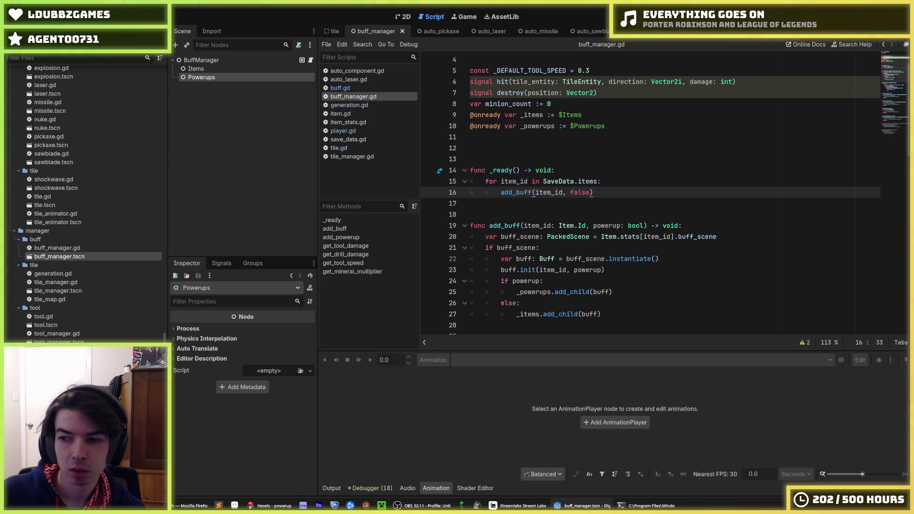
Test-run the Digger game, stop it, and add a new line below _ready
key("F5")
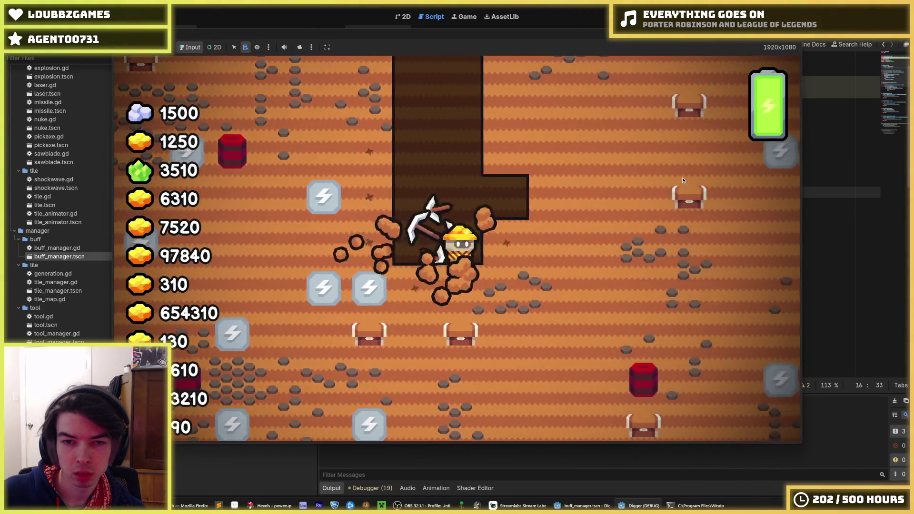
key("F8")
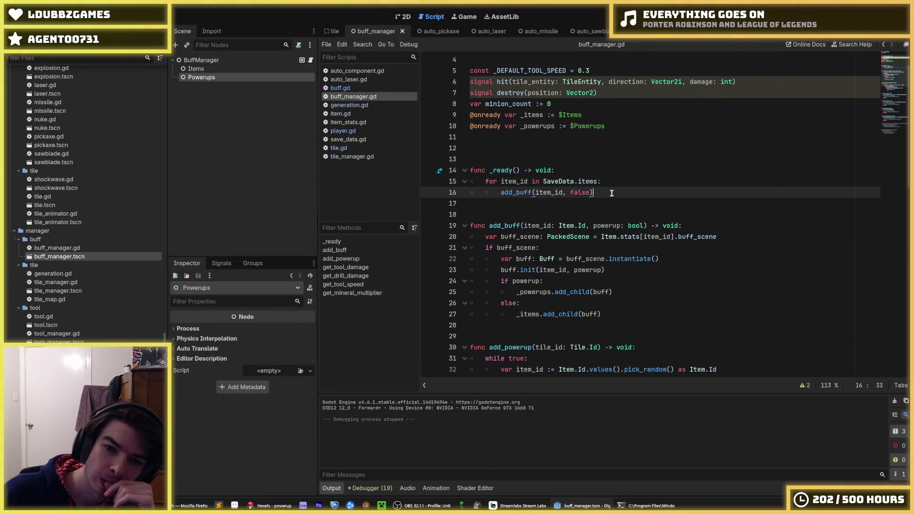
key("Return")
key("Return")
key("Return")
Write func is_powerup_active() -> void with a body using _powerups.get_children(), and save
type("f")
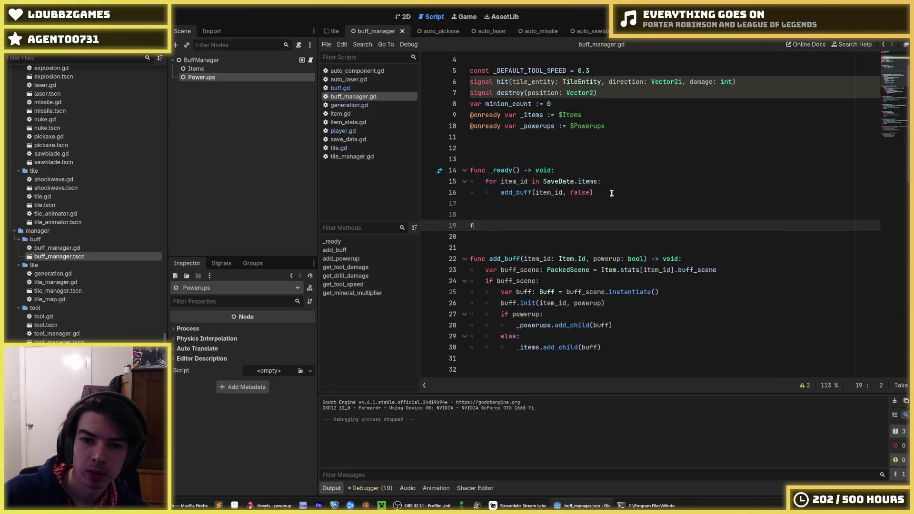
type("unc is_powerup_active")
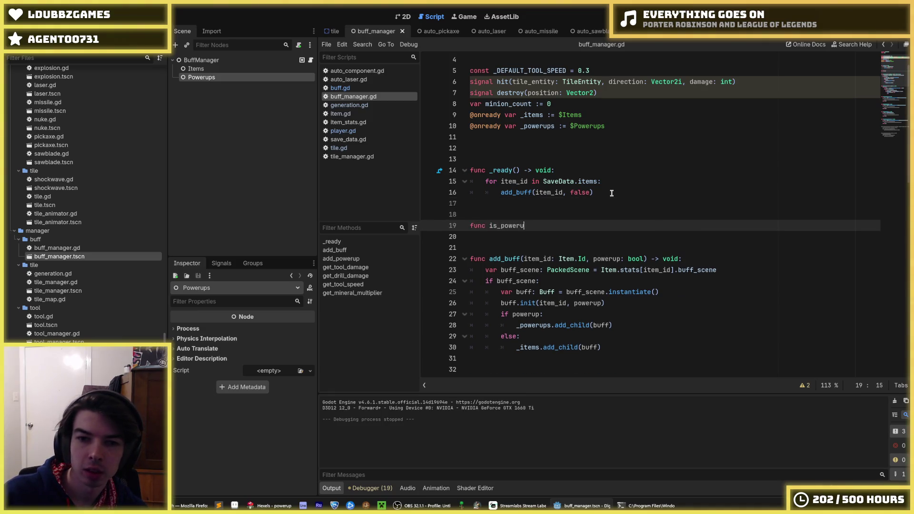
type("() -")
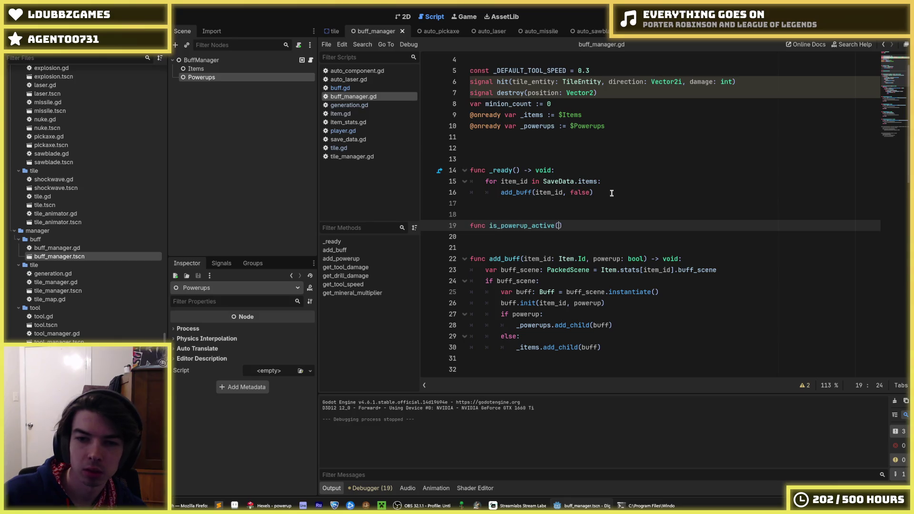
type("> void:")
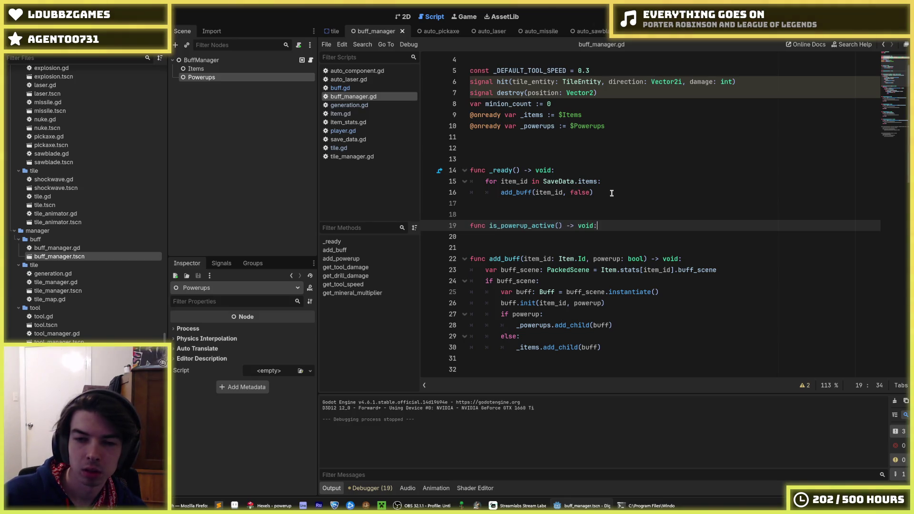
key("Return")
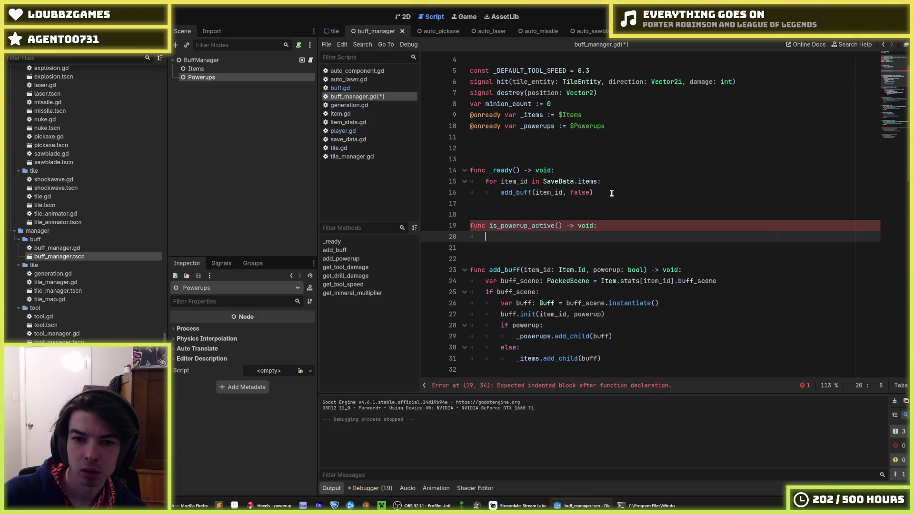
type("_powerup")
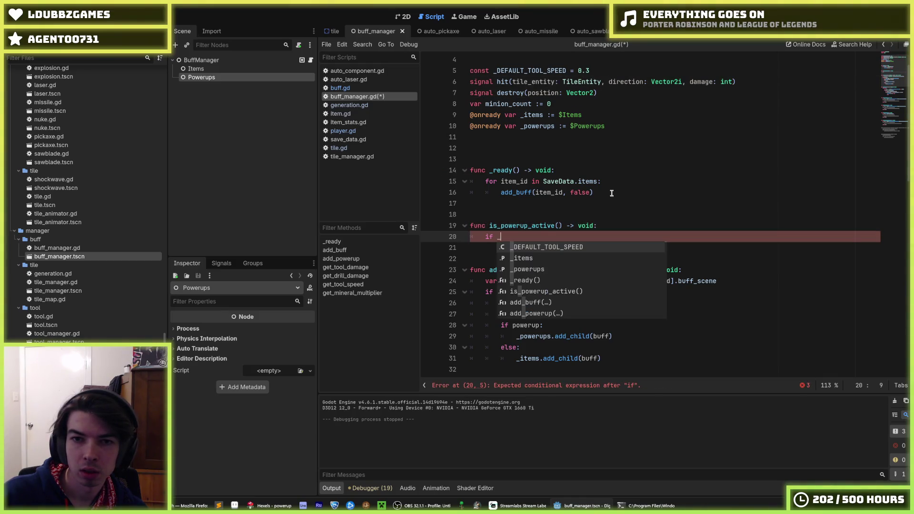
key("Return")
type(".")
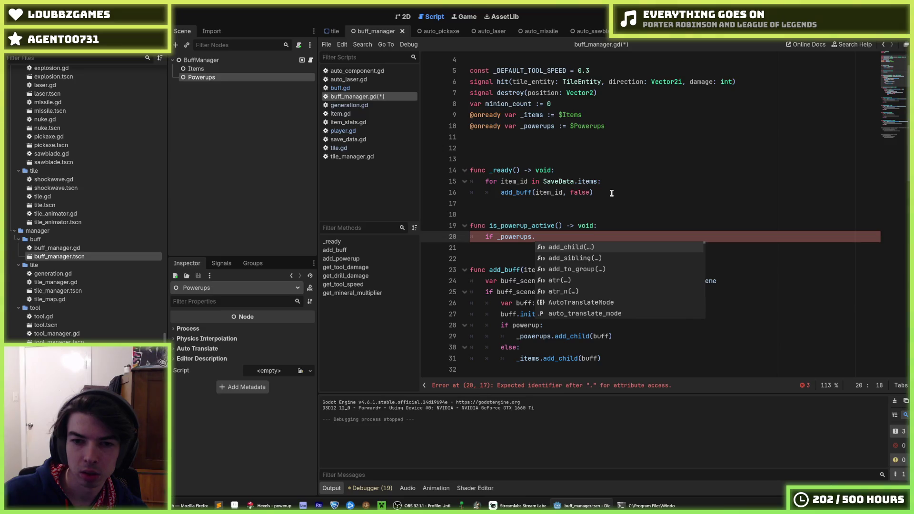
type("children")
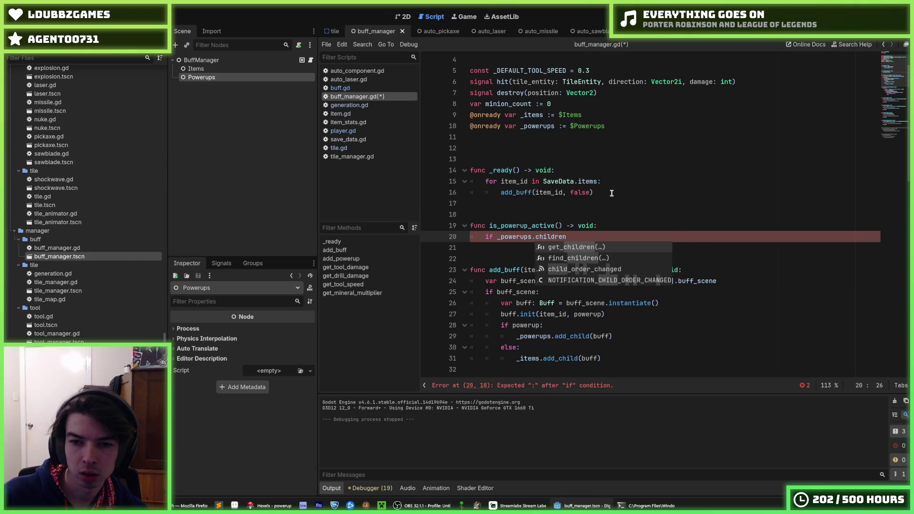
key("Return")
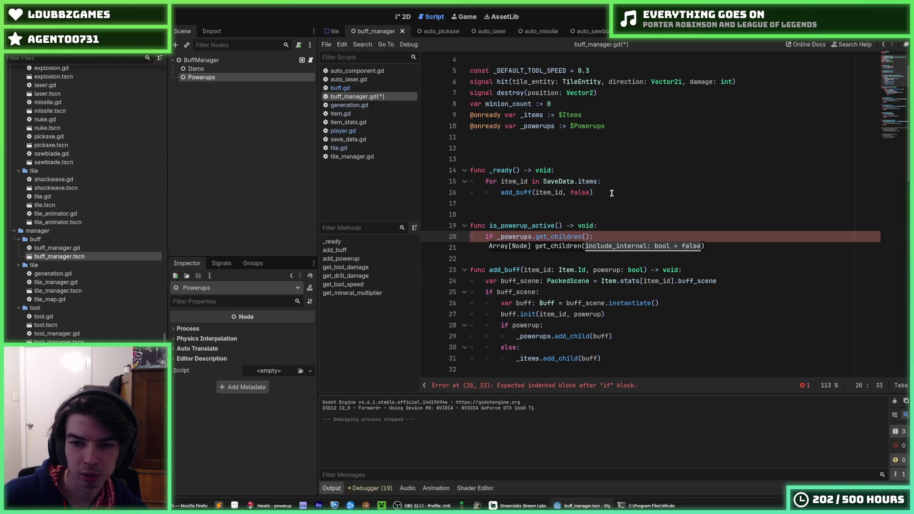
key("ctrl+s")
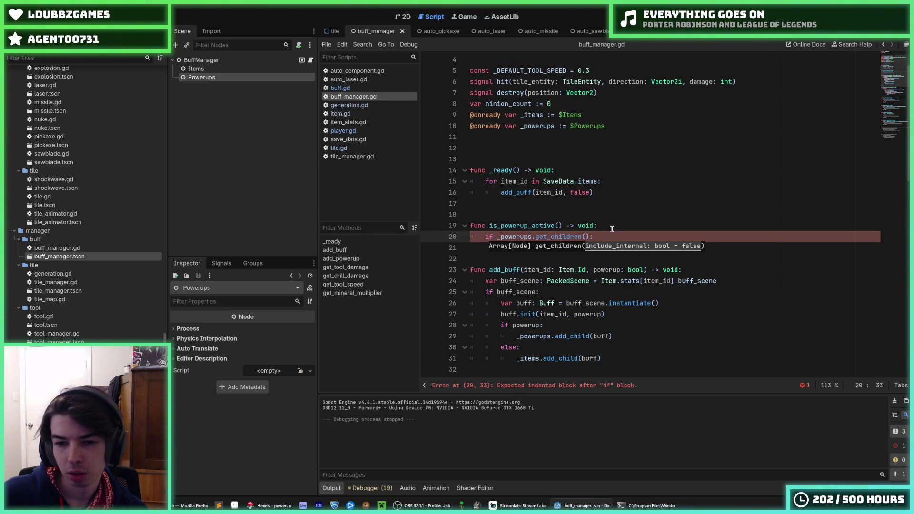
Change the return type to bool and turn the body into a return statement
left_click(609, 231)
left_click(608, 238)
key("BackSpace")
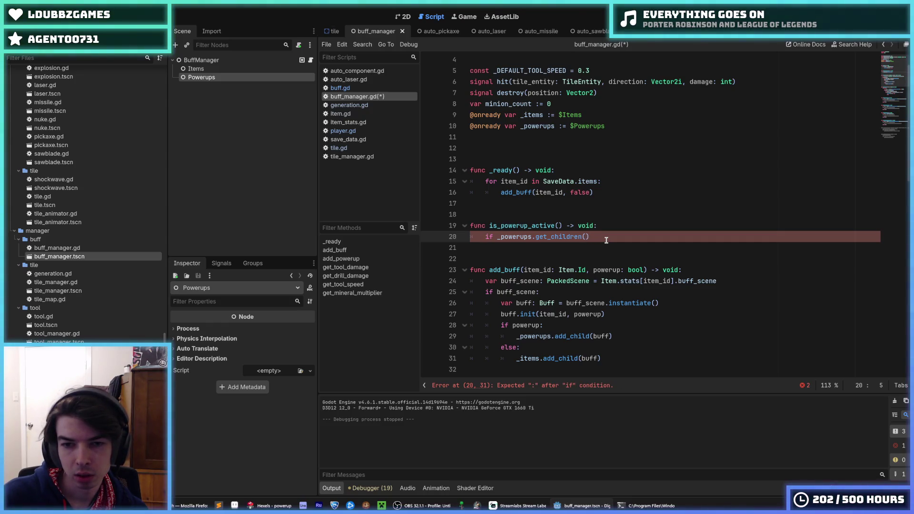
key("Up")
key("BackSpace")
key("BackSpace")
key("BackSpace")
type("bool")
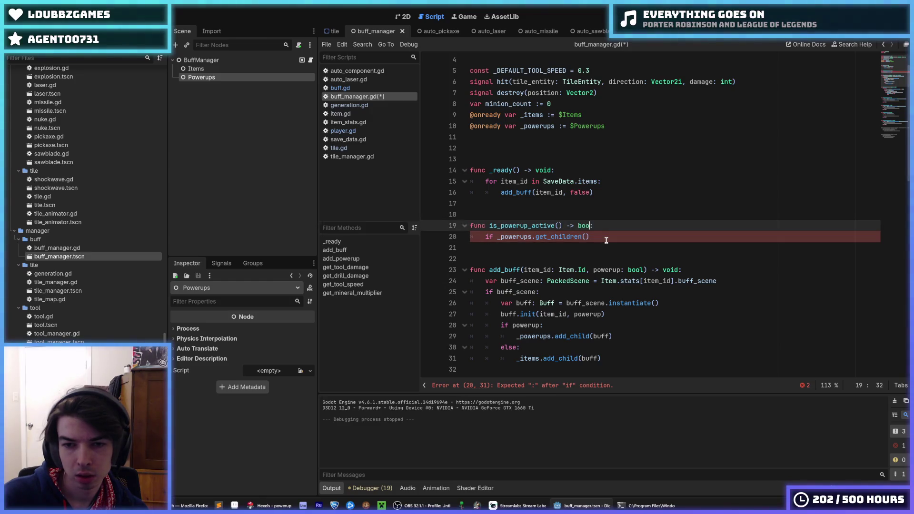
left_click(607, 240)
key("Delete")
key("Delete")
type("return")
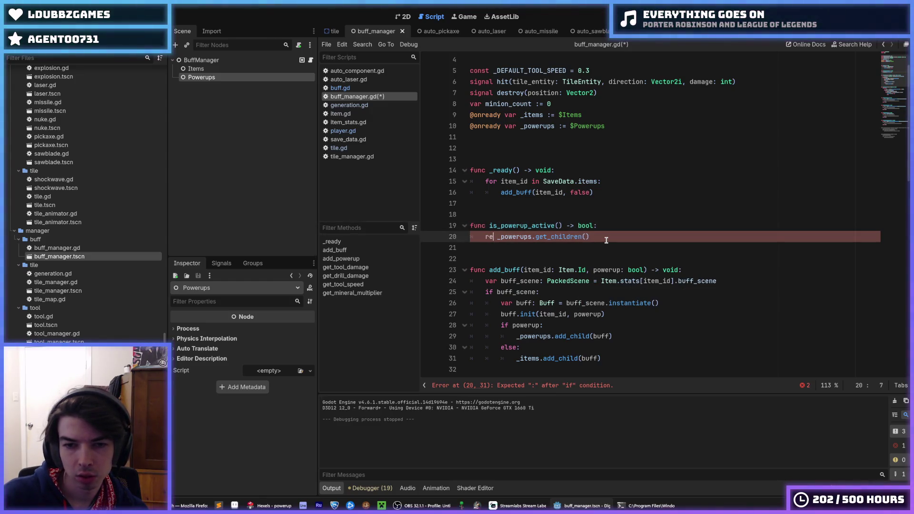
left_click(607, 240)
key("ctrl+s")
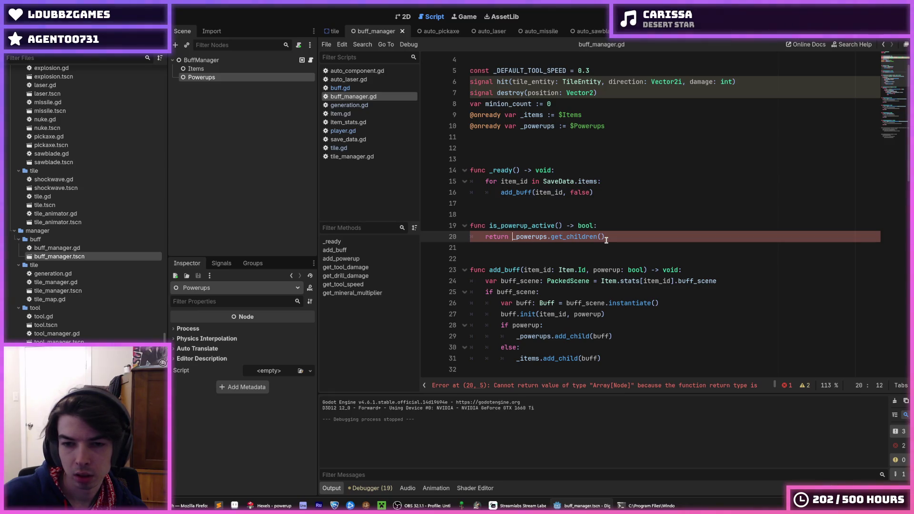
Complete the body as 'return not _powerups.get_children().is_empty()' and save
type(".is_empty(")
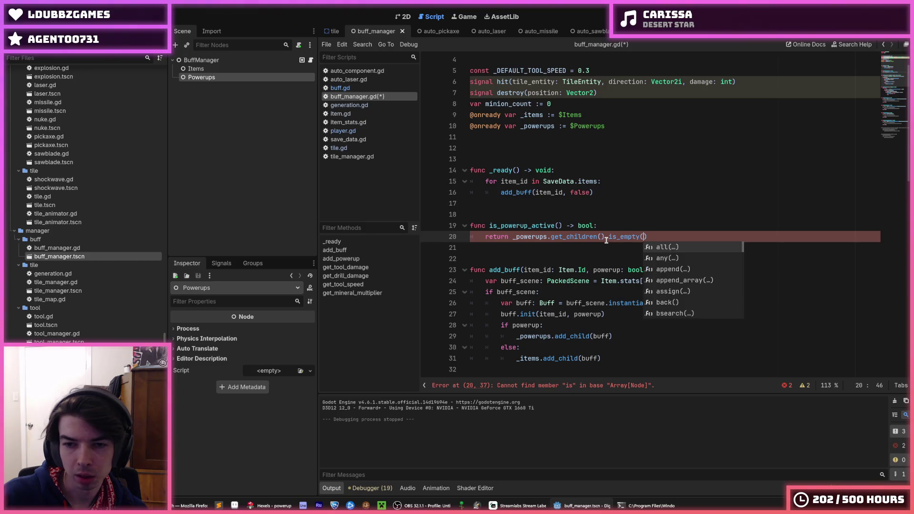
key("Return")
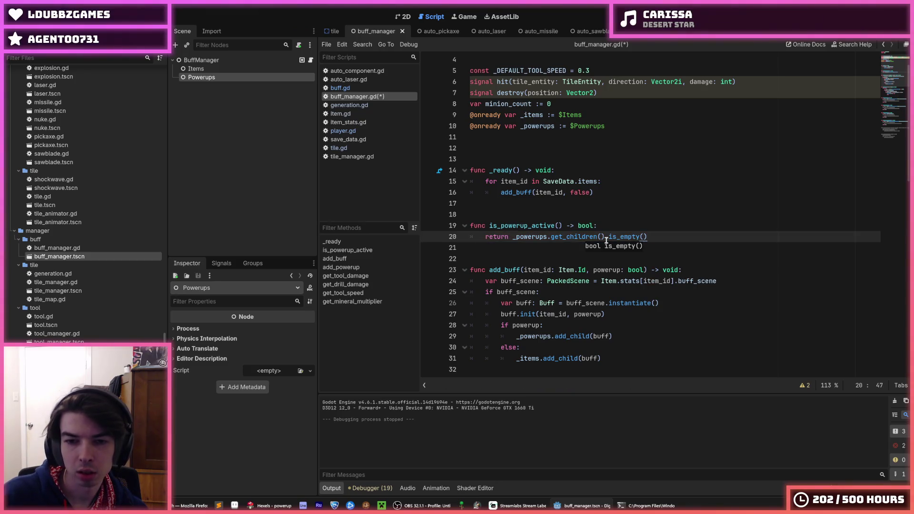
key("ctrl+s")
left_click(514, 237)
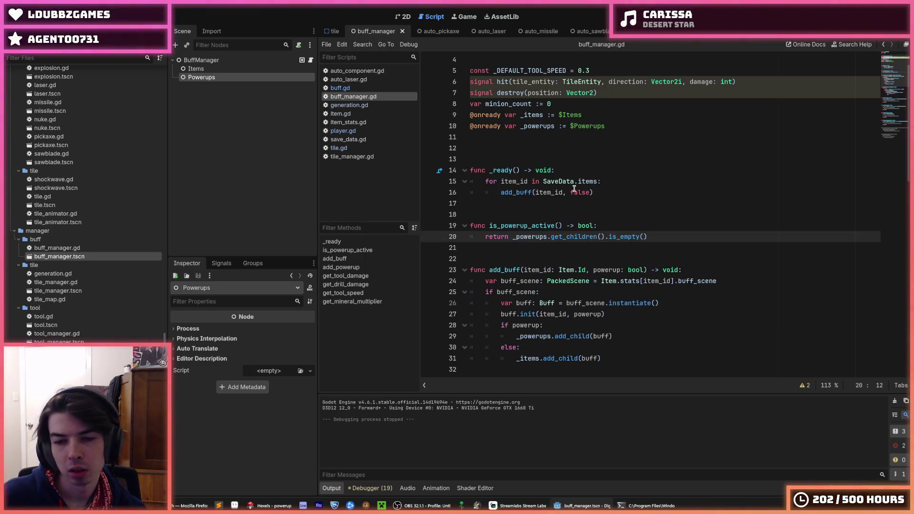
type("not")
left_click(636, 237)
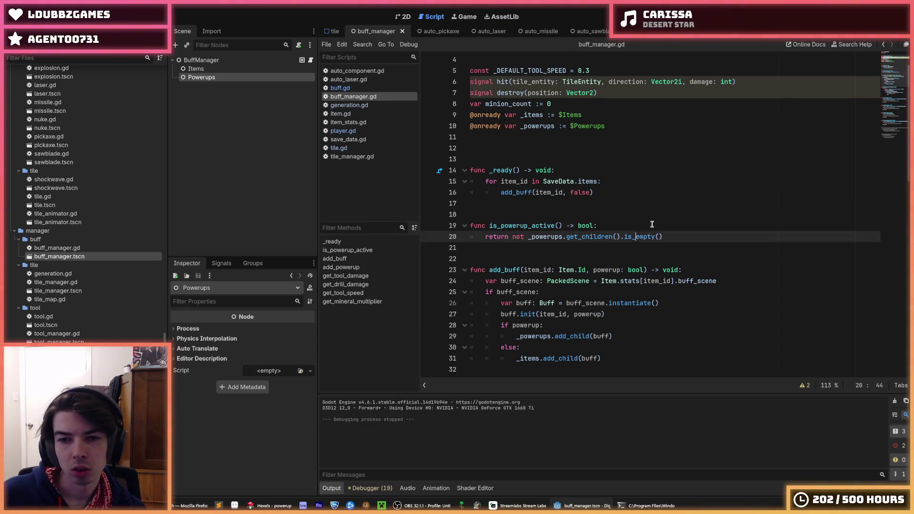
left_click(647, 221)
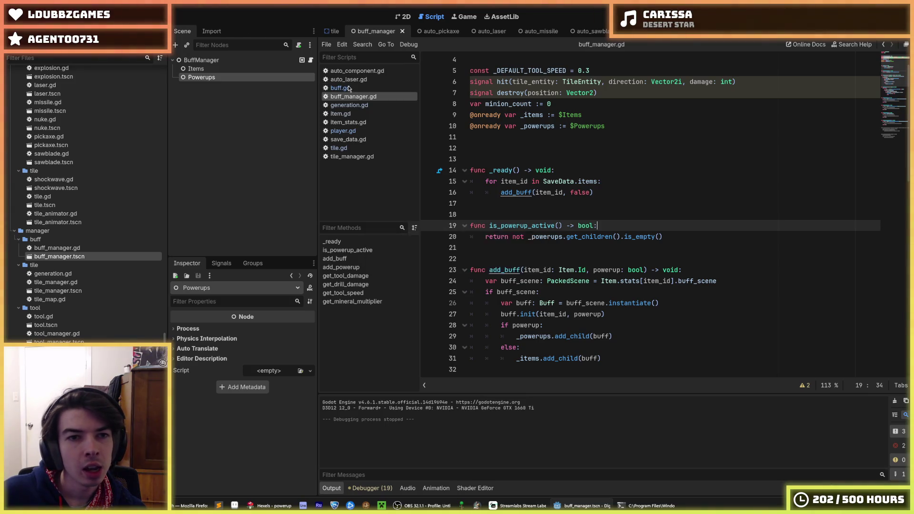
Open player.gd and search the script for 'buff_manager' to find buff_manager uses
scroll(632, 231, "down", 3)
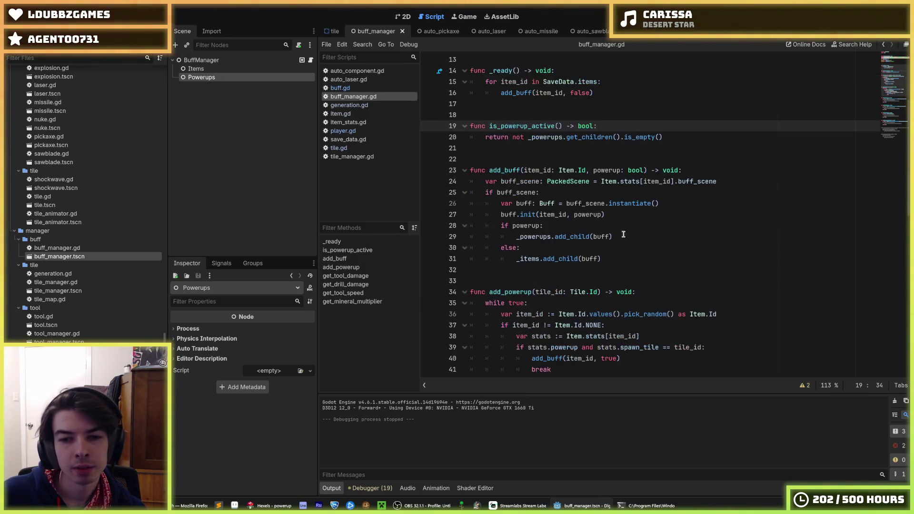
left_click(606, 223)
left_click(368, 131)
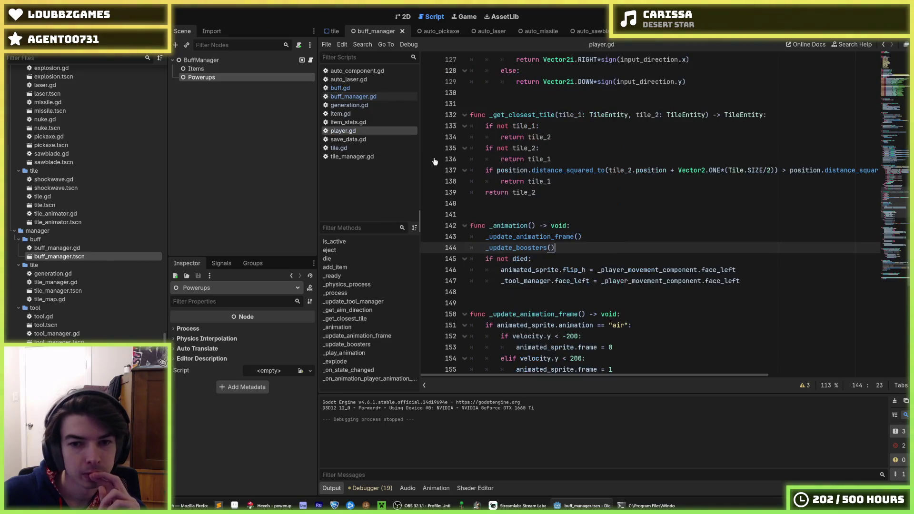
scroll(603, 249, "up", 1)
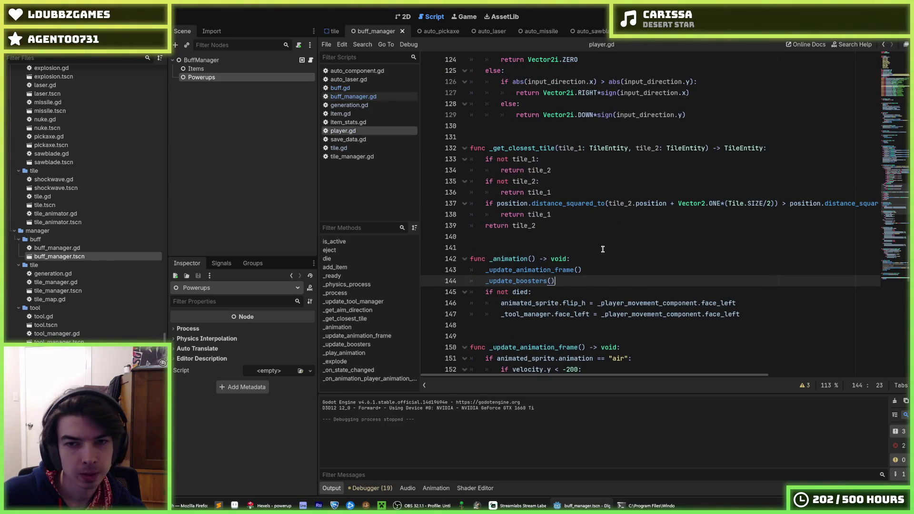
scroll(603, 249, "up", 20)
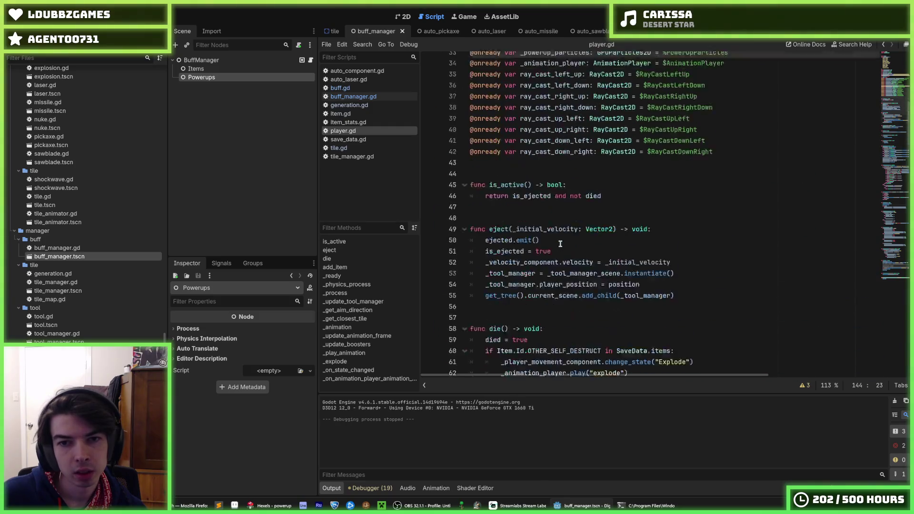
scroll(543, 232, "up", 5)
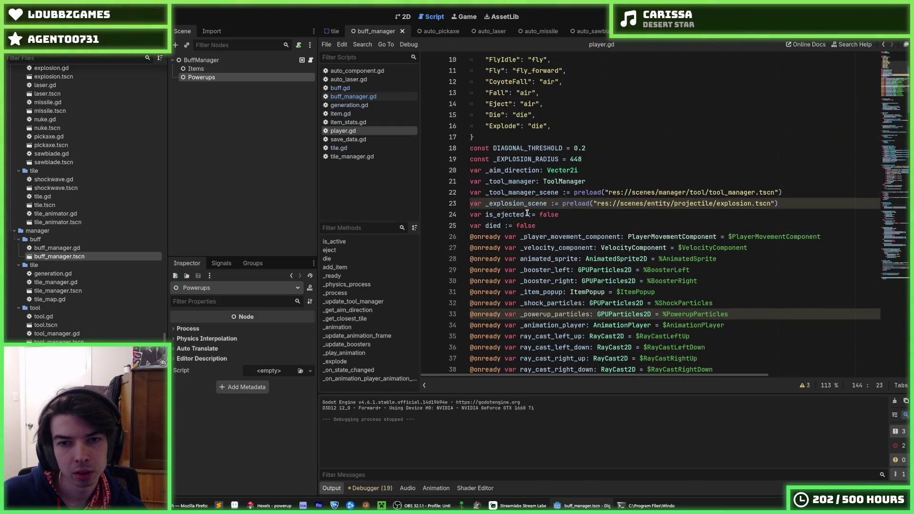
scroll(516, 192, "up", 3)
scroll(514, 192, "down", 13)
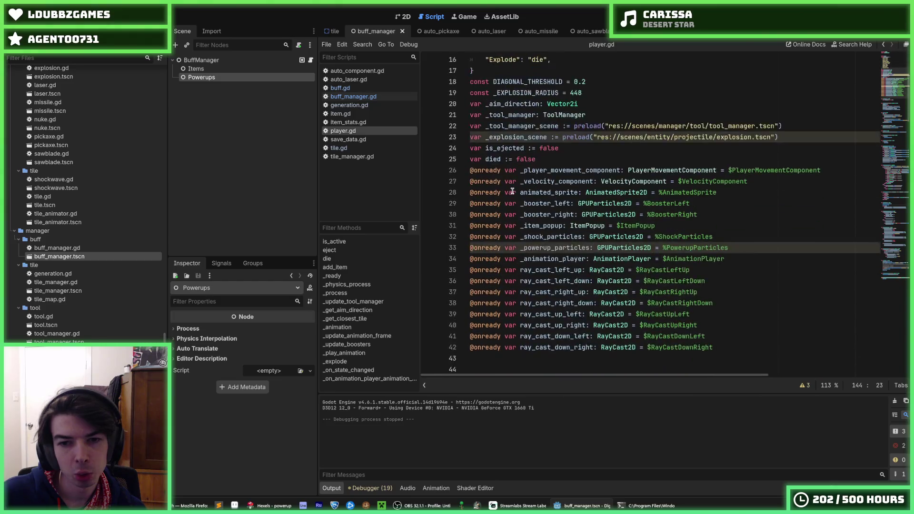
key("ctrl+f")
type("buff_manager")
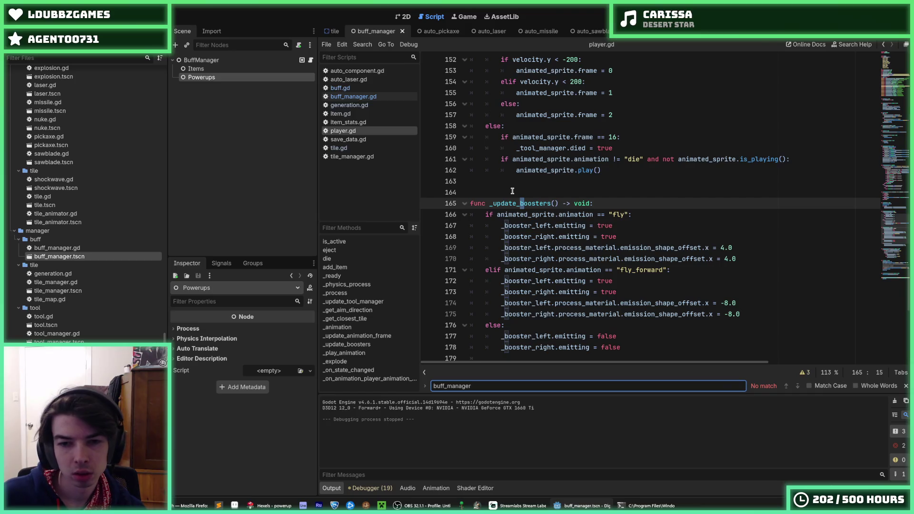
Switch to tile.gd and select the end of its buff_manager group lookup line
scroll(512, 191, "up", 10)
left_click(339, 148)
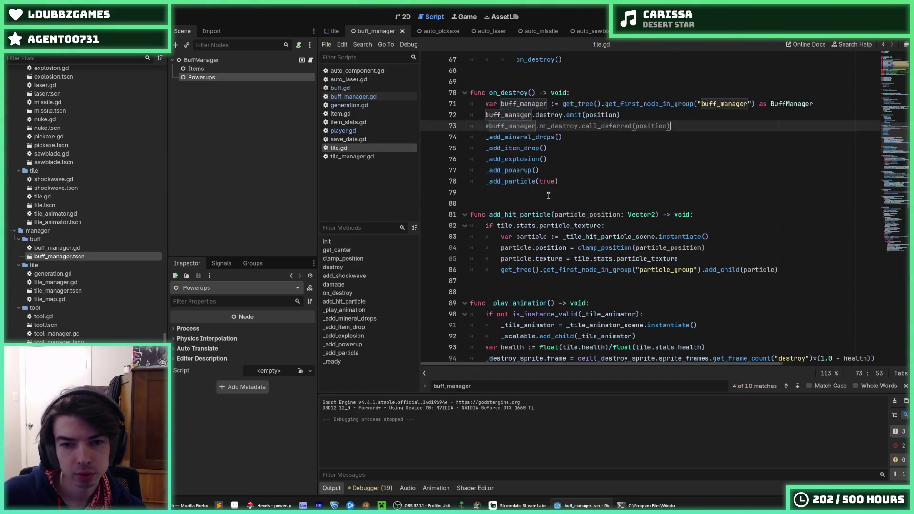
scroll(549, 196, "down", 6)
left_click_drag(831, 248, 746, 251)
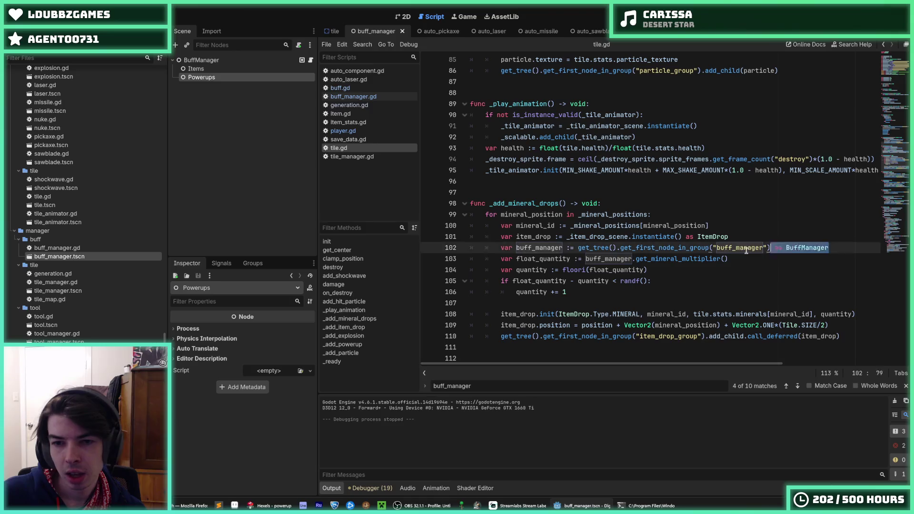
Select tile.gd's buff_manager lookup statement and go to _update_boosters() in player.gd's _animation
key("shift+Home")
key("ctrl+c")
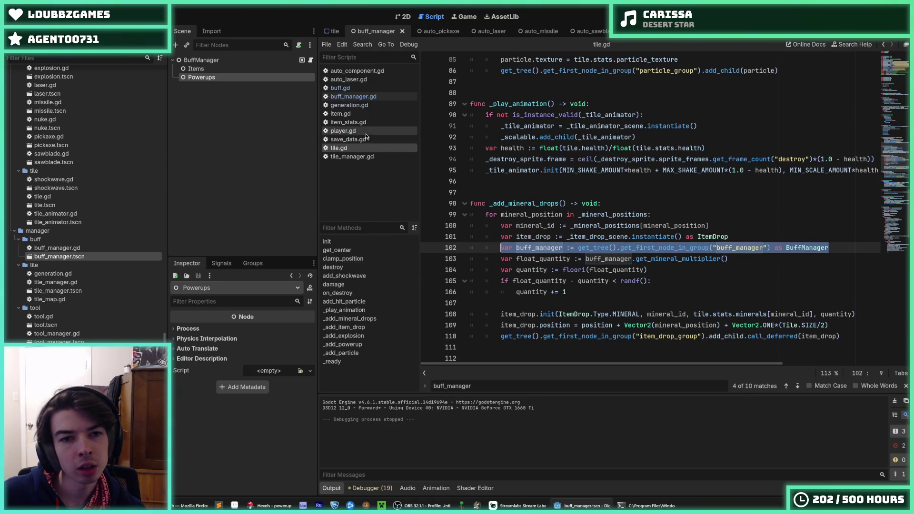
left_click(365, 132)
scroll(617, 268, "up", 10)
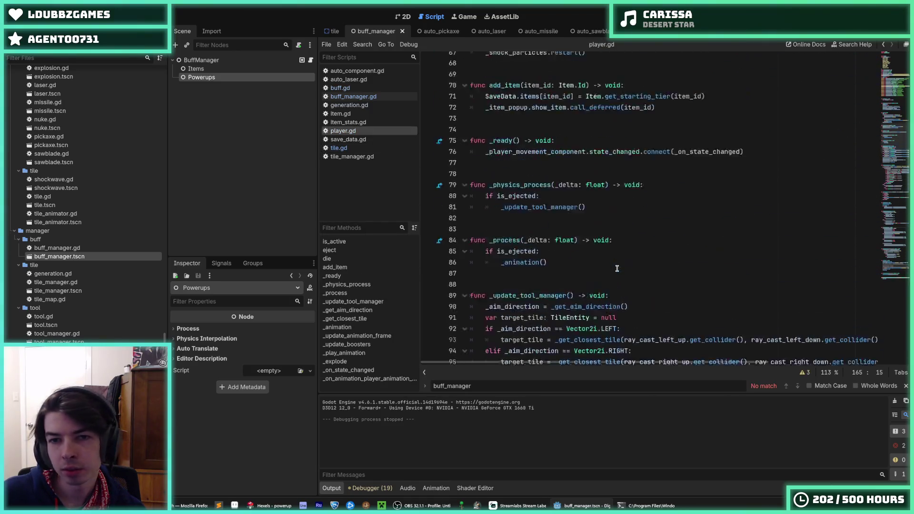
scroll(617, 269, "up", 11)
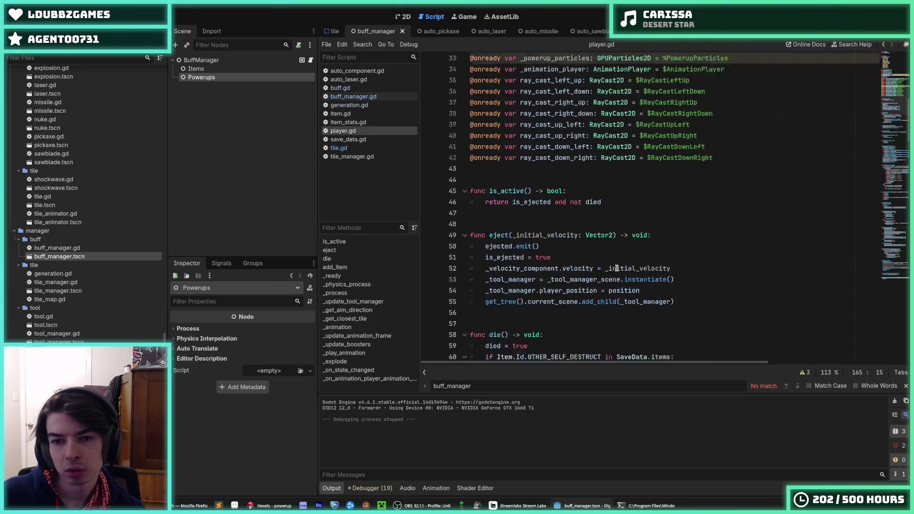
scroll(617, 268, "down", 5)
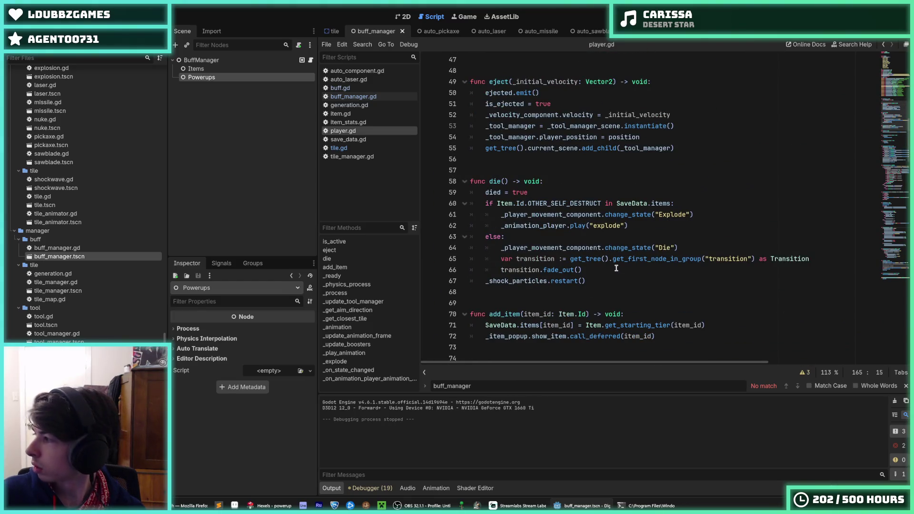
left_click(608, 266)
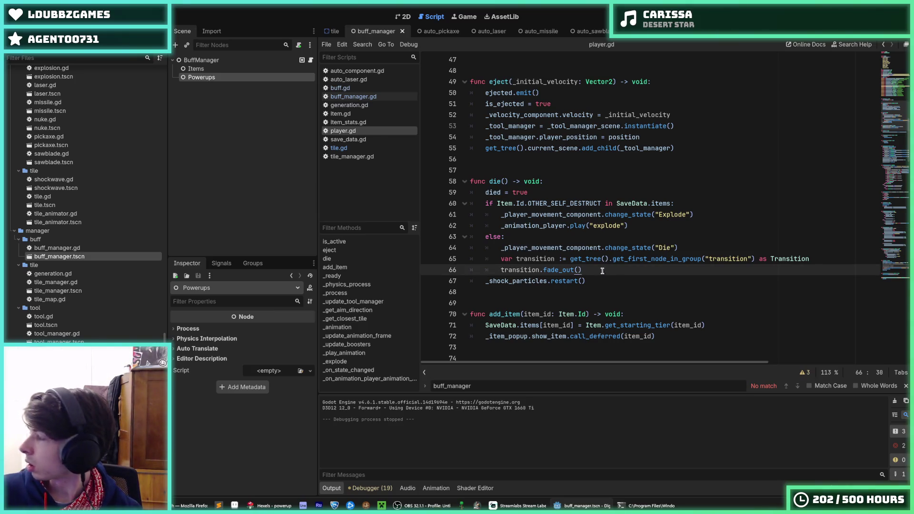
scroll(589, 267, "down", 20)
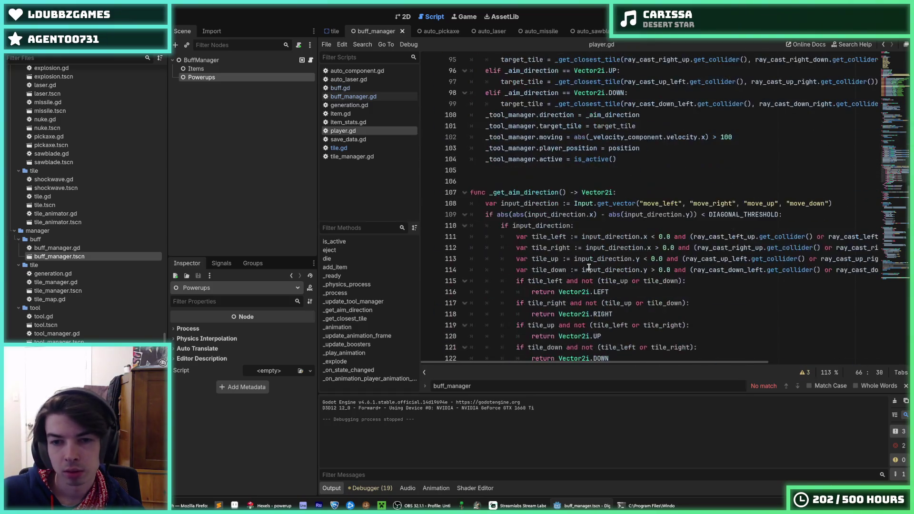
scroll(586, 264, "down", 11)
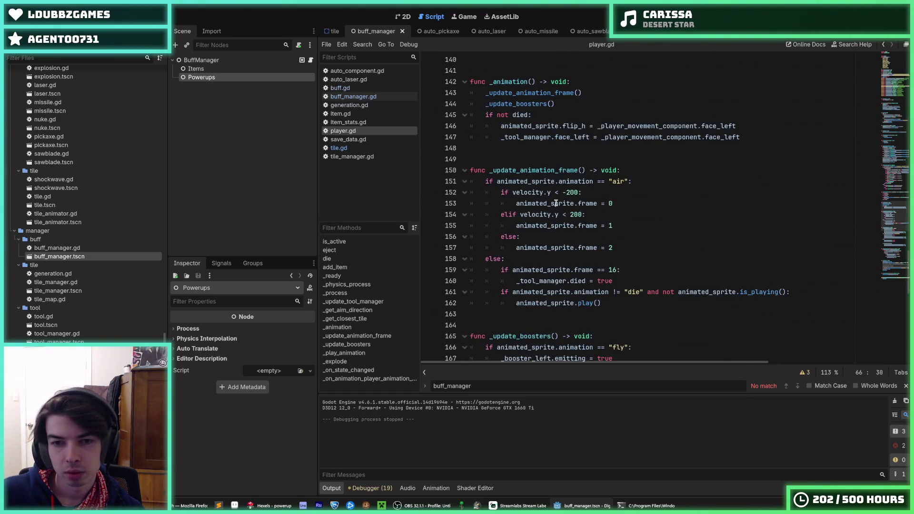
left_click(573, 107)
Paste the buff_manager lookup below _update_boosters() and draft an is_powerup_active() if line
key("Return")
key("ctrl+v")
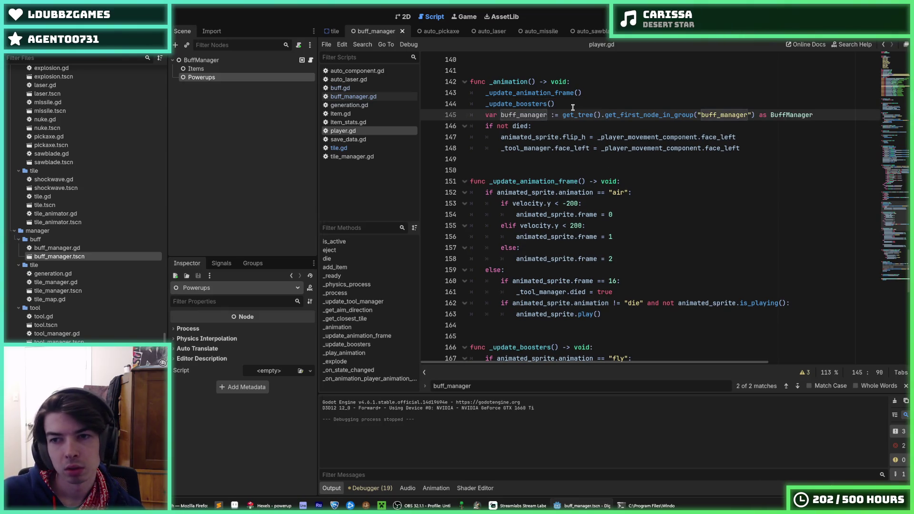
key("Return")
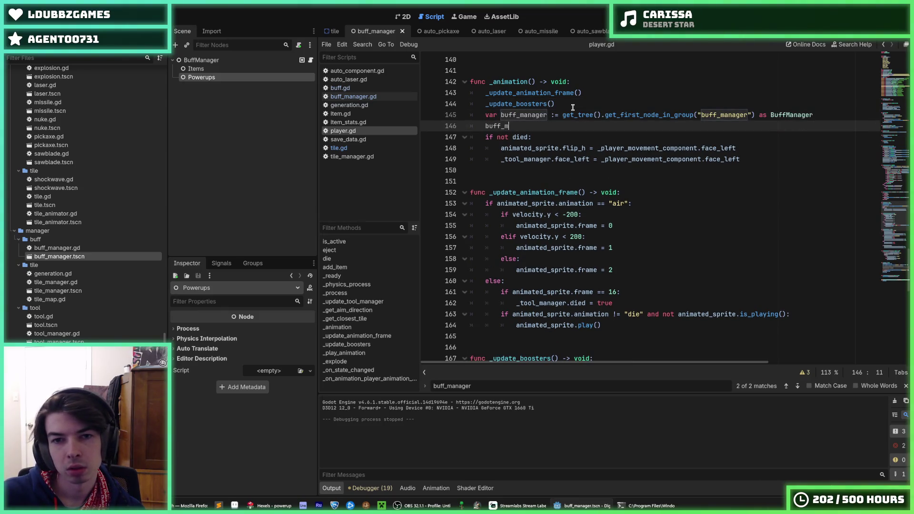
type("an")
key("Return")
type(".is")
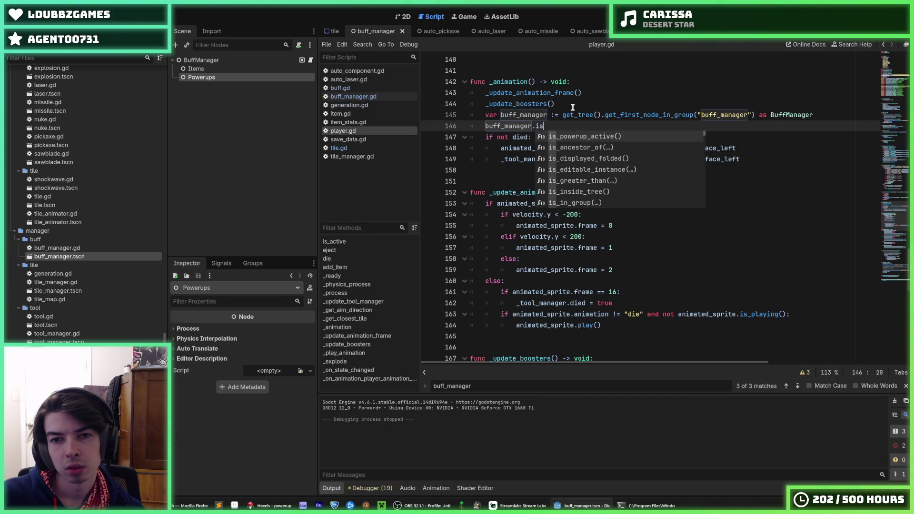
key("Return")
type("if ")
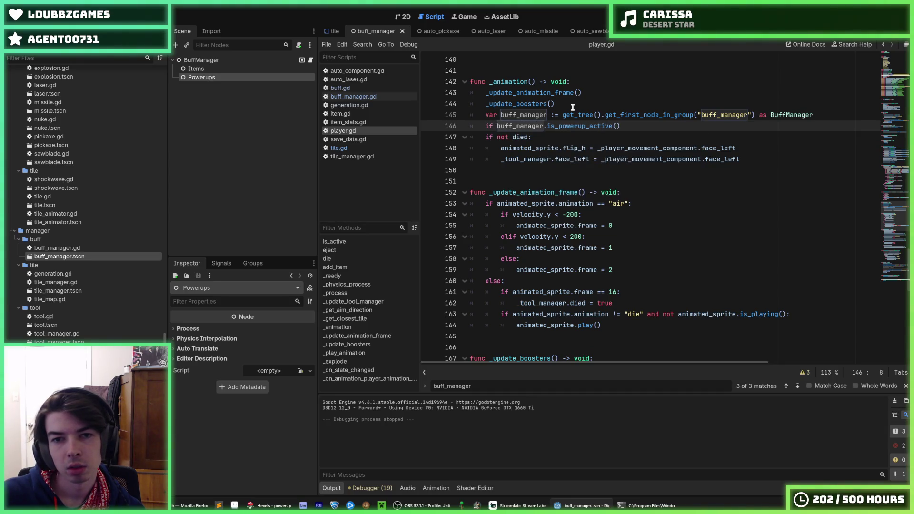
type(":")
key("Return")
Rewrite that line as _powerup_particles.emitting = buff_manager.is_powerup_active(), remove the blank line, and save
key("Up")
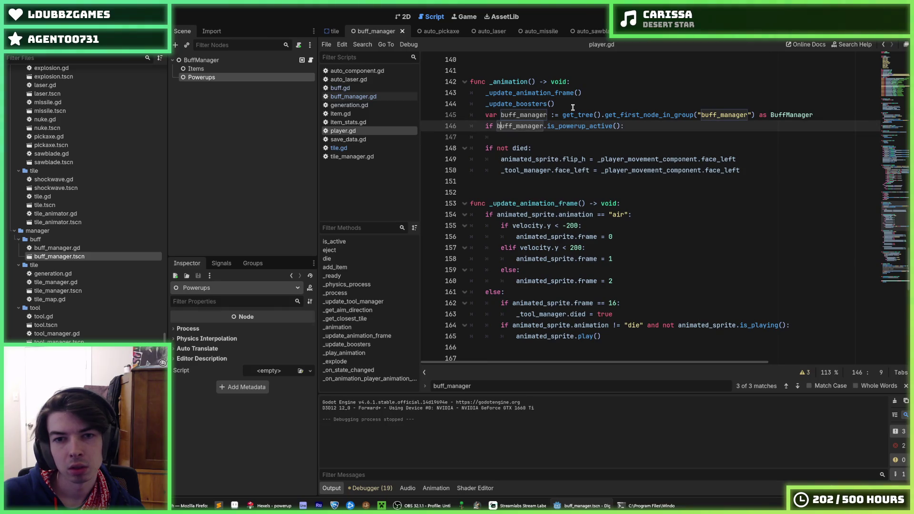
key("BackSpace")
key("BackSpace")
key("BackSpace")
type("_")
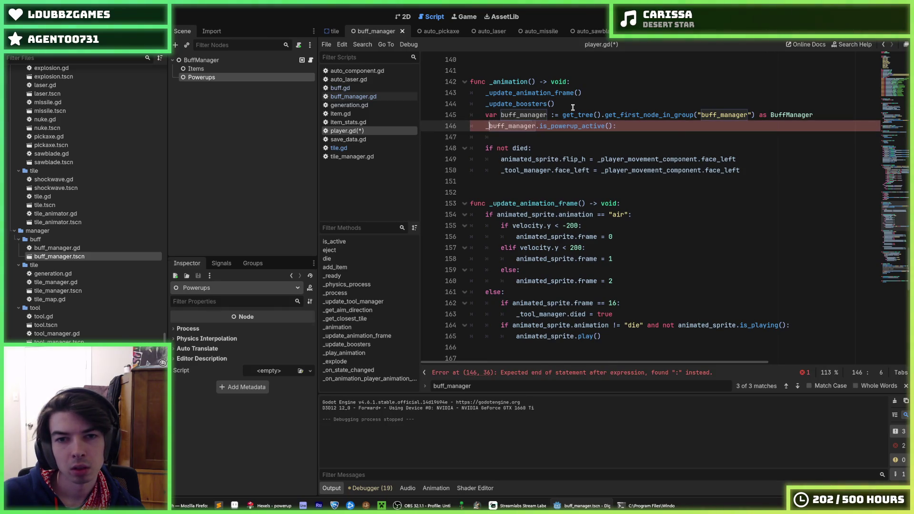
type("powerup")
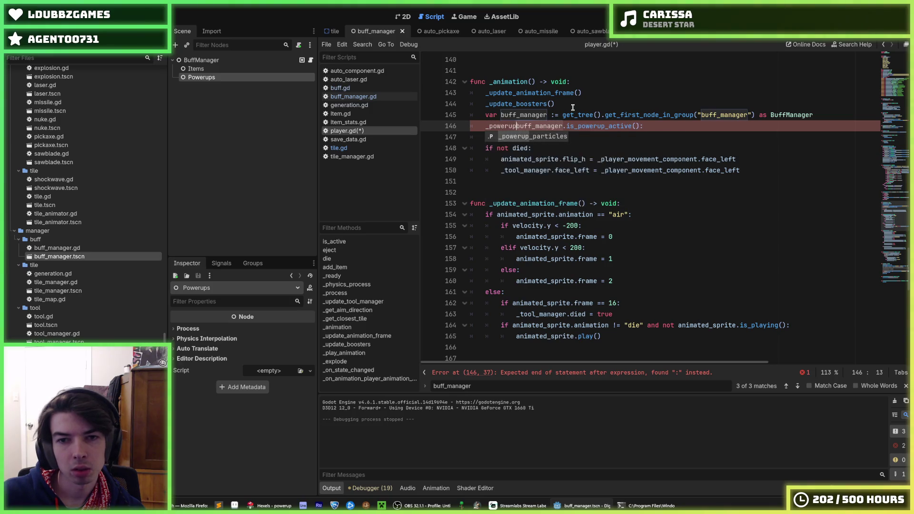
key("Tab")
type(".emitting = ")
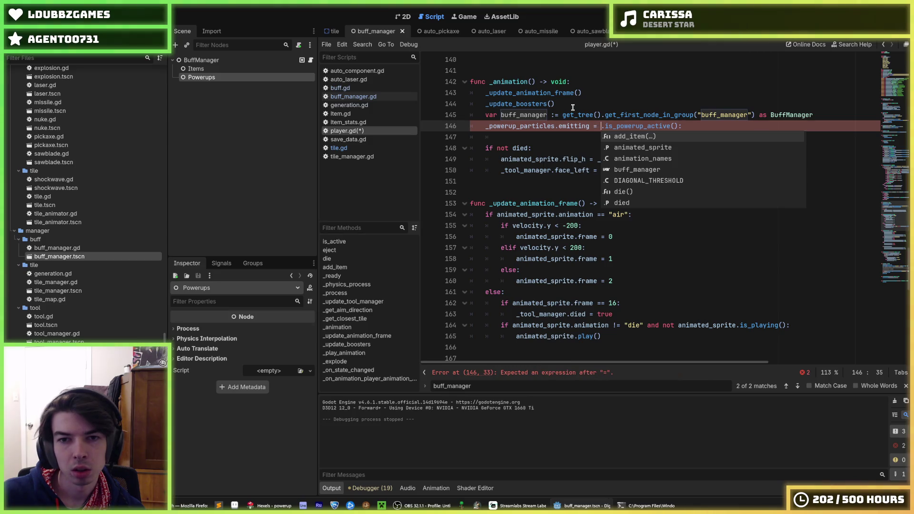
type("buff_manag")
key("Tab")
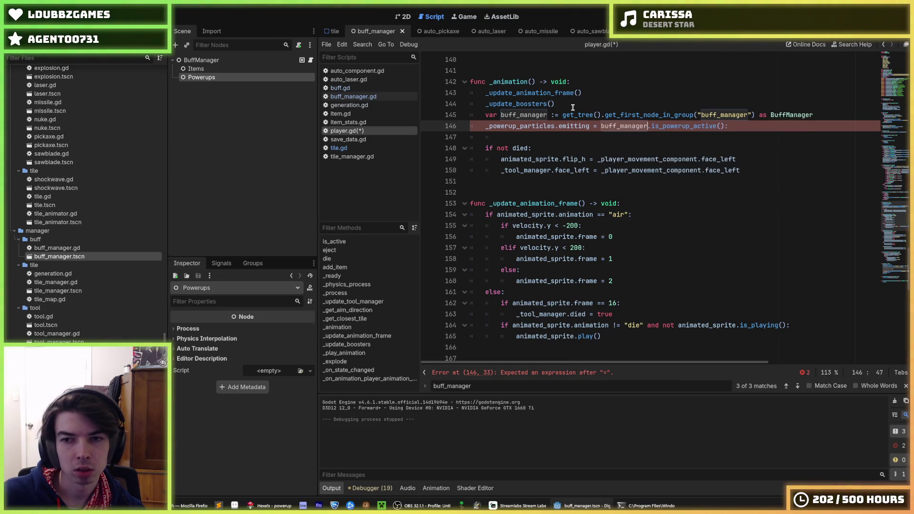
key("Escape")
key("Down")
key("BackSpace")
key("ctrl+s")
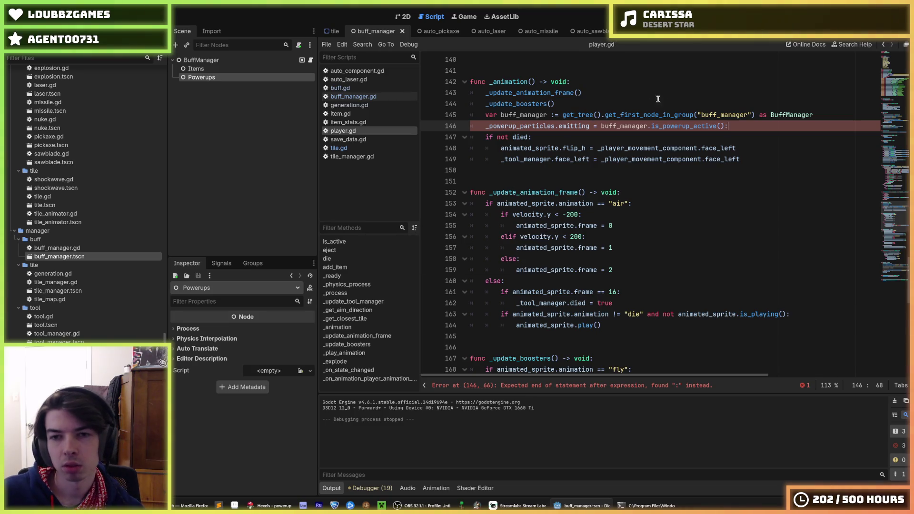
Remove the stray colon ending line 146, save player.gd, and run the game with F5
left_click(573, 106)
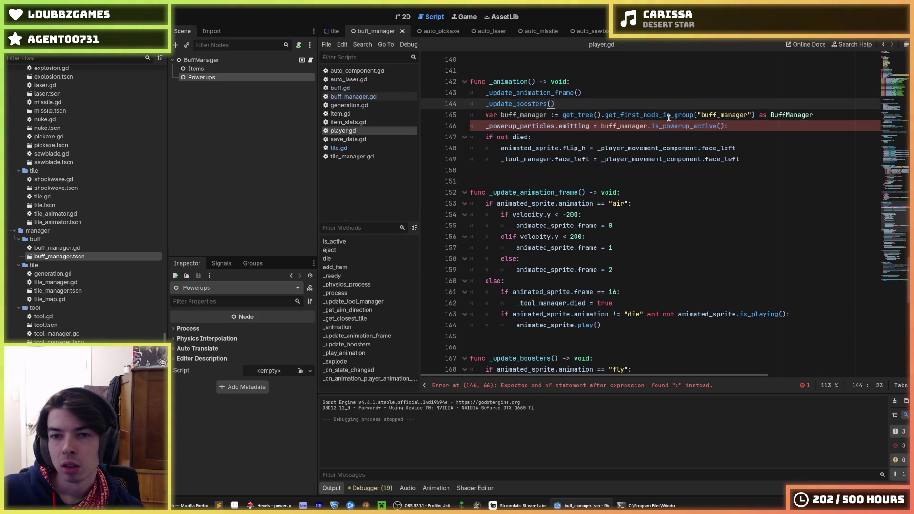
left_click(734, 126)
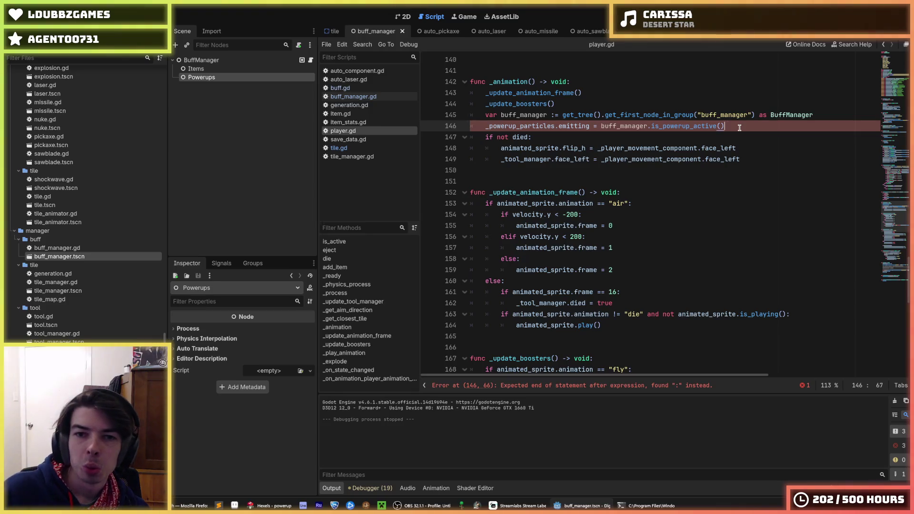
key("BackSpace")
key("ctrl+s")
key("F5")
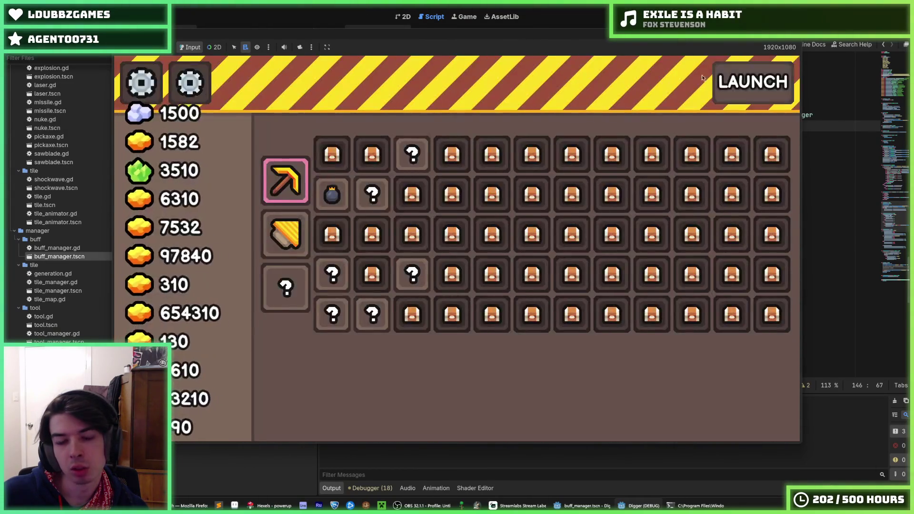
Launch a new dig run from the upgrade screen, play it, then stop the game with F8
mouse_move(404, 164)
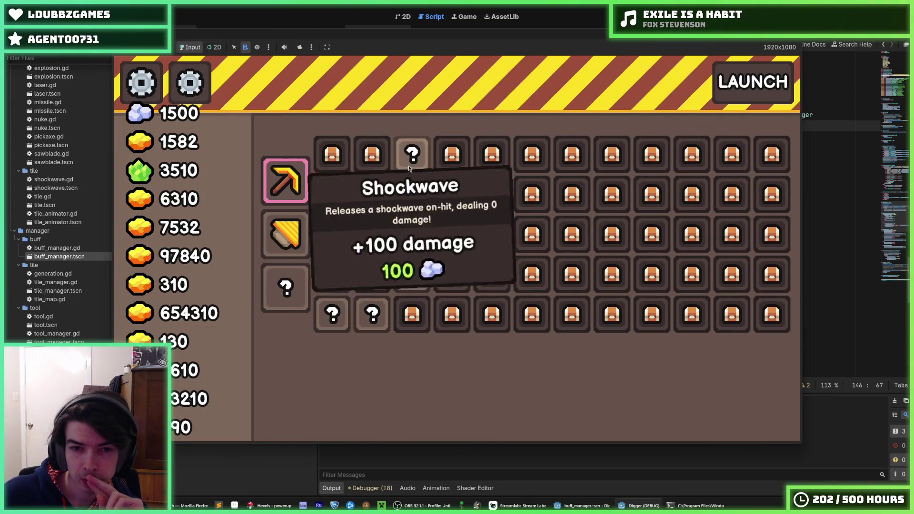
left_click(772, 90)
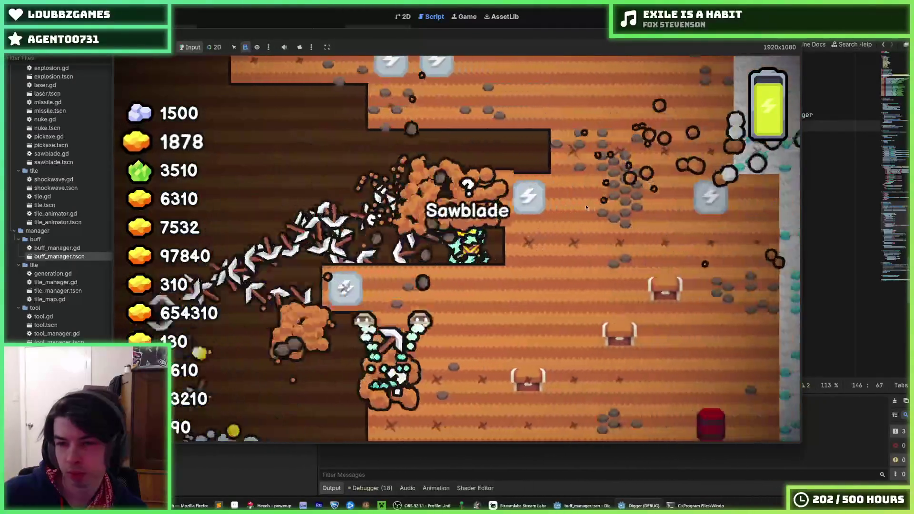
key("F8")
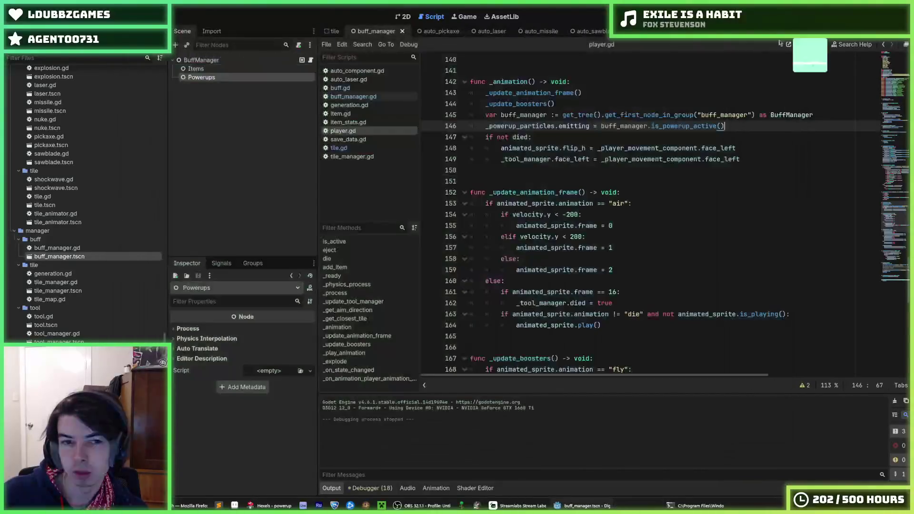
Go to empty line 150 of player.gd, save the scene with Ctrl+S, then go to line 154's end
scroll(77, 217, "up", 10)
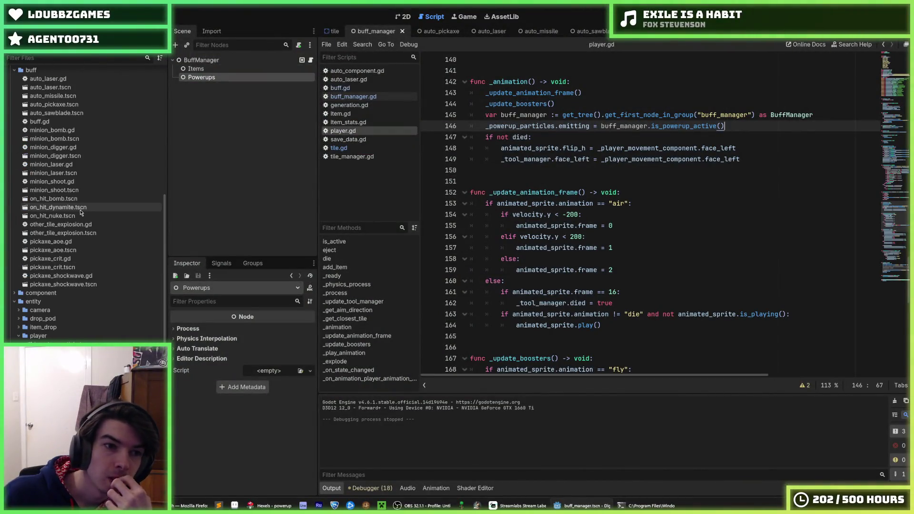
scroll(78, 215, "up", 8)
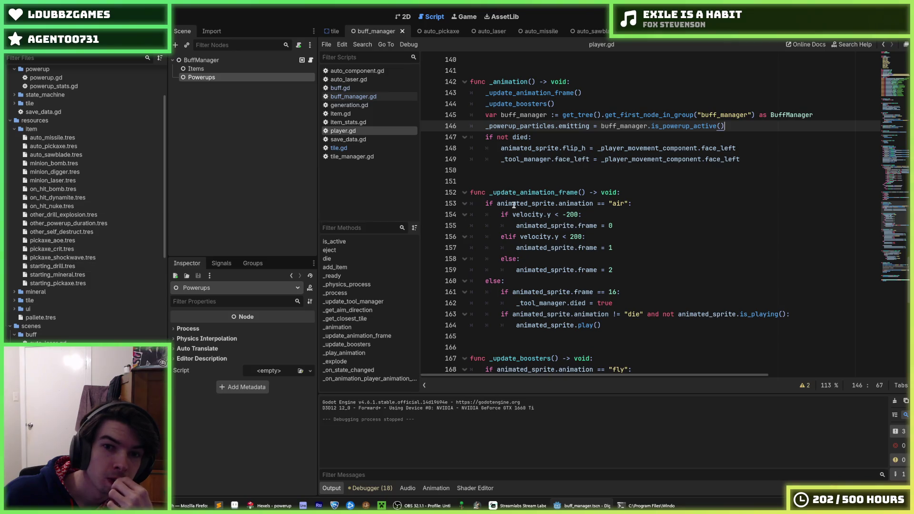
left_click(542, 173)
scroll(157, 297, "down", 10)
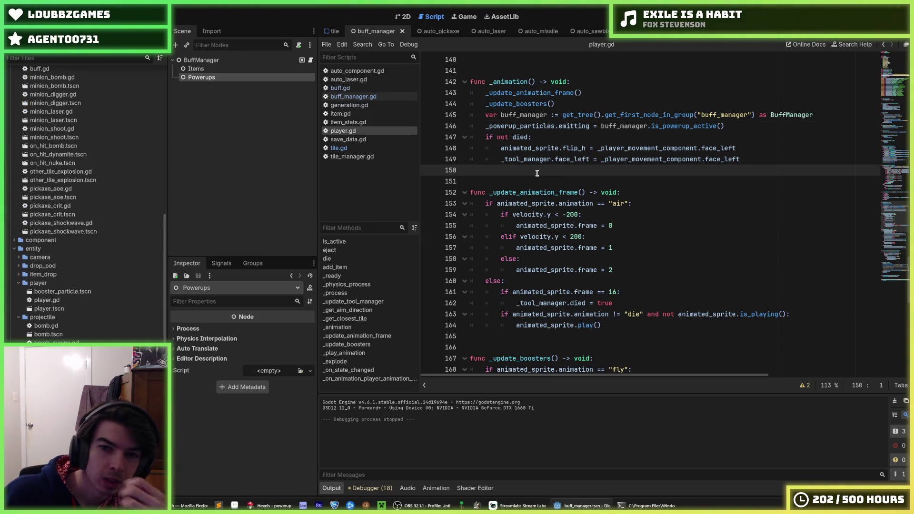
key("ctrl+s")
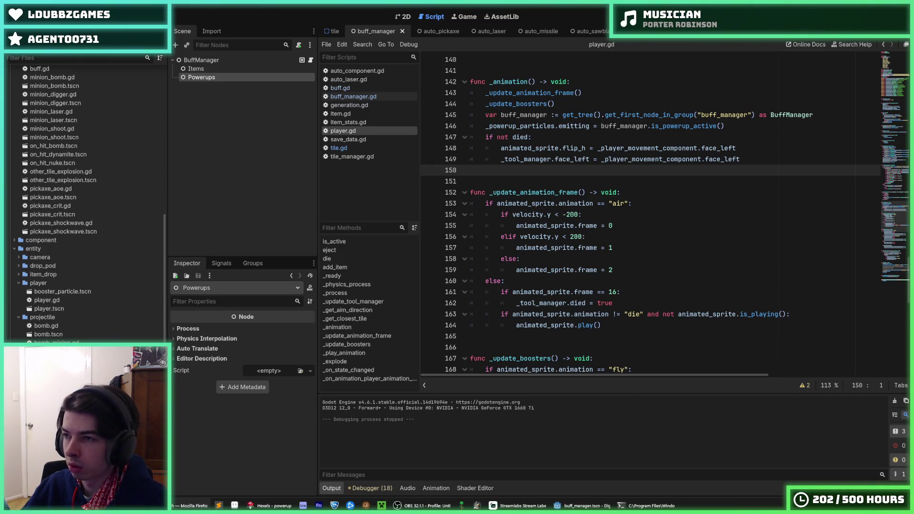
left_click(582, 214)
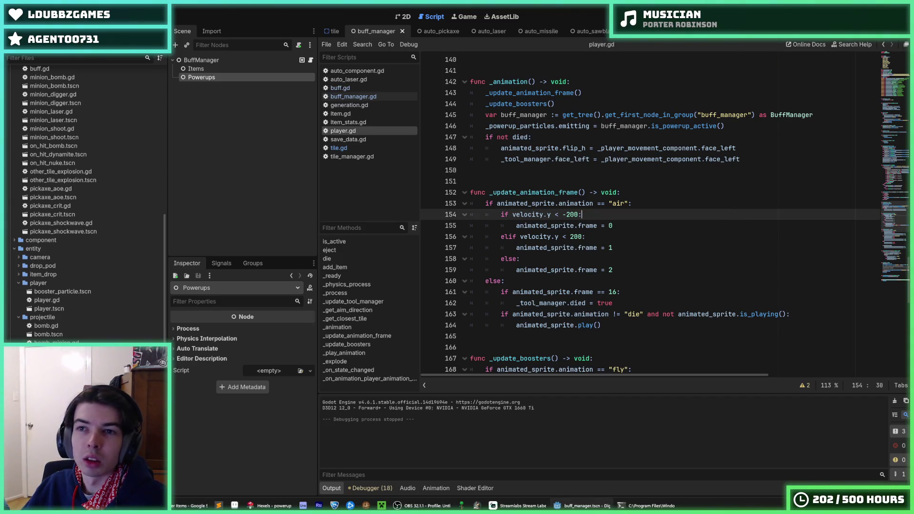
Run the Digger game with F5, stop it with F8, and scroll the FileSystem dock to the top
key("F5")
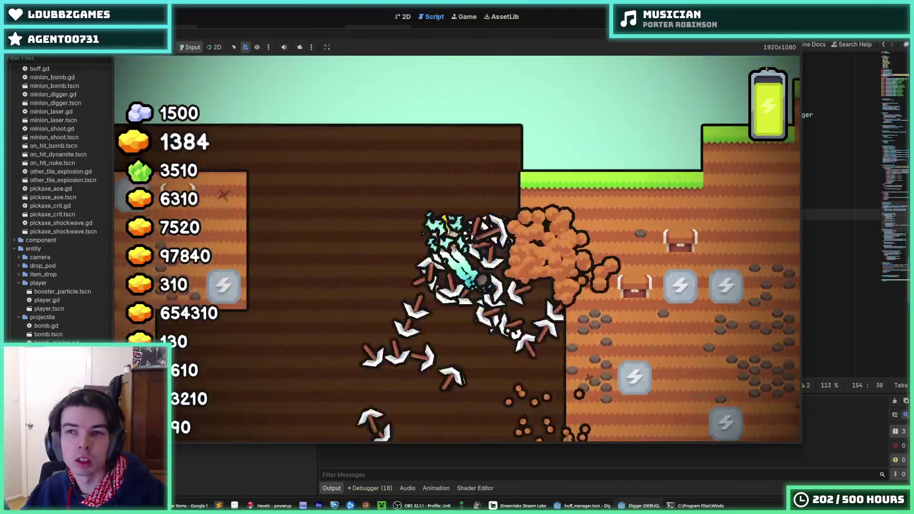
key("F8")
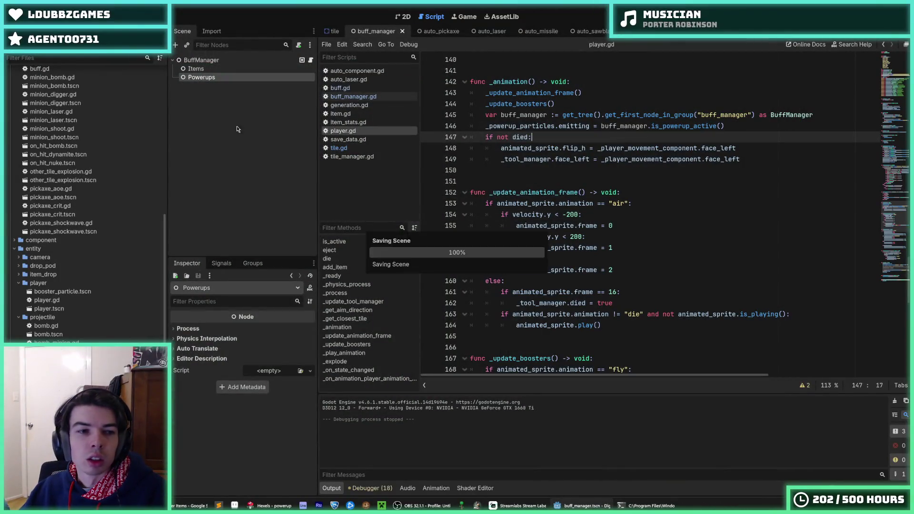
scroll(127, 135, "up", 10)
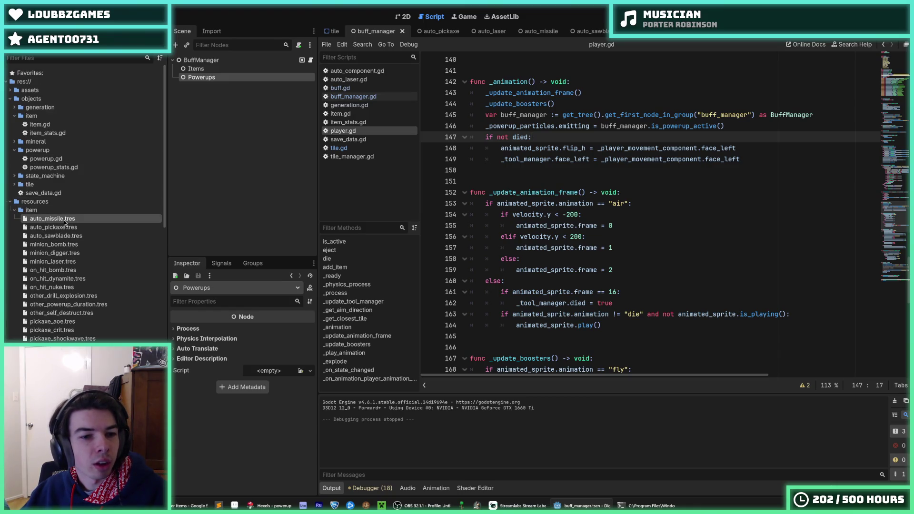
Load resources/item/auto_missile.tres in the Inspector and expand its Item and Powerup stat groups
left_click(64, 219)
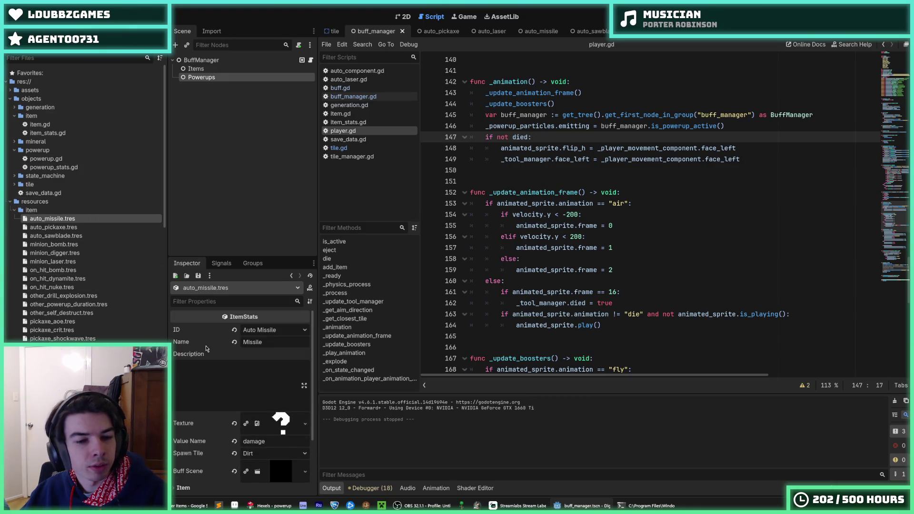
scroll(204, 360, "down", 3)
left_click(184, 411)
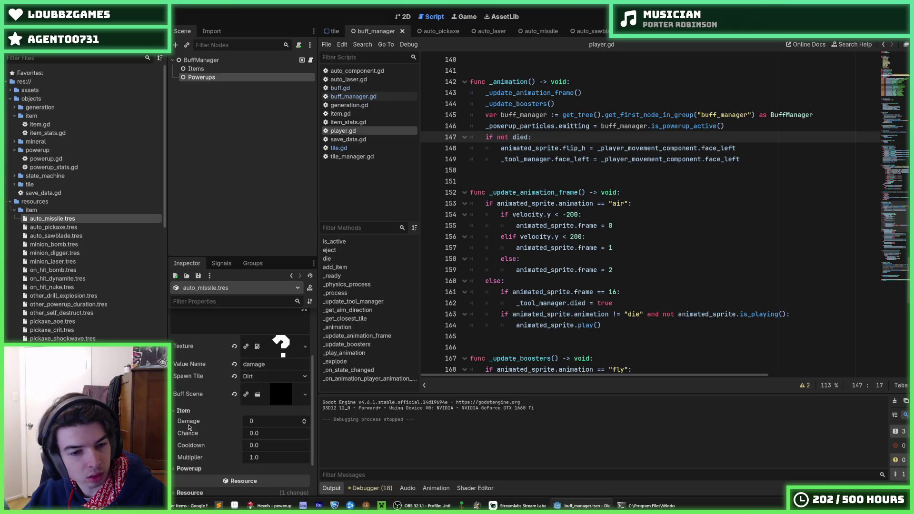
scroll(191, 431, "down", 2)
left_click(190, 425)
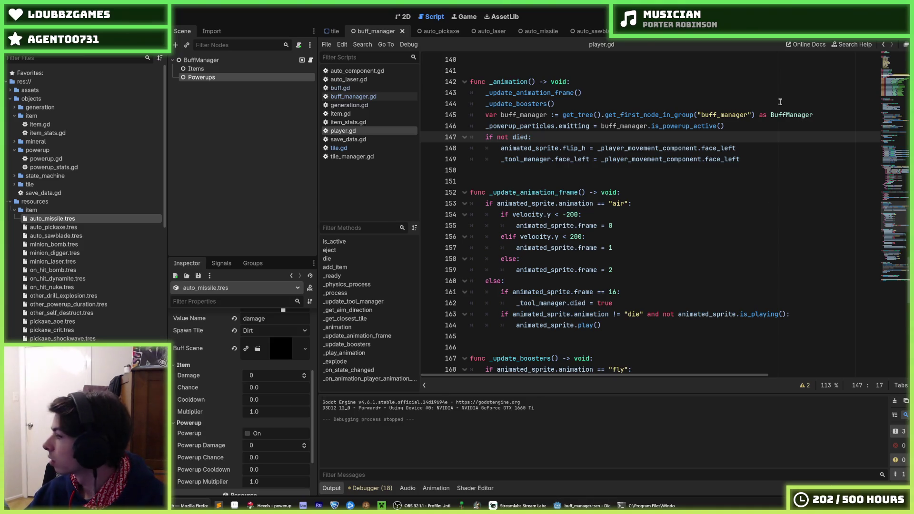
left_click(524, 259)
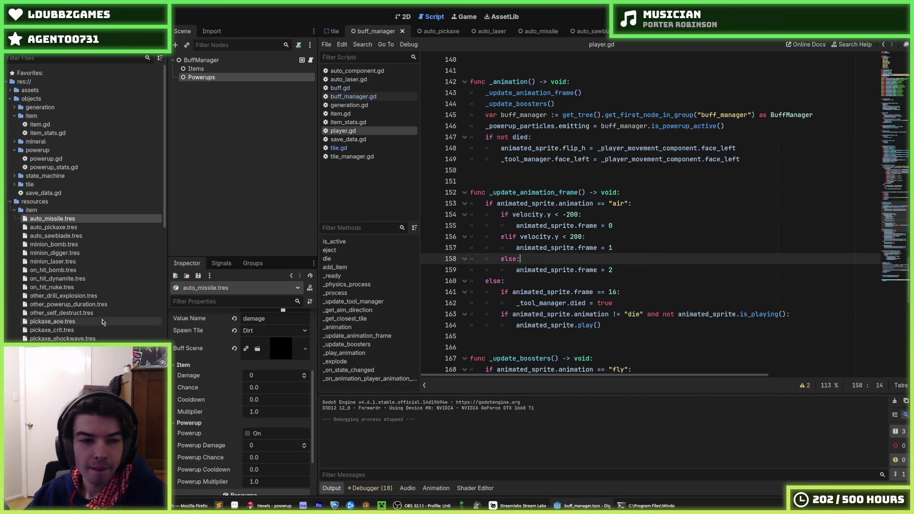
Collapse, re-expand and collapse again the Item stats group in the Inspector
scroll(212, 362, "up", 4)
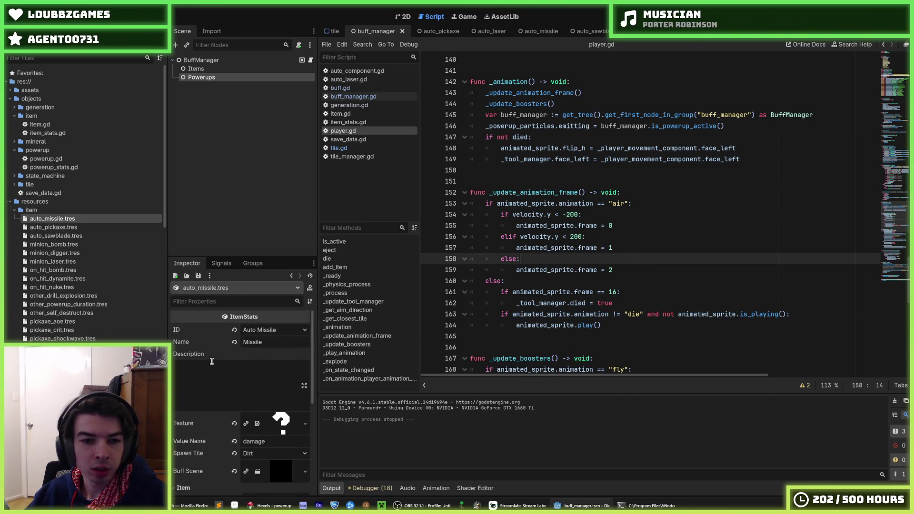
scroll(212, 421, "down", 4)
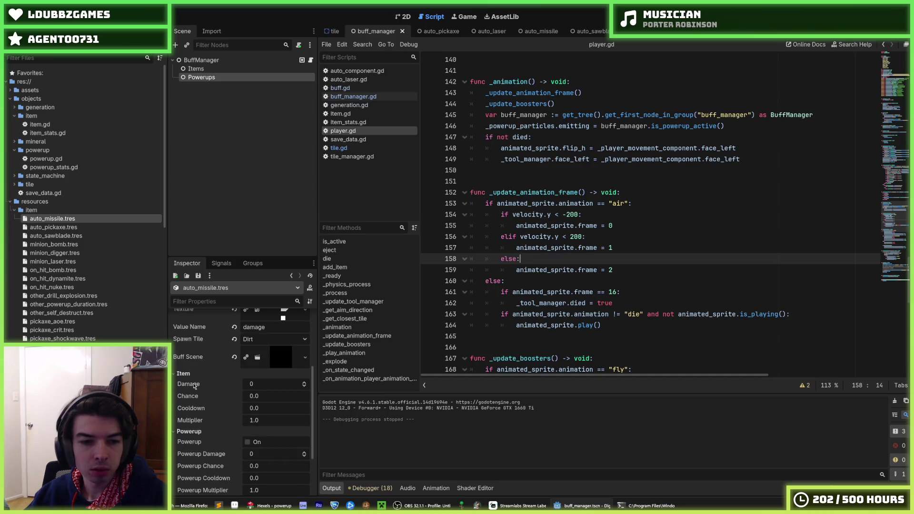
left_click(185, 374)
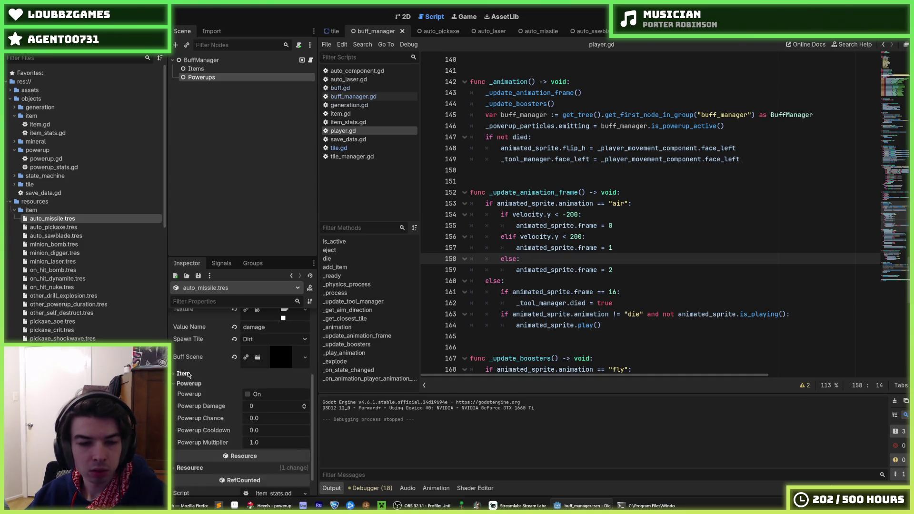
scroll(188, 374, "up", 1)
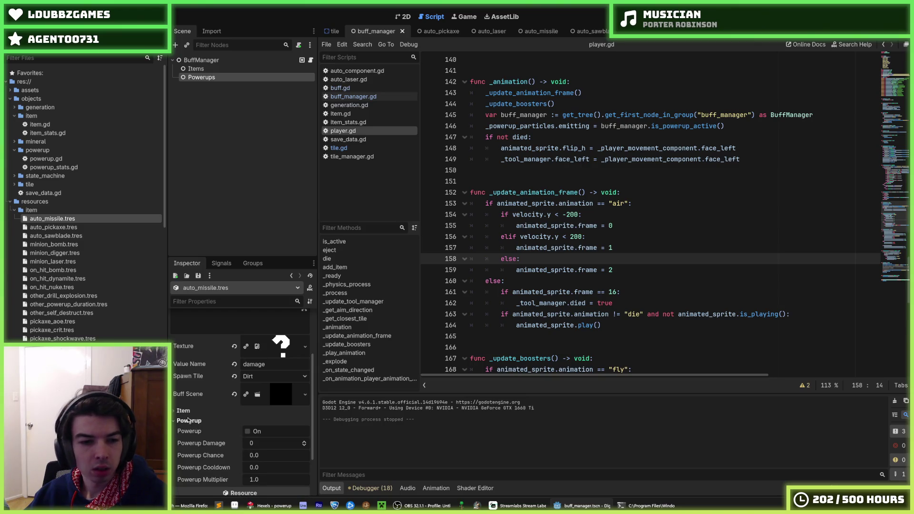
left_click(182, 410)
left_click(182, 412)
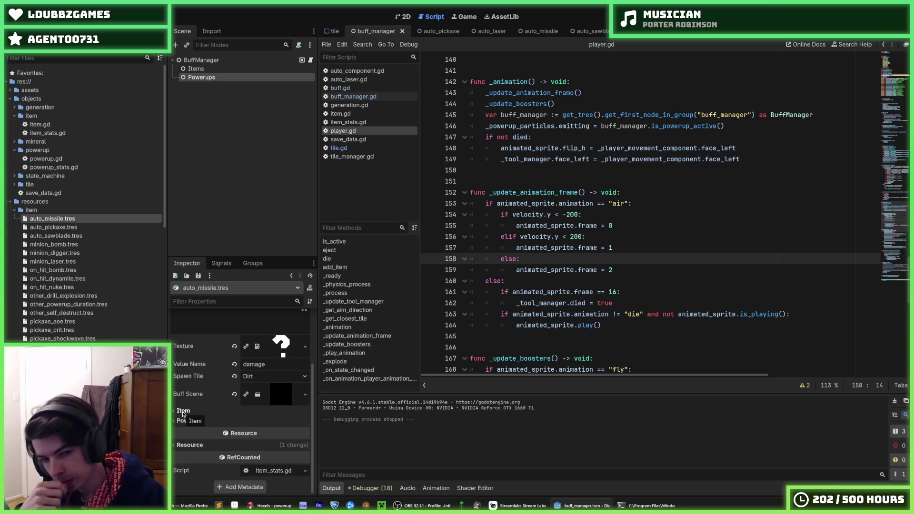
Step up through player.gd's air animation branch, then inspect auto_pickaxe.tres and auto_missile.tres
left_click(627, 270)
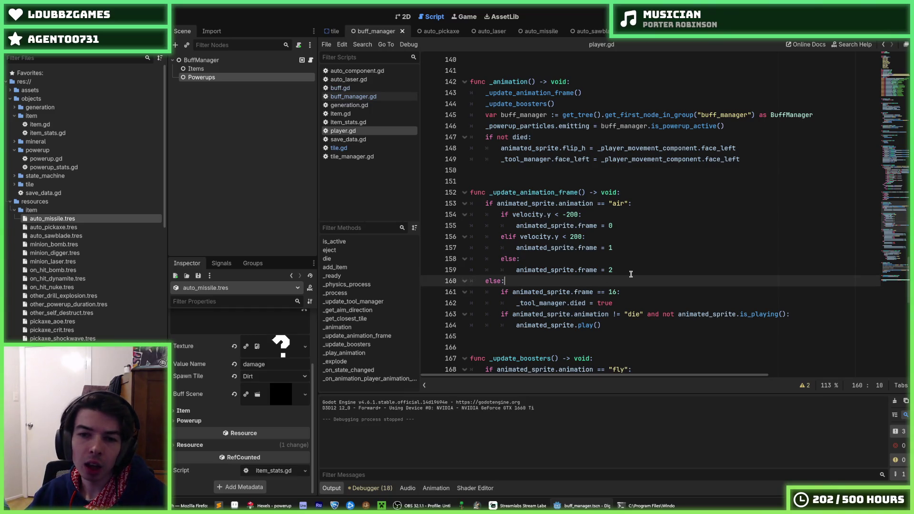
left_click(615, 259)
left_click(618, 249)
left_click(618, 239)
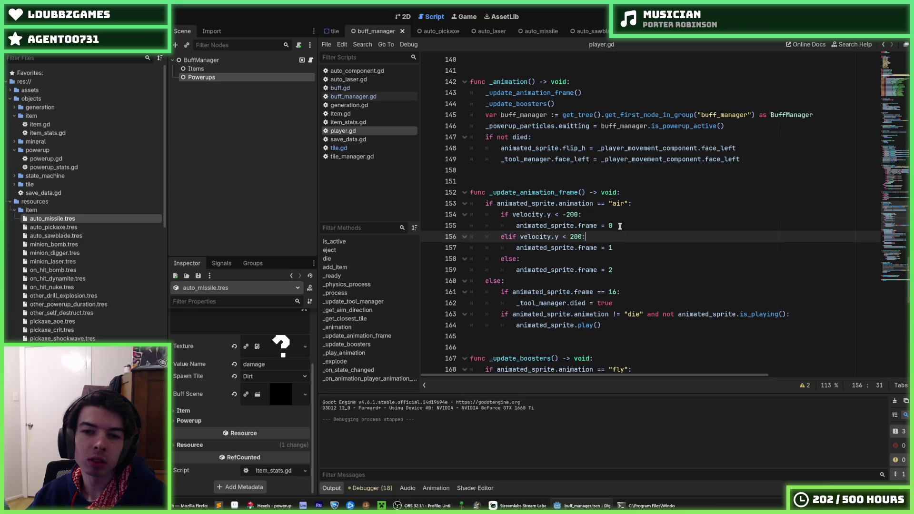
left_click(620, 226)
left_click(618, 213)
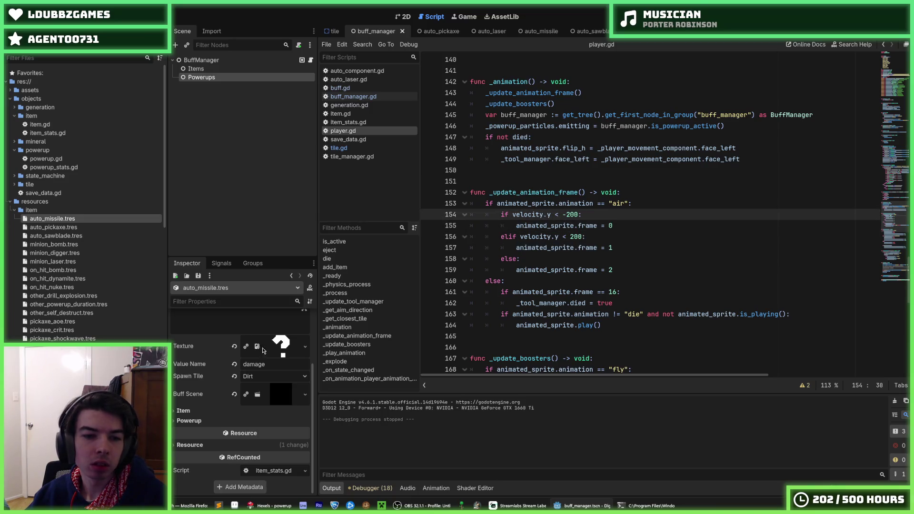
left_click(74, 229)
left_click(62, 220)
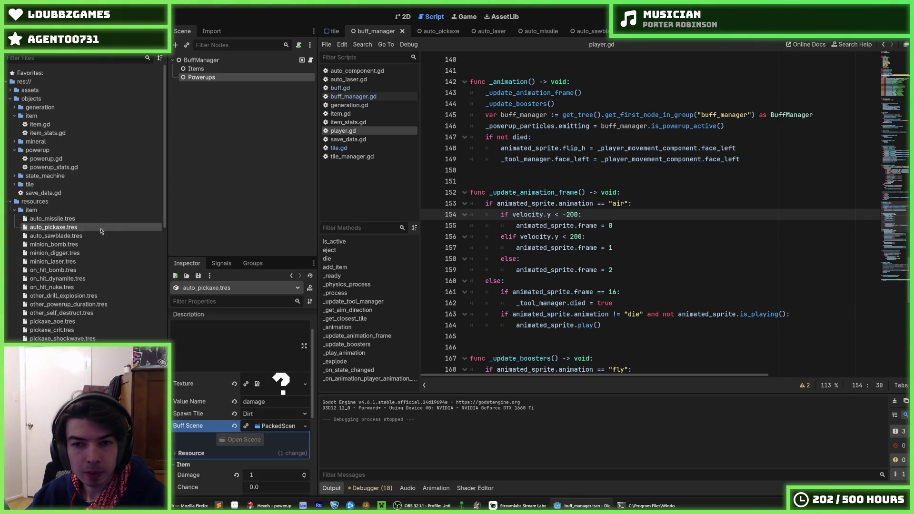
Examine the _update_animation_frame header and toggle the Buff Scene sub-resource details in the Inspector
left_click(662, 199)
left_click(643, 195)
left_click(646, 204)
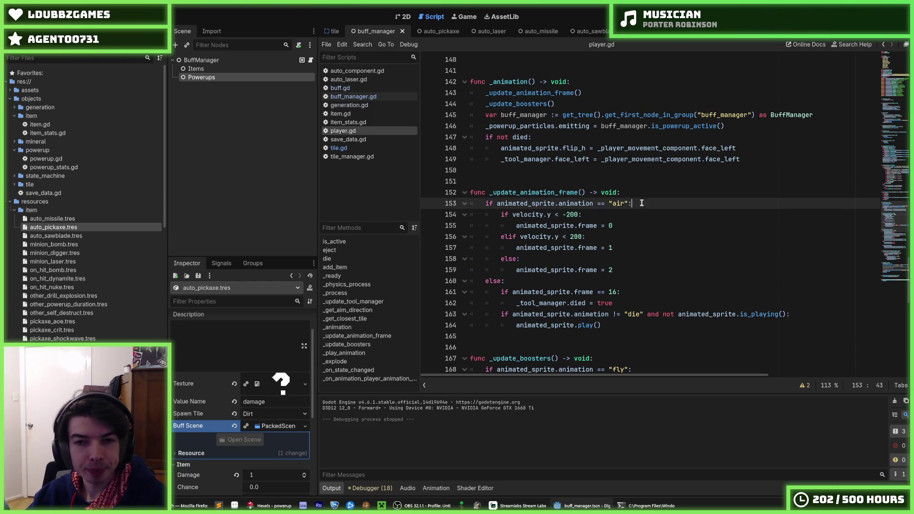
left_click(634, 196)
left_click(640, 203)
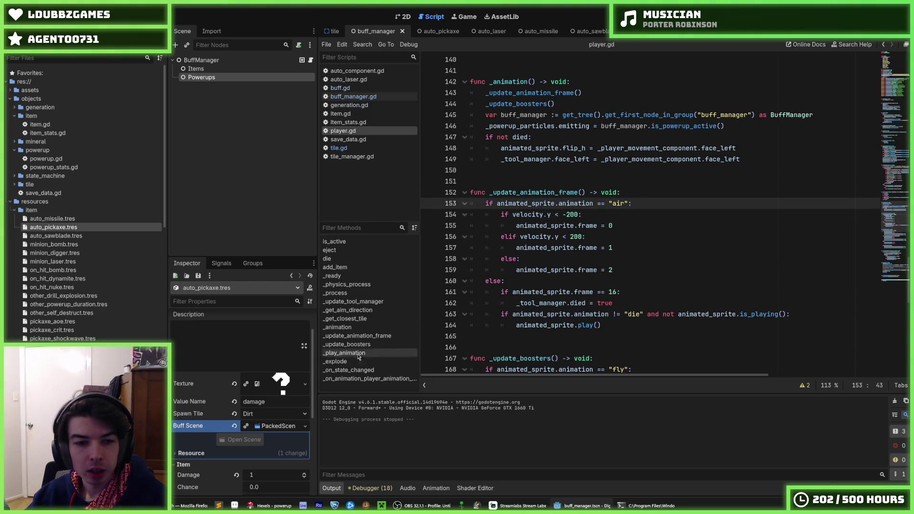
scroll(268, 389, "down", 2)
left_click(282, 383)
left_click(283, 383)
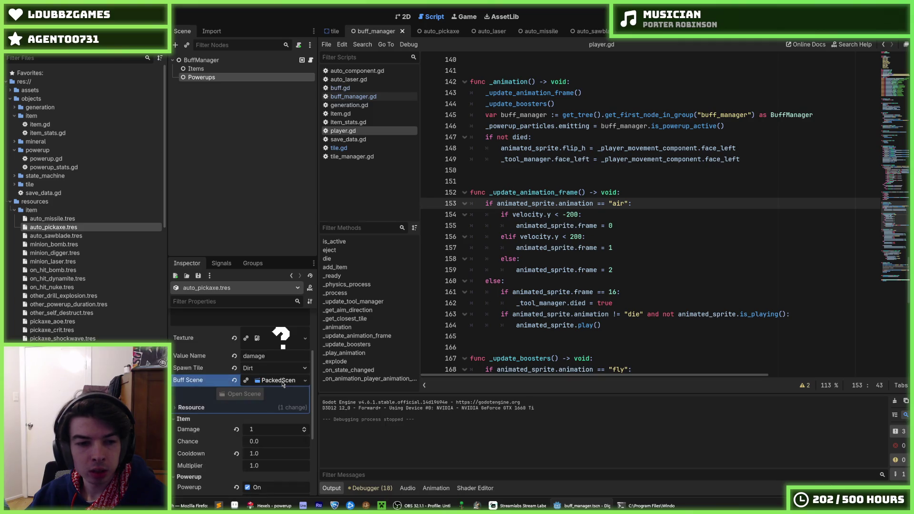
left_click(283, 383)
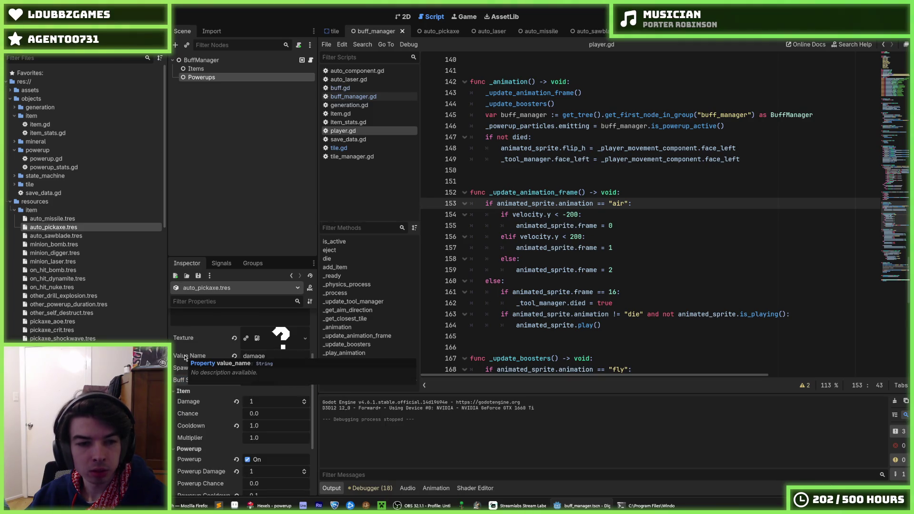
scroll(185, 357, "down", 2)
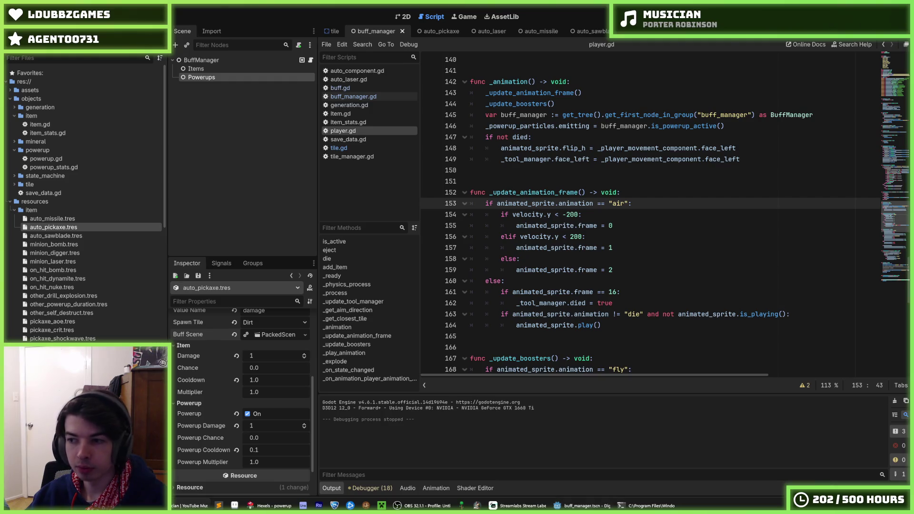
Step through lines 159, 160, 154 and 149 of _update_animation_frame, then switch to tile.gd
left_click(560, 280)
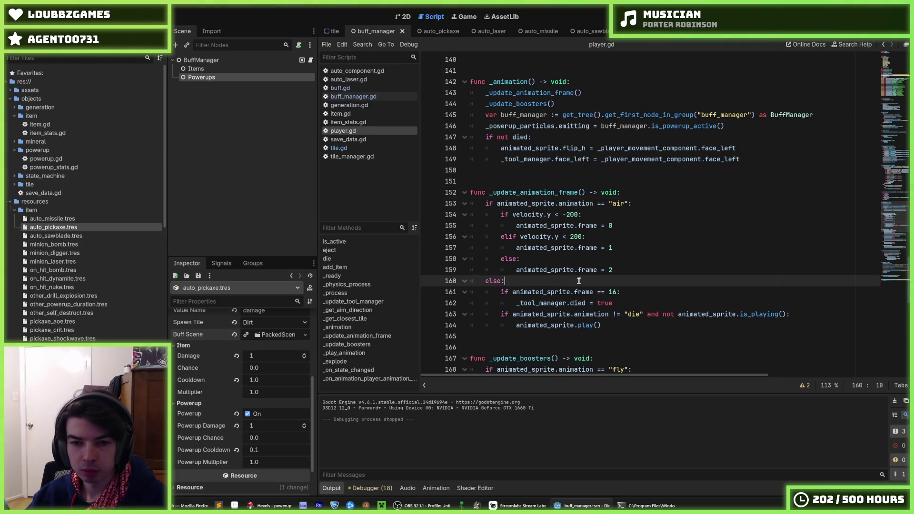
left_click(649, 274)
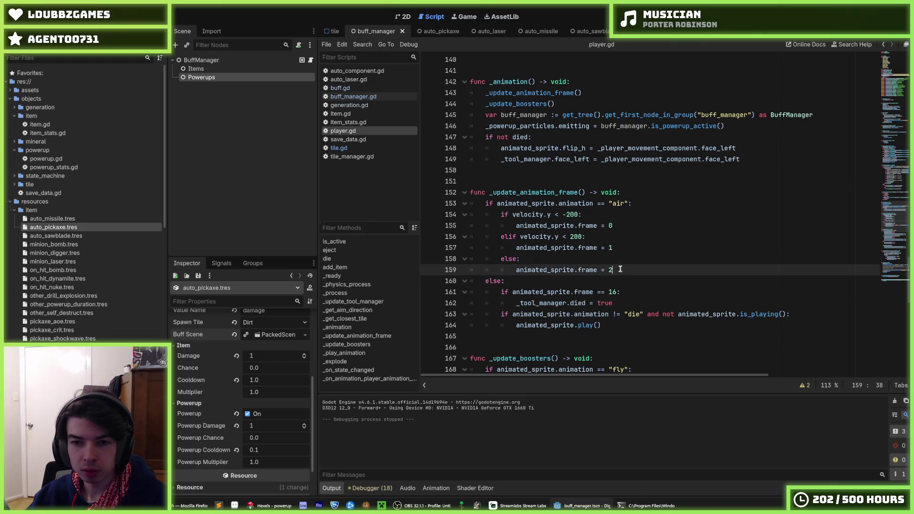
left_click(587, 280)
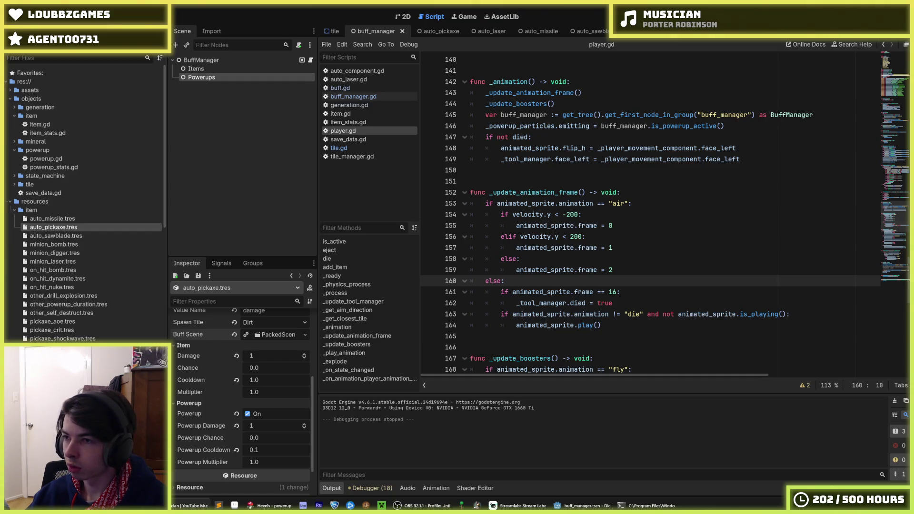
left_click(627, 216)
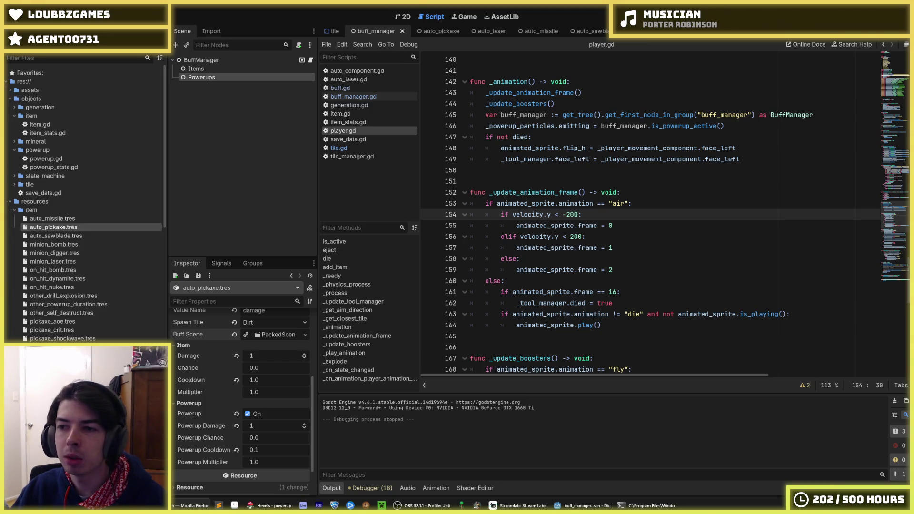
left_click(632, 159)
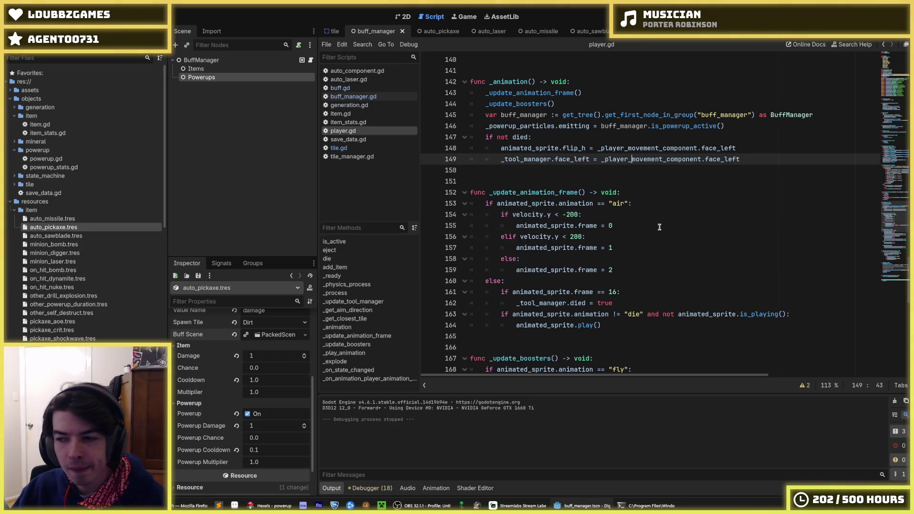
left_click(642, 202)
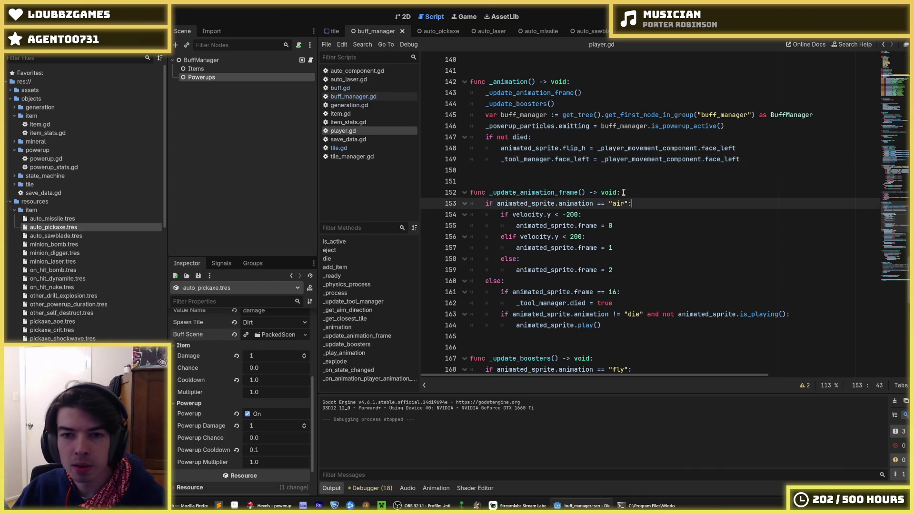
left_click(636, 197)
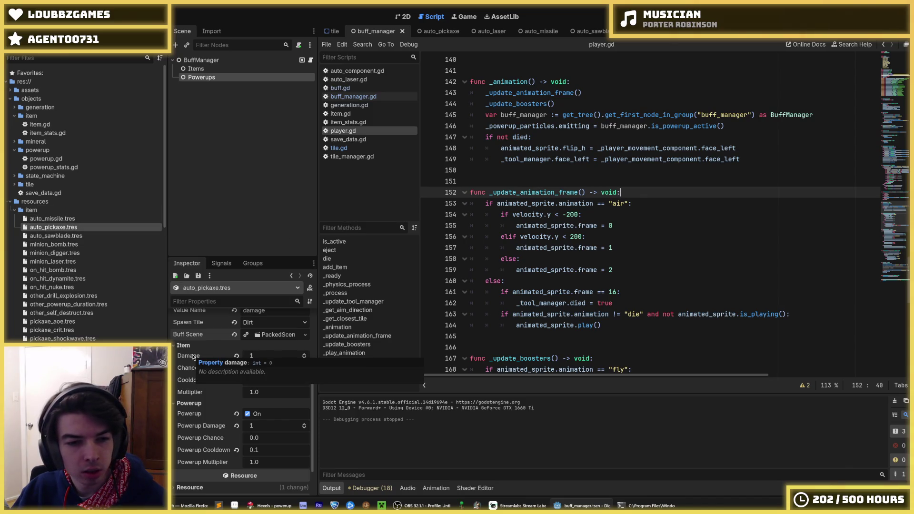
left_click(340, 149)
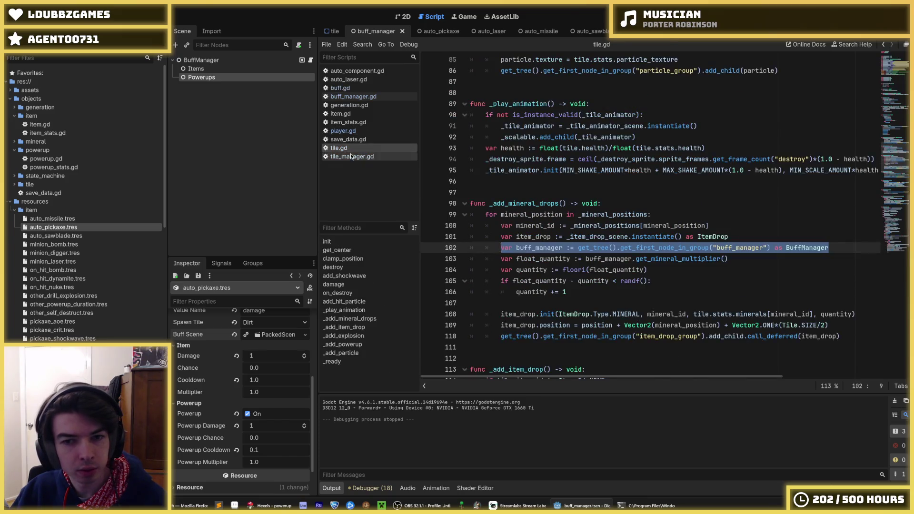
Look through save_data.gd, then flip between buff_manager.gd and buff.gd
left_click(351, 156)
left_click(340, 148)
left_click(348, 139)
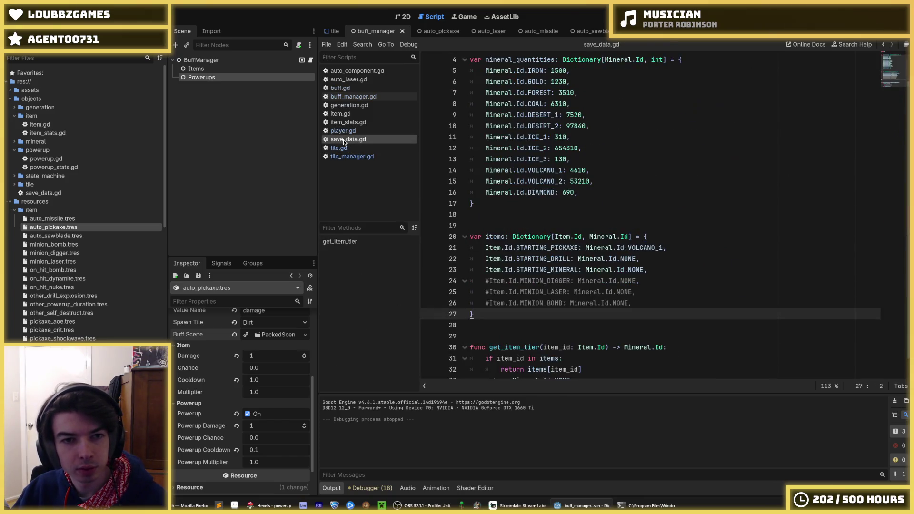
left_click(364, 97)
left_click(340, 88)
left_click(359, 97)
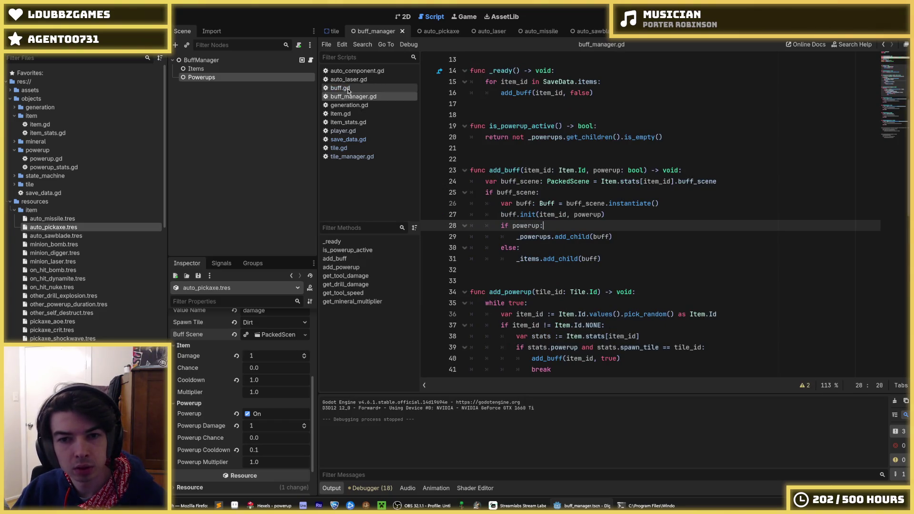
left_click(352, 88)
left_click(354, 97)
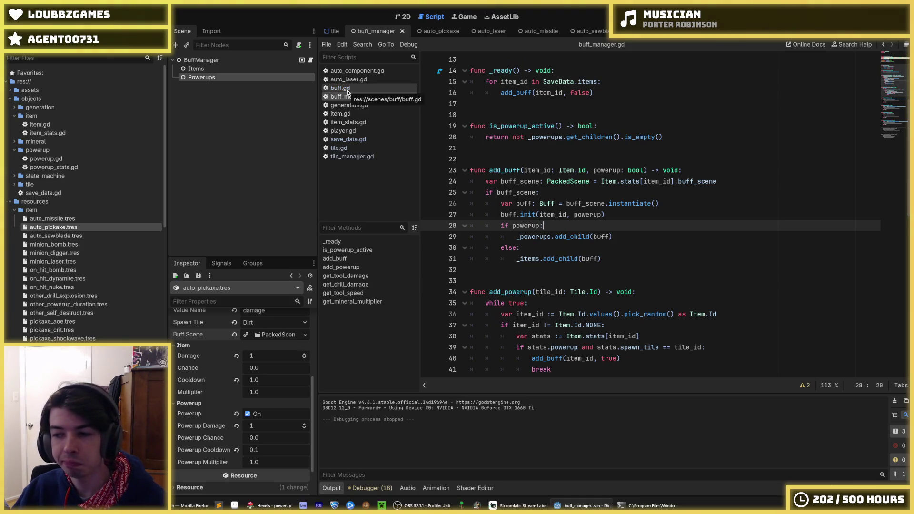
left_click(349, 88)
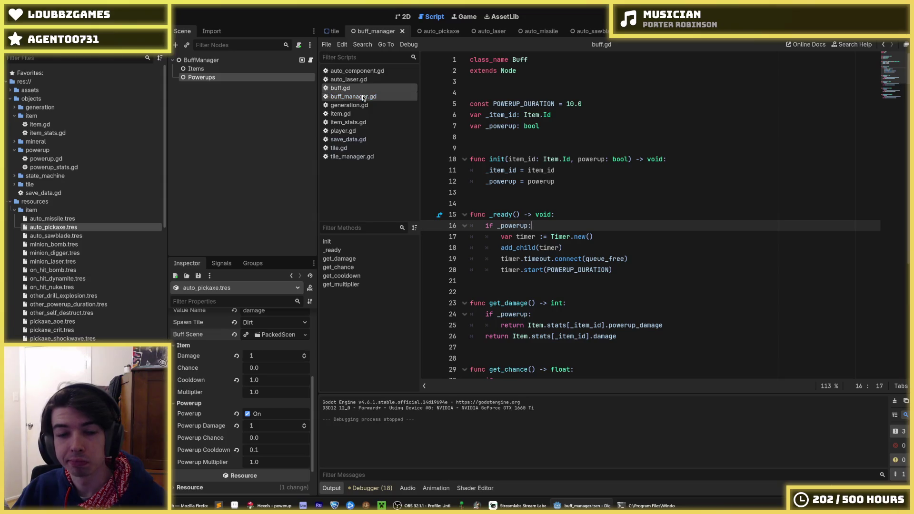
left_click(352, 95)
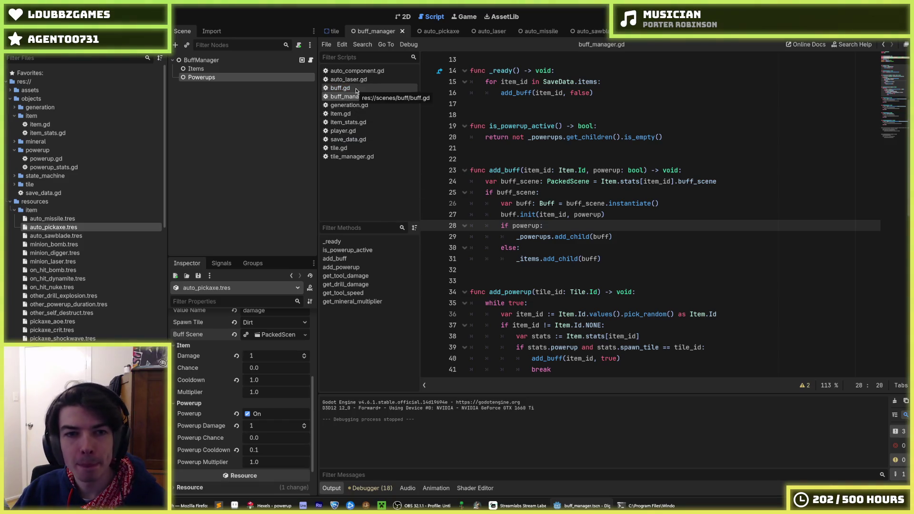
Open item.gd, then item_stats.gd, placing the caret at the end of the buff_scene export line
left_click(346, 115)
left_click(347, 122)
left_click(587, 180)
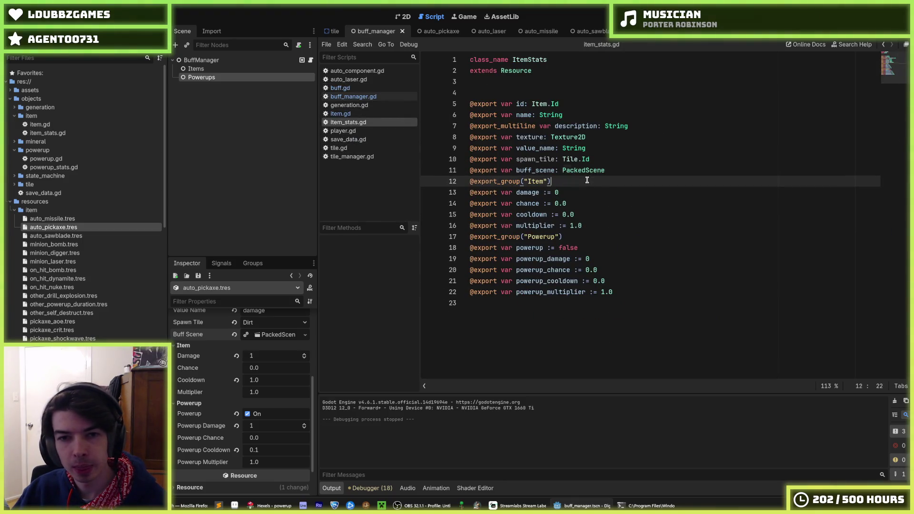
left_click(613, 170)
key("Return")
type("@export")
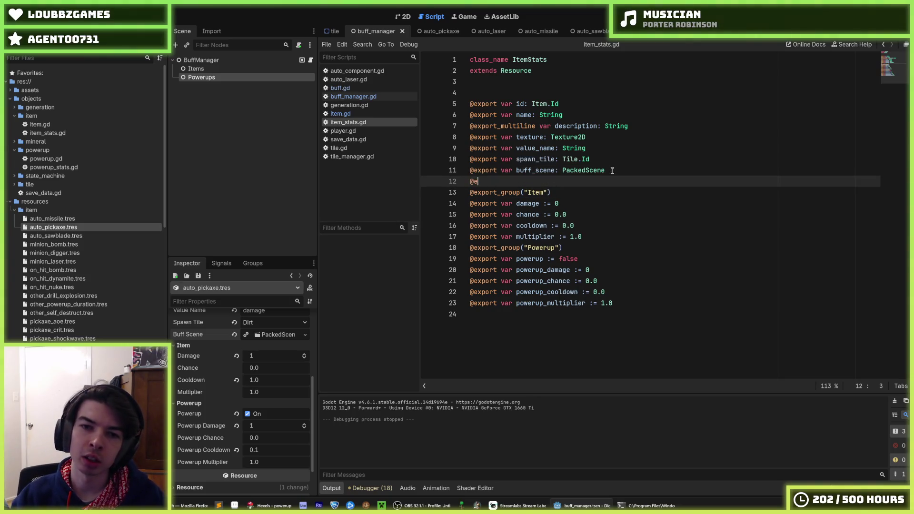
type("rt var")
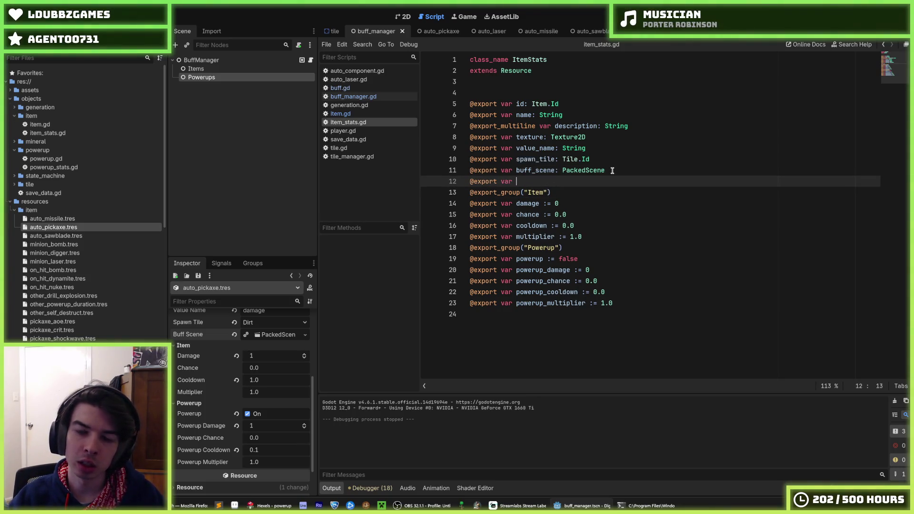
key("Up")
key("Up")
key("Up")
key("End")
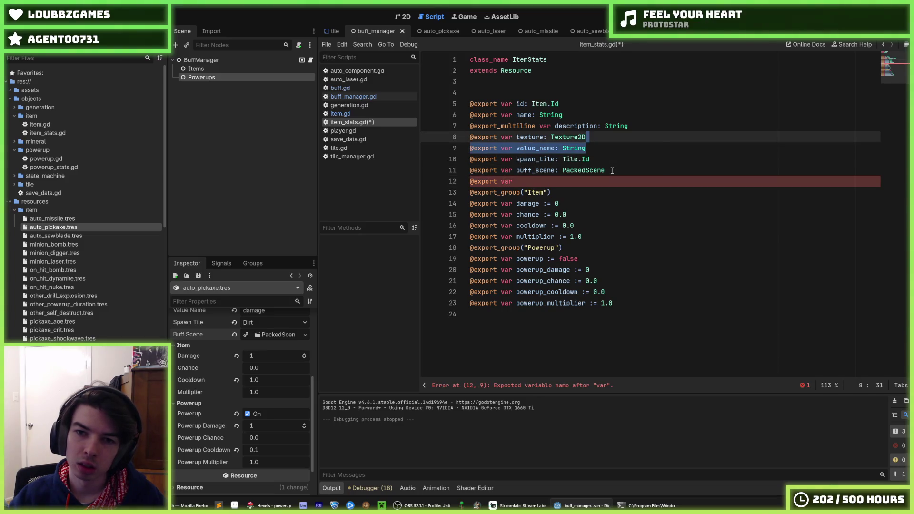
key("ctrl+x")
key("Down")
key("Down")
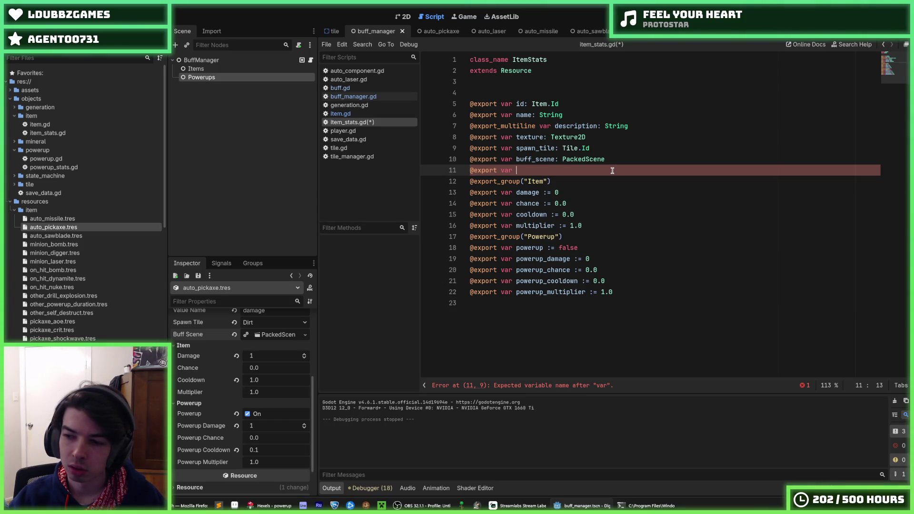
key("ctrl+z")
key("Down")
key("Down")
key("Down")
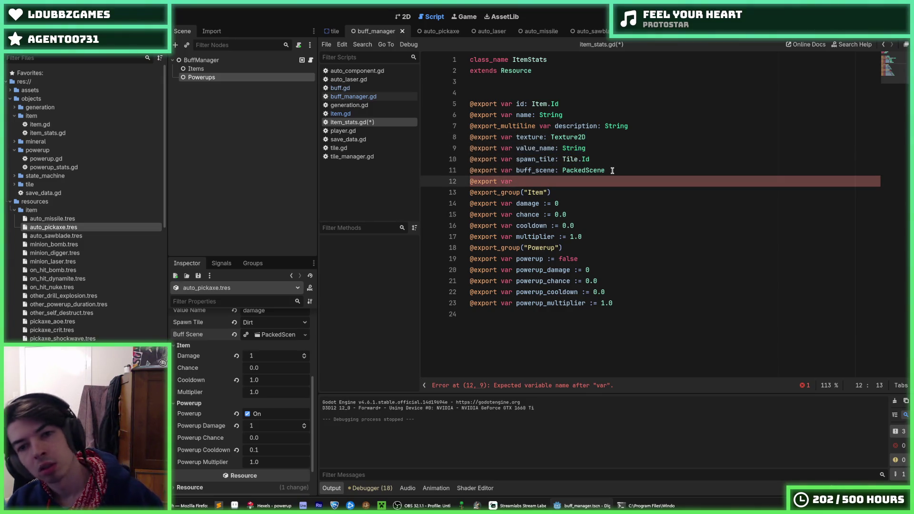
key("super+shift+s")
left_click_drag(613, 170, 657, 236)
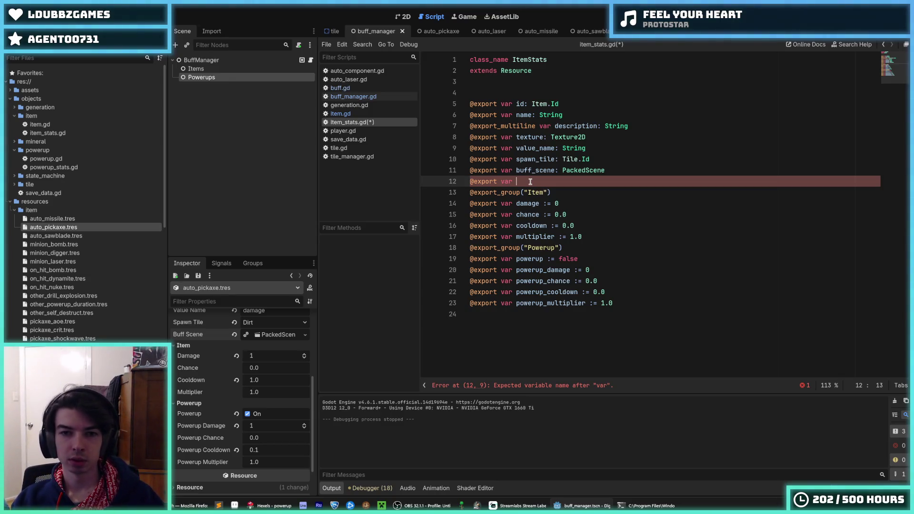
type("property_sc")
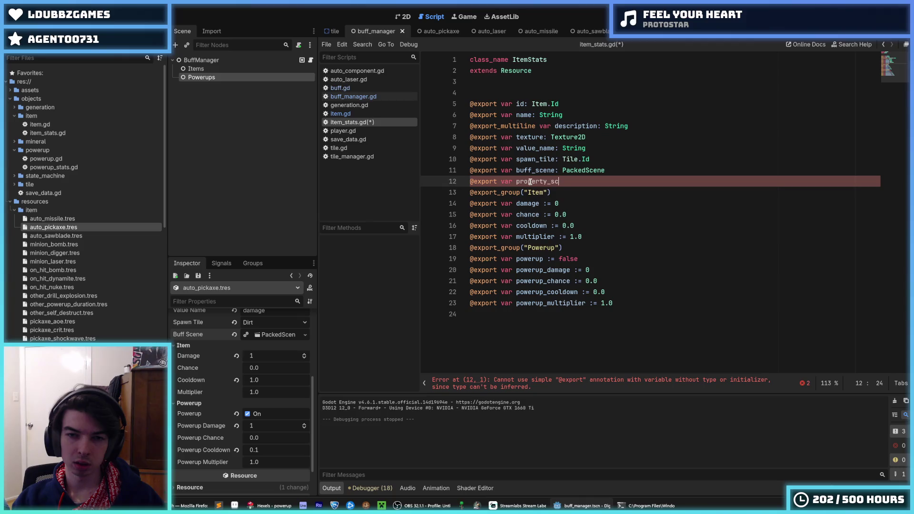
key("BackSpace")
key("BackSpace")
key("BackSpace")
type("scale")
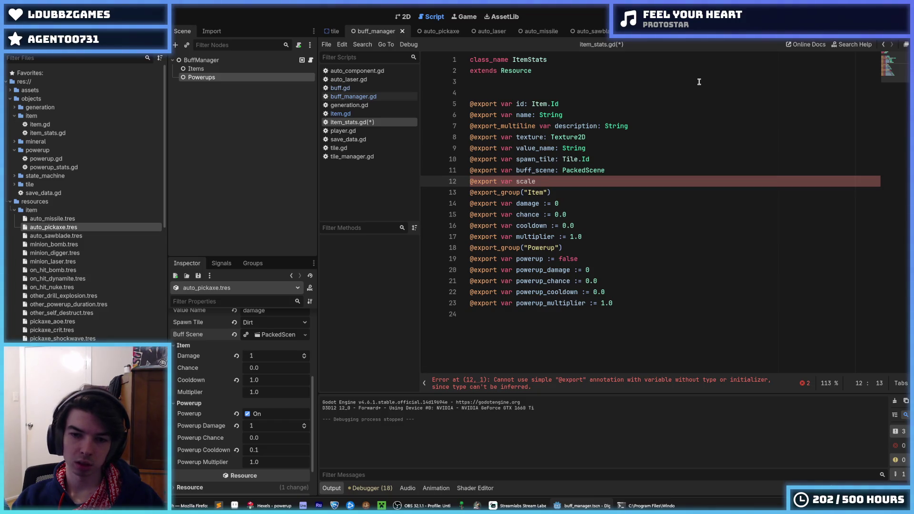
type("scal")
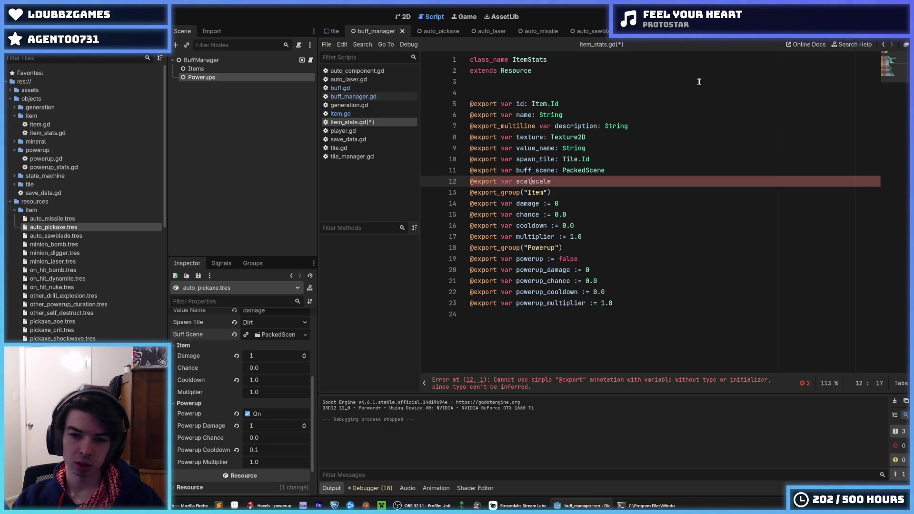
key("BackSpace")
key("BackSpace")
key("BackSpace")
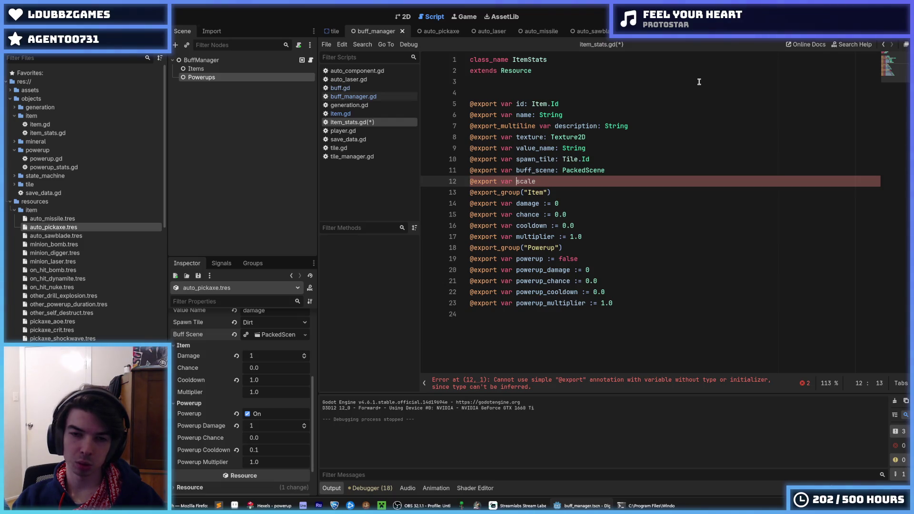
type("value")
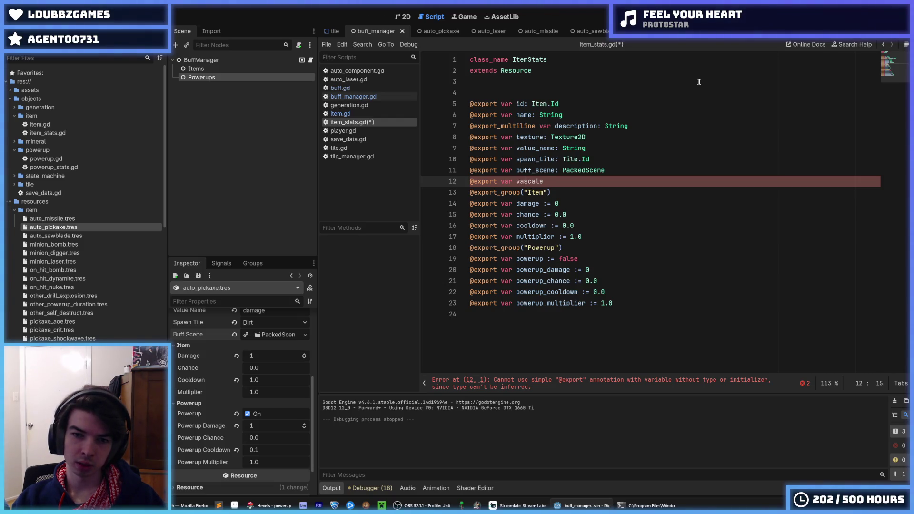
key("Delete")
key("Delete")
key("Delete")
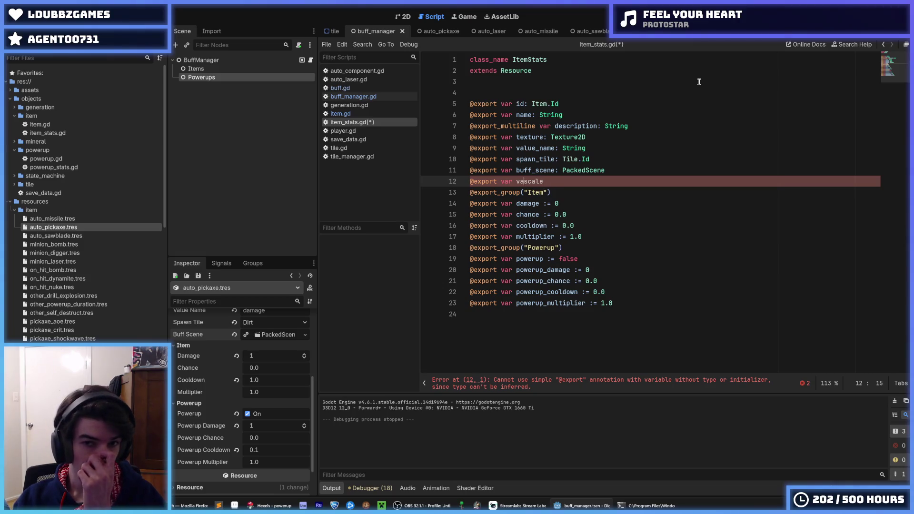
key("BackSpace")
key("BackSpace")
key("BackSpace")
type("scaling_value: ")
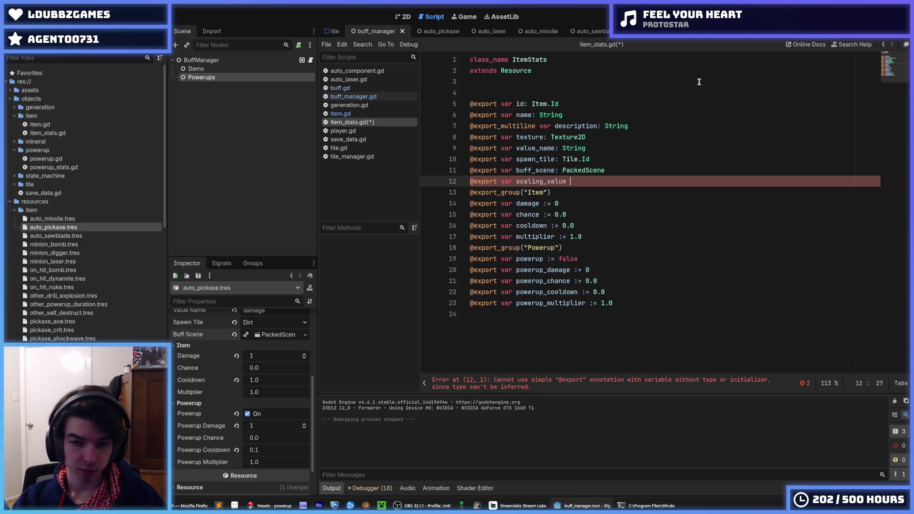
type("Item.Sc")
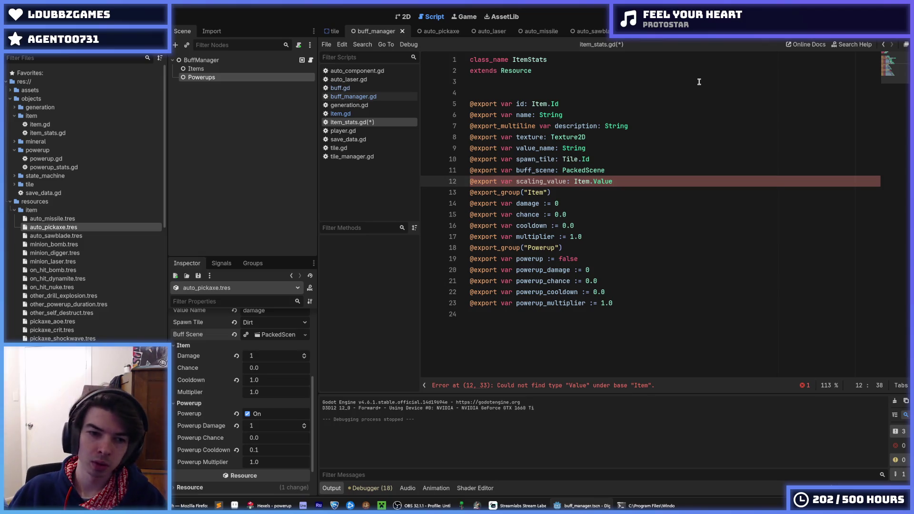
key("ctrl+s")
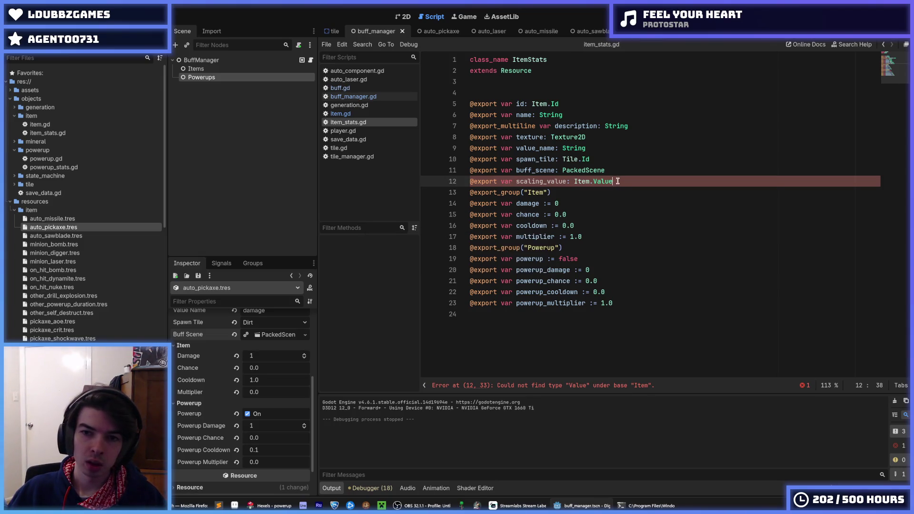
Select the unresolved Item.Value type and switch to item.gd to define it
left_click_drag(613, 181, 574, 181)
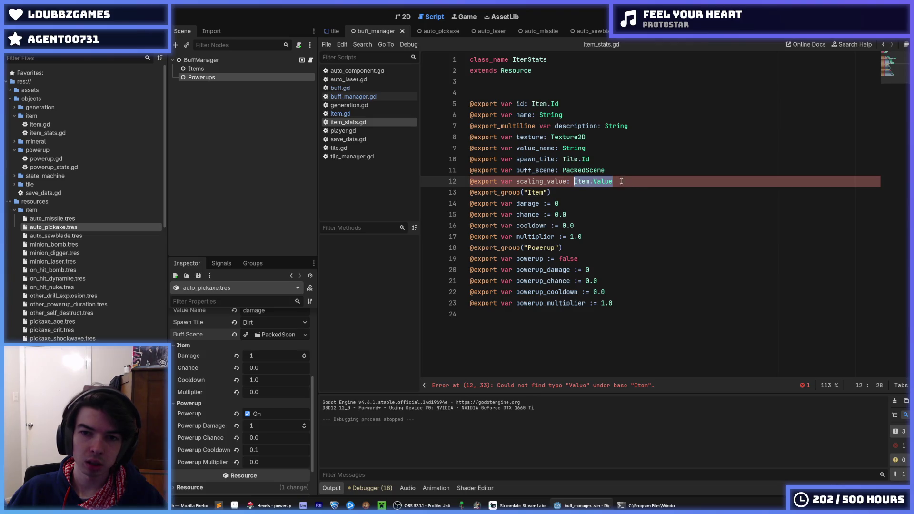
left_click(373, 116)
scroll(573, 263, "up", 20)
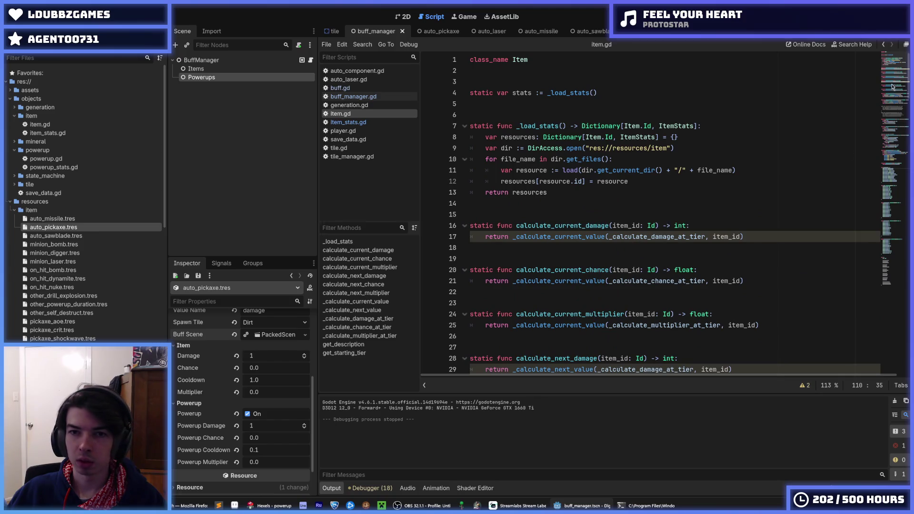
Below the _multiplier_scalings dictionary in item.gd, start a new enum named Value
left_click_drag(893, 87, 892, 298)
scroll(524, 183, "up", 6)
left_click(502, 228)
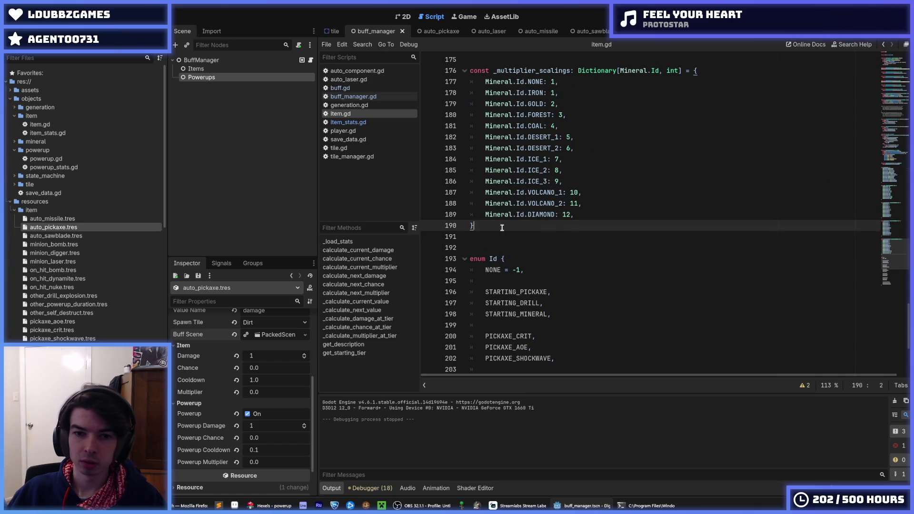
key("Return")
key("Return")
key("Return")
type("enum Vasl")
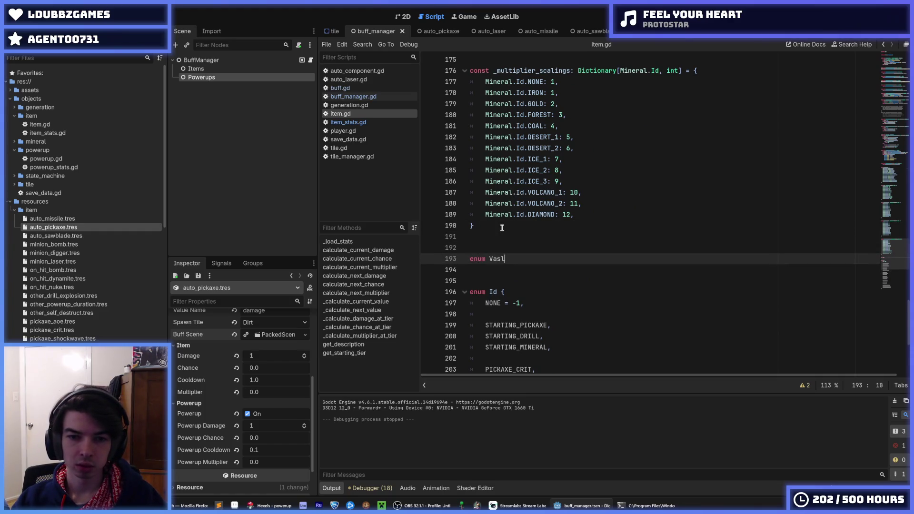
key("BackSpace")
key("BackSpace")
type("lue")
key("Return")
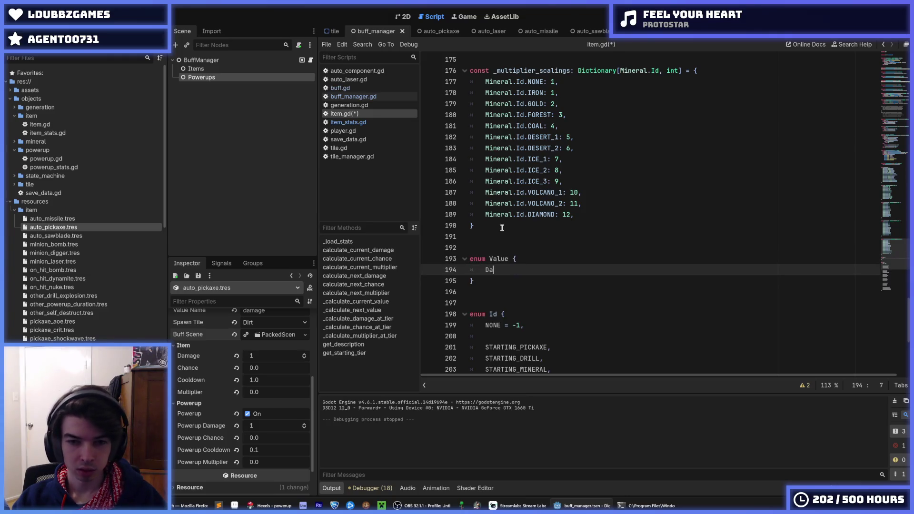
Fill the Value enum with the entries Damage, Chance, Cooldown and Multiplier
type("mage:")
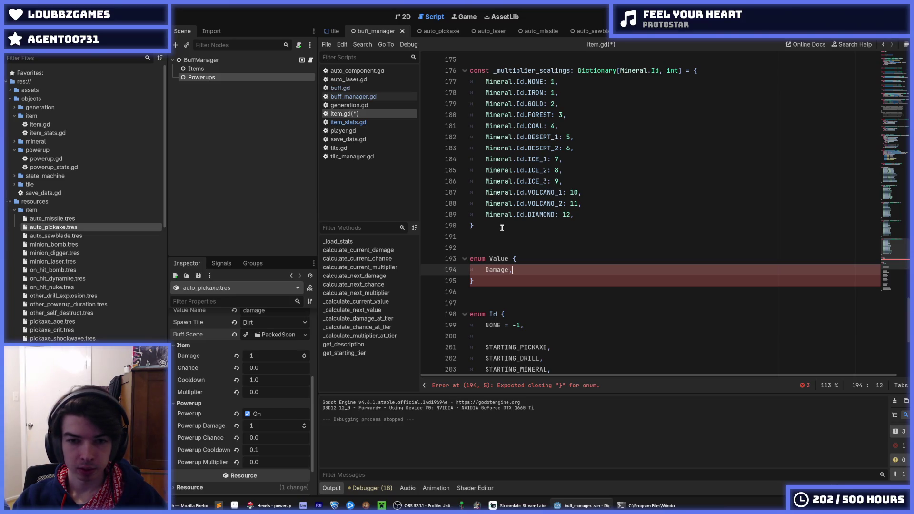
key("Return")
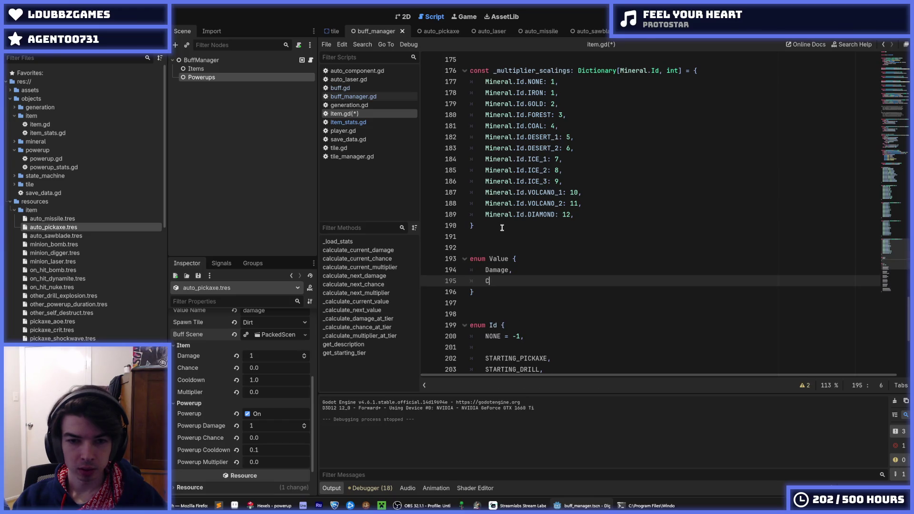
type("hance,")
key("Return")
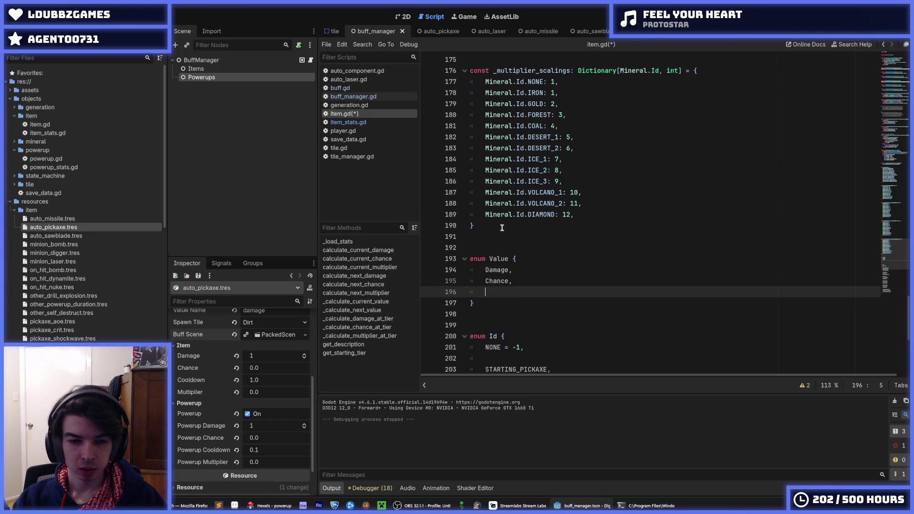
type("oldown,")
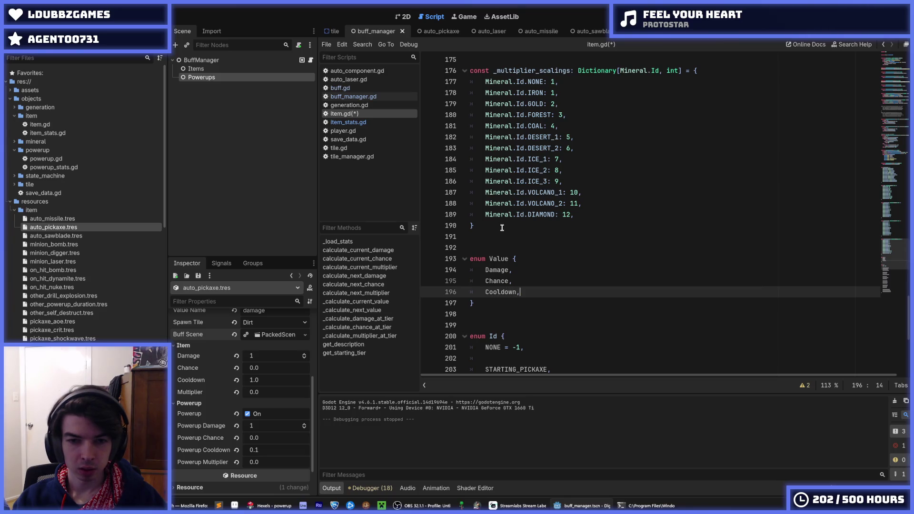
key("Return")
type("Multipkl")
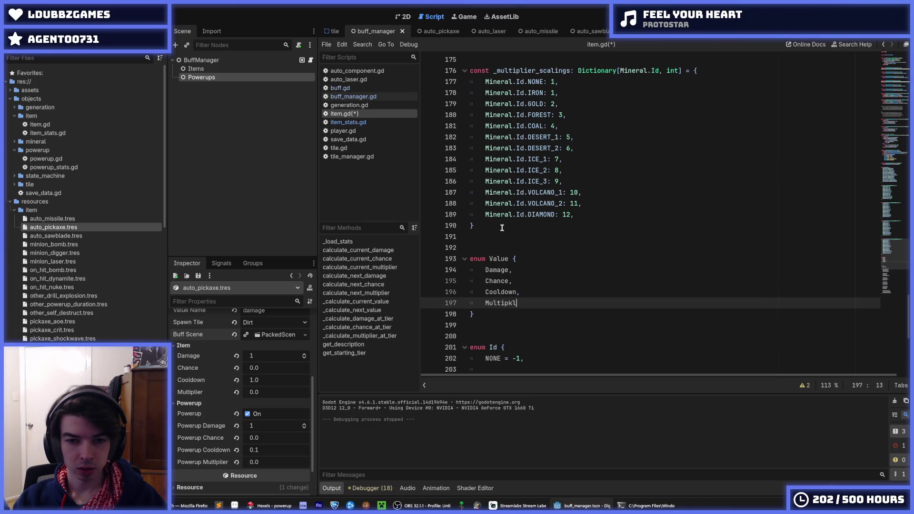
key("BackSpace")
type("lier")
Save item.gd, then go to the end of the scaling_value line in item_stats.gd
key("ctrl+s")
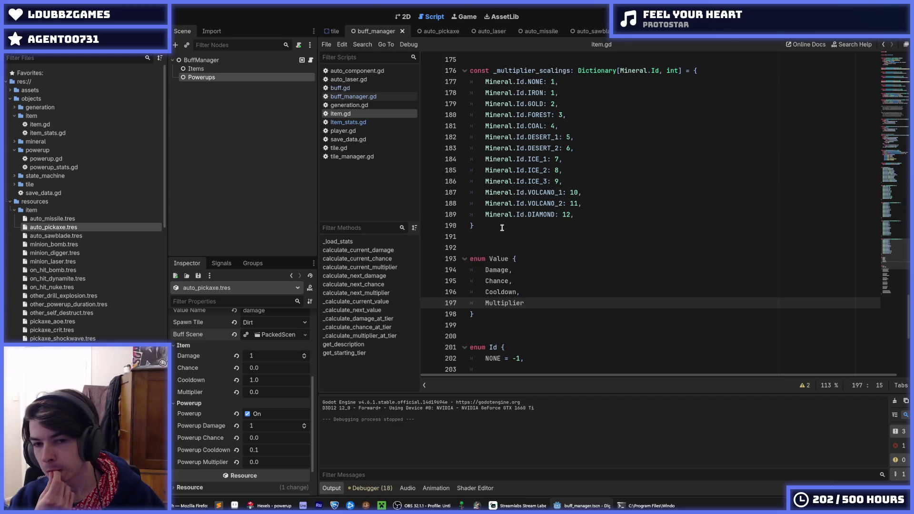
key("ctrl+s")
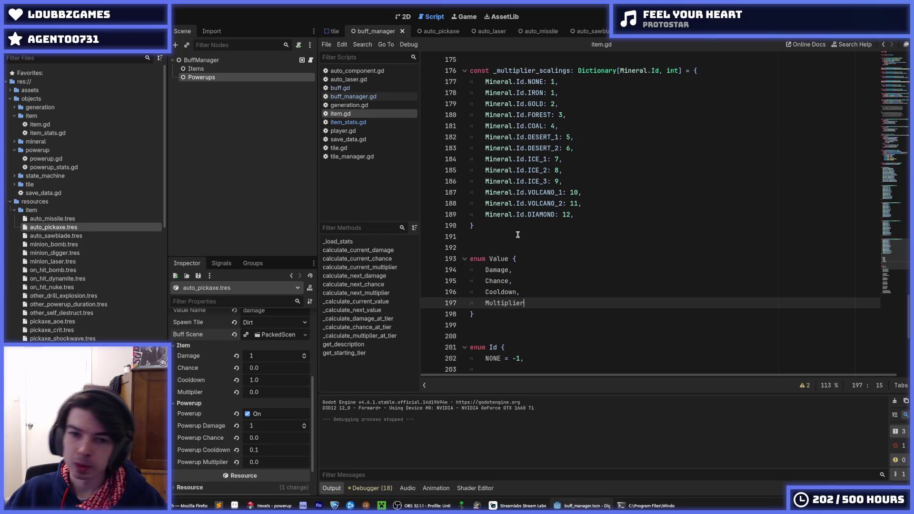
double_click(498, 258)
left_click(350, 123)
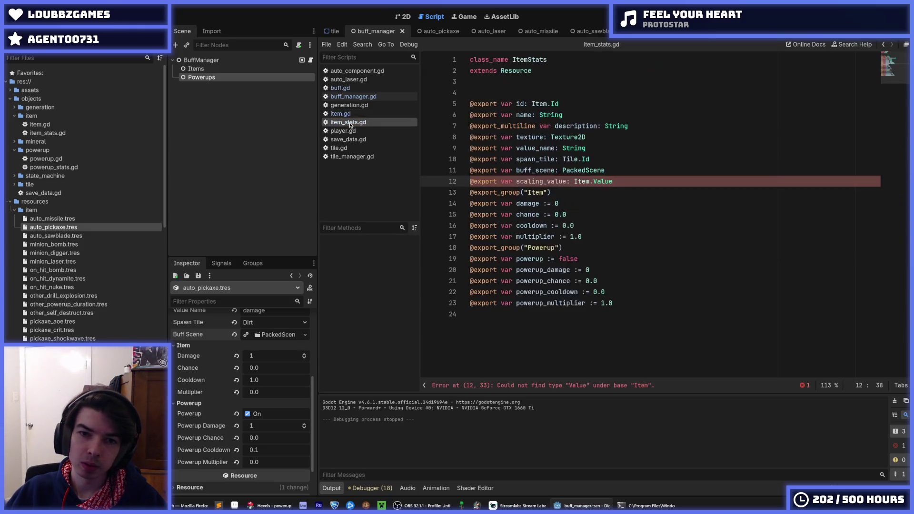
double_click(548, 182)
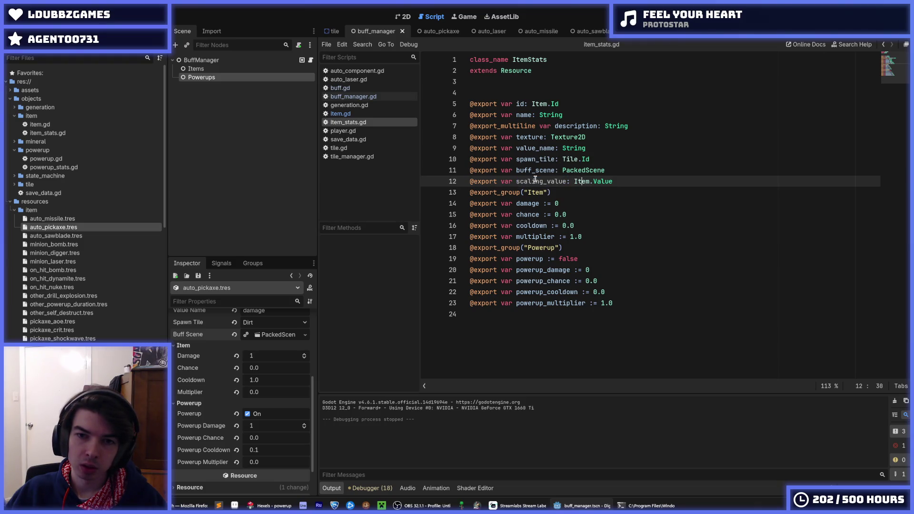
key("End")
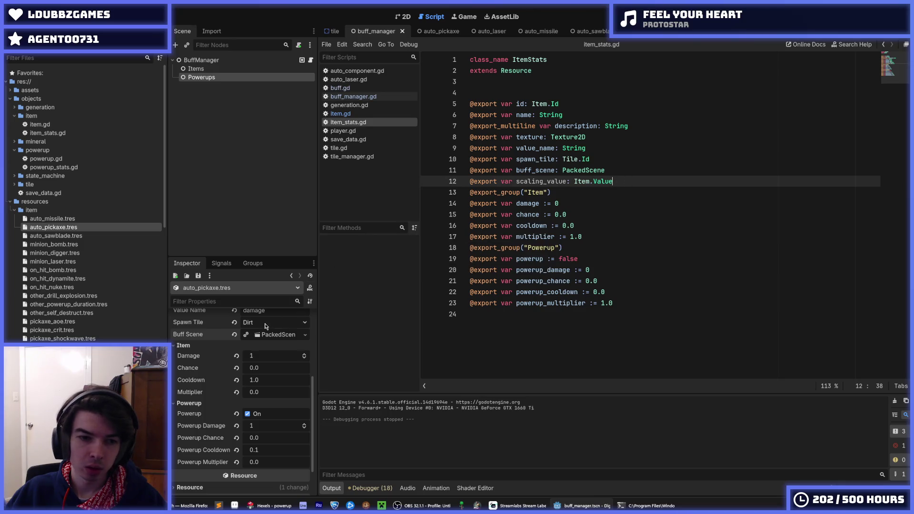
Browse the item resources and load auto_missile.tres in the Inspector
left_click(59, 240)
left_click(53, 228)
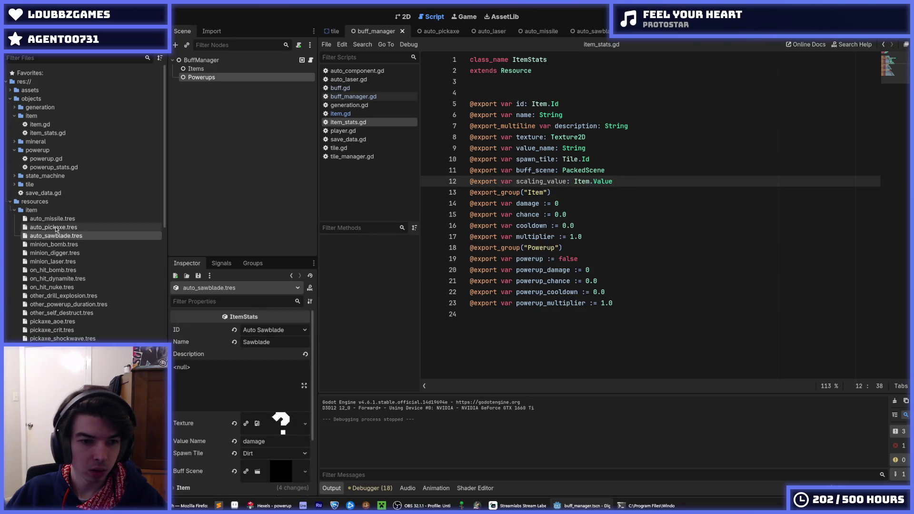
scroll(267, 344, "up", 3)
key("Up")
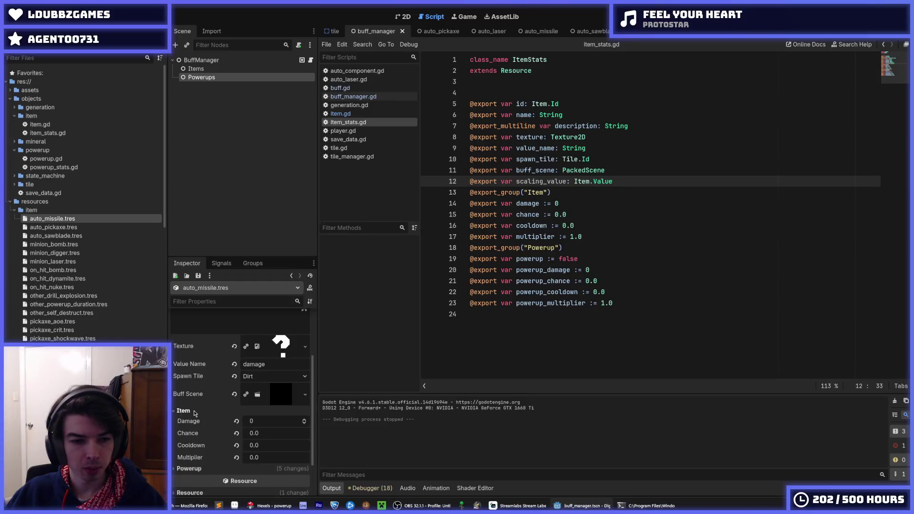
left_click(184, 410)
Expand and collapse auto_missile's Item and Powerup groups, then go to the Powerup declaration on line 18
left_click(189, 420)
left_click(189, 421)
left_click(190, 411)
left_click(191, 411)
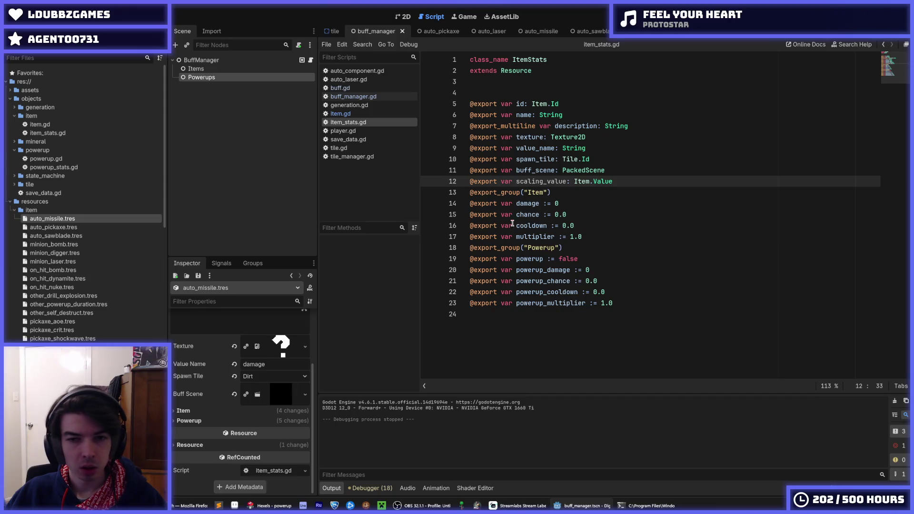
left_click(193, 421)
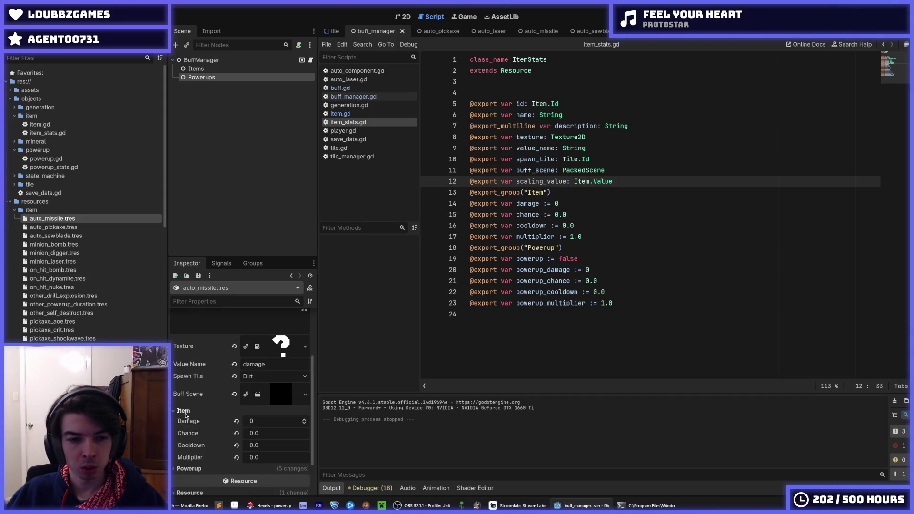
left_click(190, 420)
left_click(494, 245)
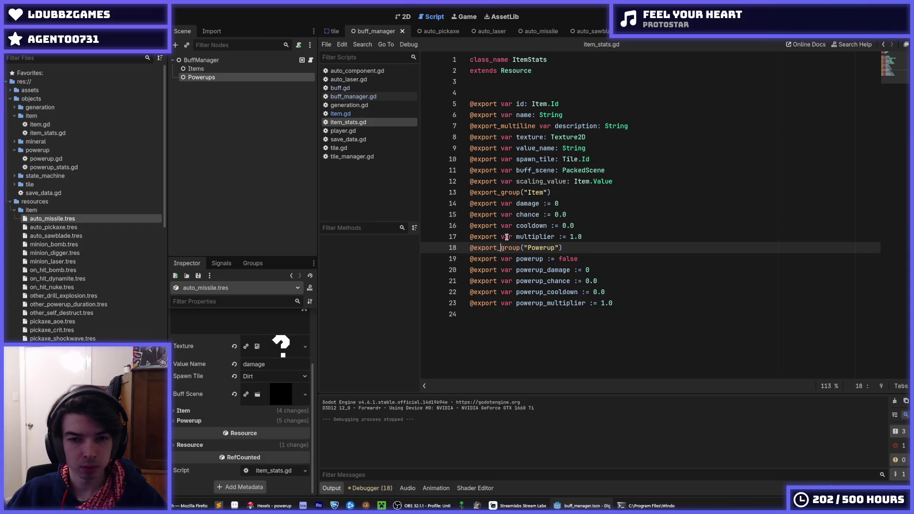
type("sub")
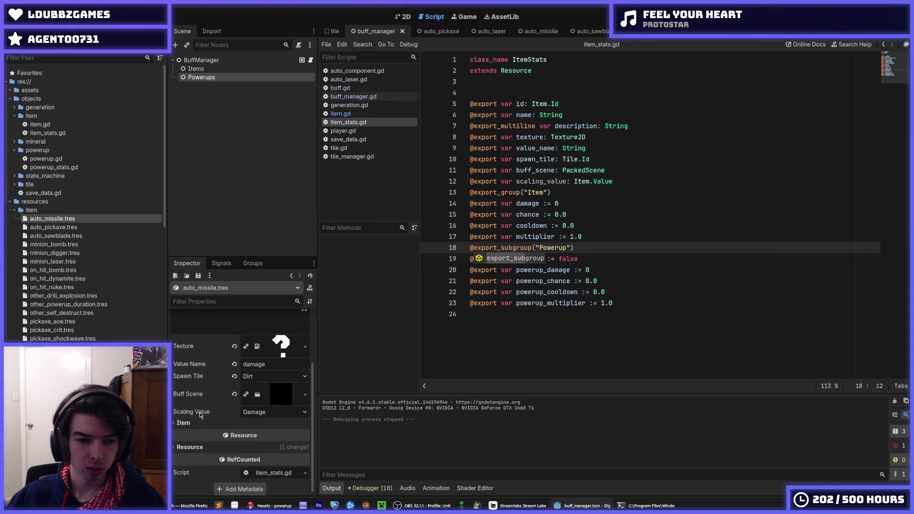
left_click(183, 422)
left_click(197, 478)
scroll(205, 452, "down", 3)
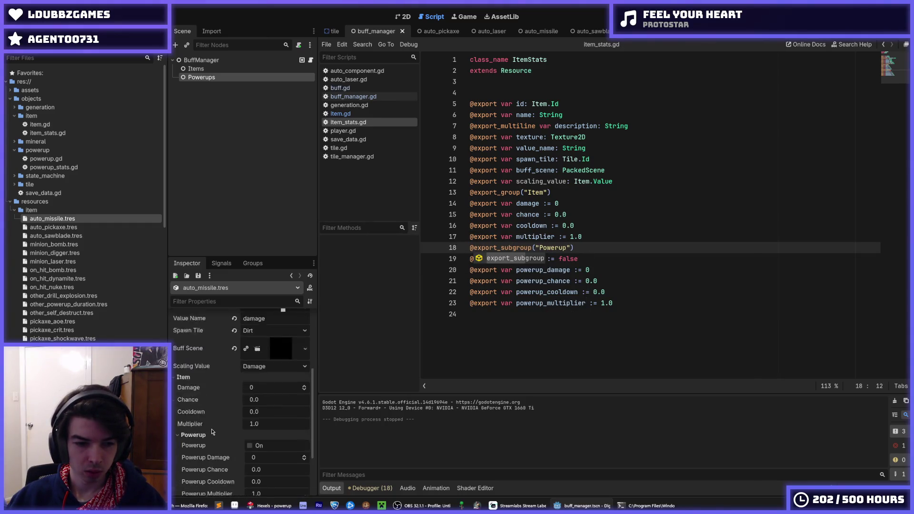
scroll(208, 393, "up", 2)
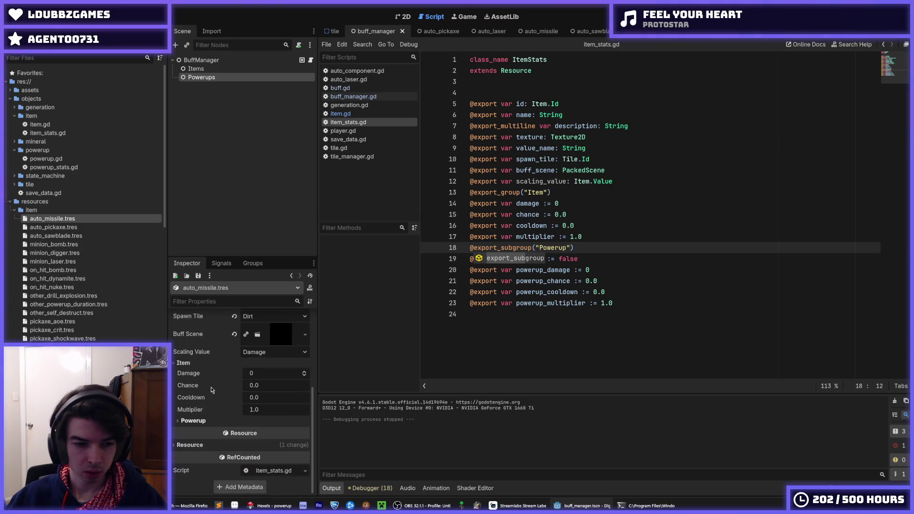
Review the Item group and nested Powerup subgroup fields, then return to the scaling_value line
left_click(199, 365)
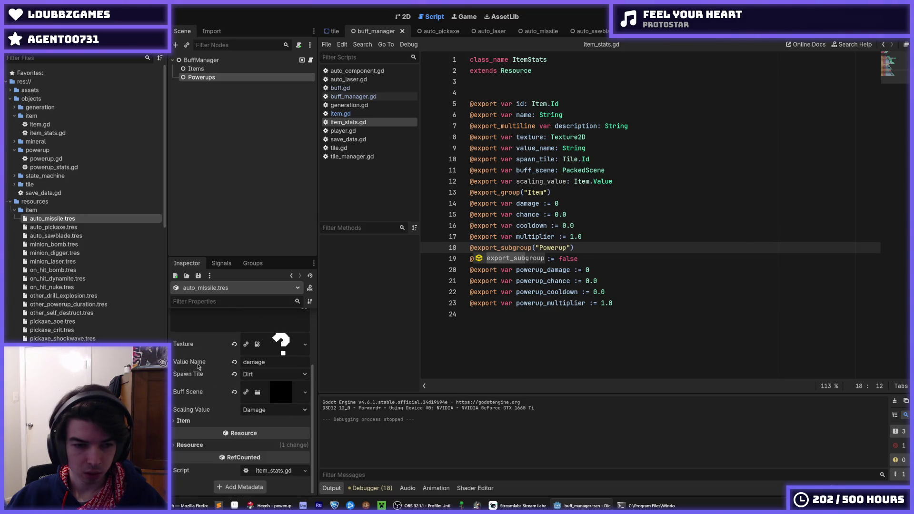
left_click(195, 423)
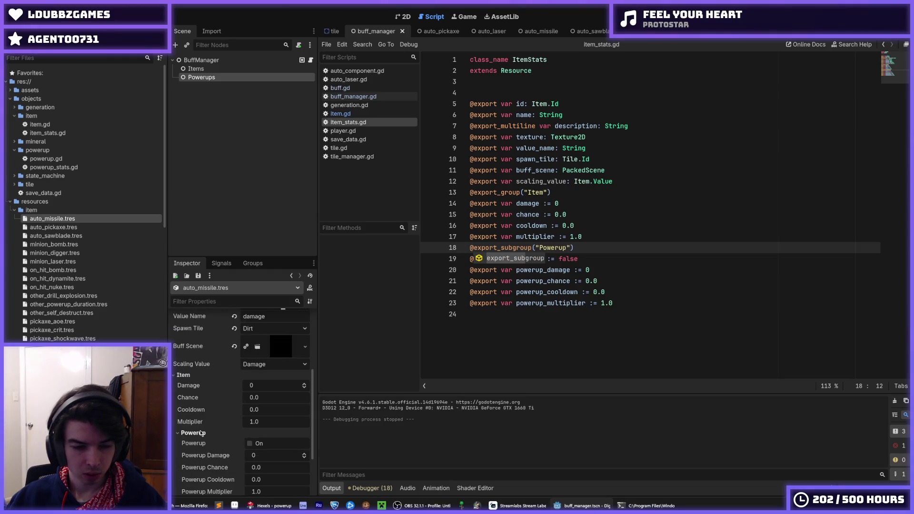
left_click(196, 375)
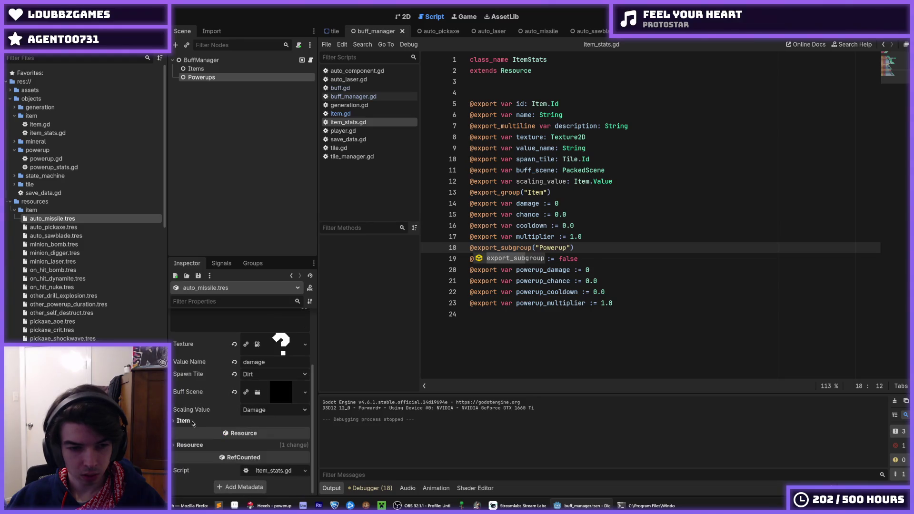
left_click(192, 424)
scroll(197, 429, "down", 2)
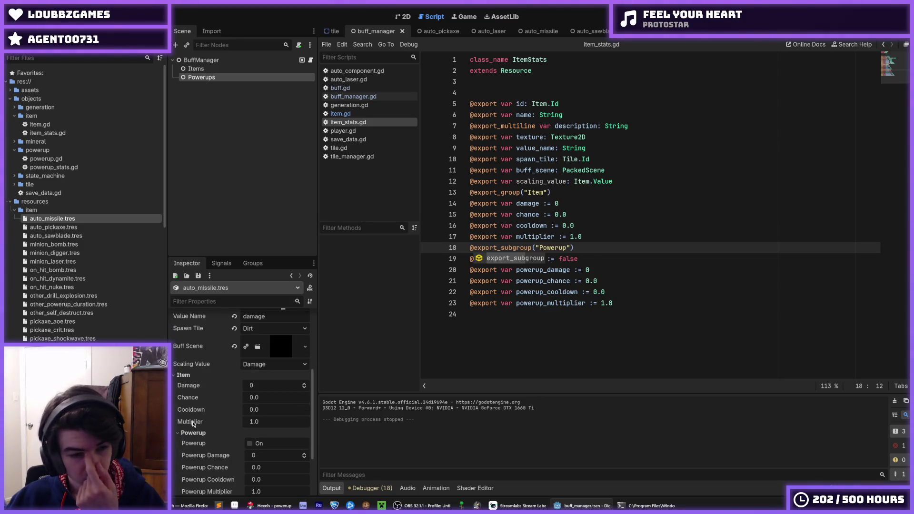
left_click(201, 431)
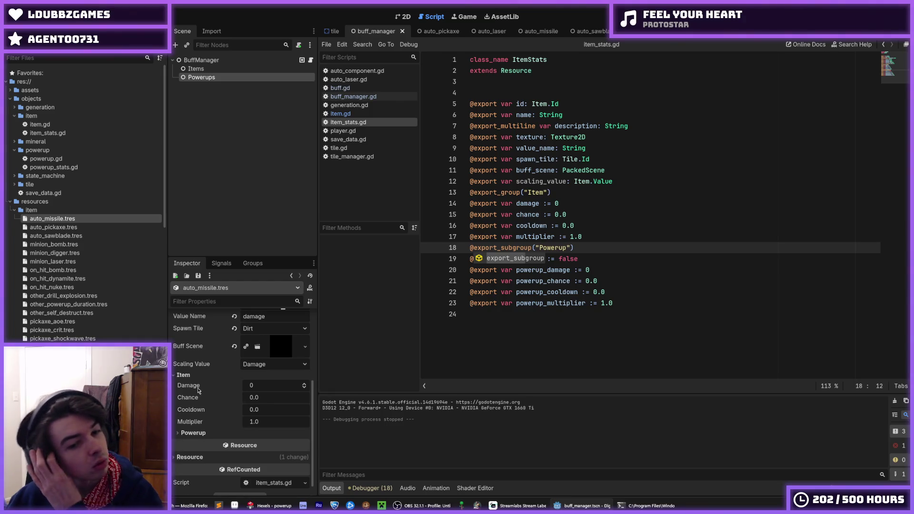
scroll(190, 385, "up", 2)
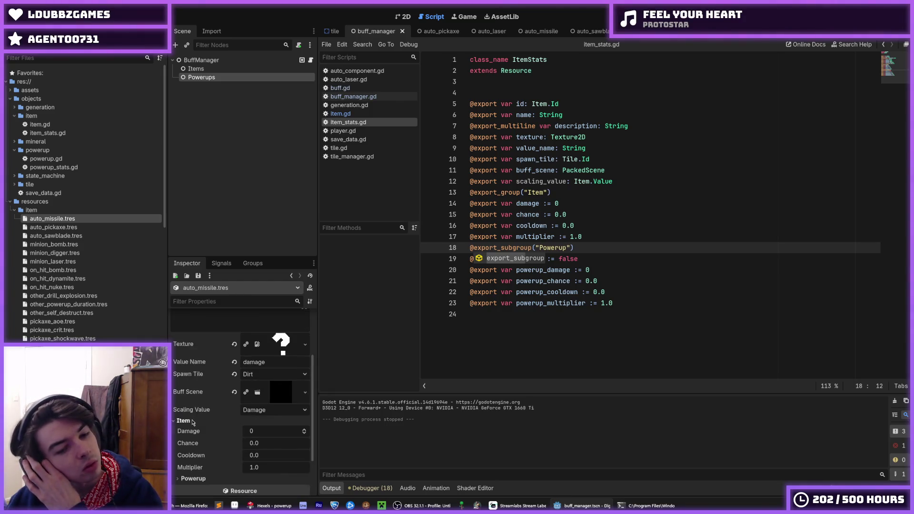
scroll(200, 429, "down", 2)
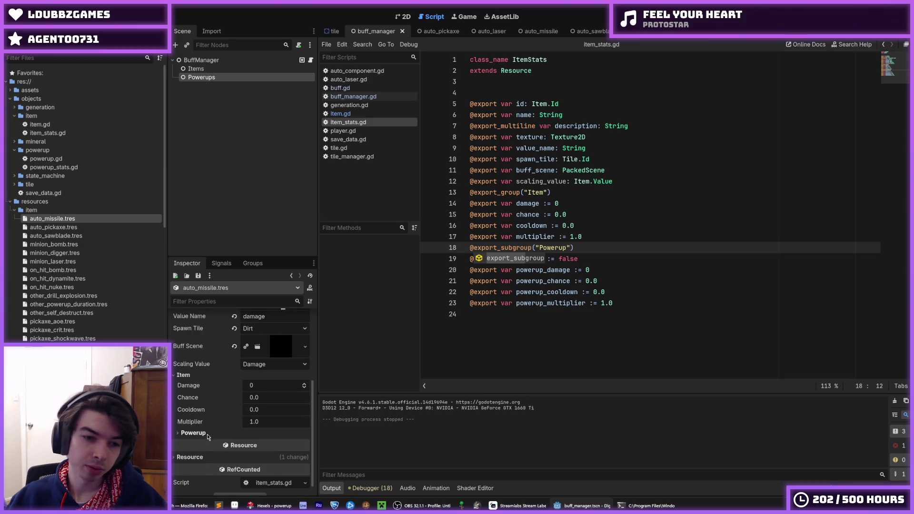
left_click(207, 434)
scroll(197, 398, "up", 1)
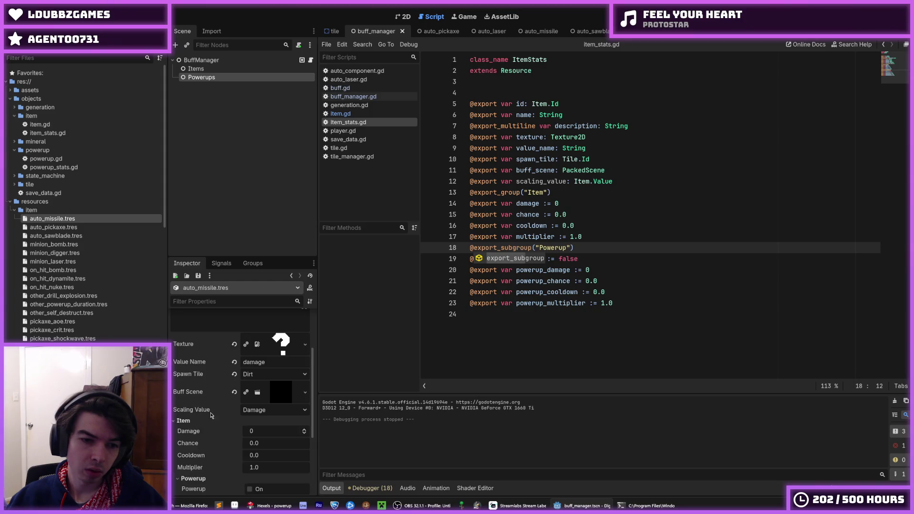
scroll(229, 407, "down", 1)
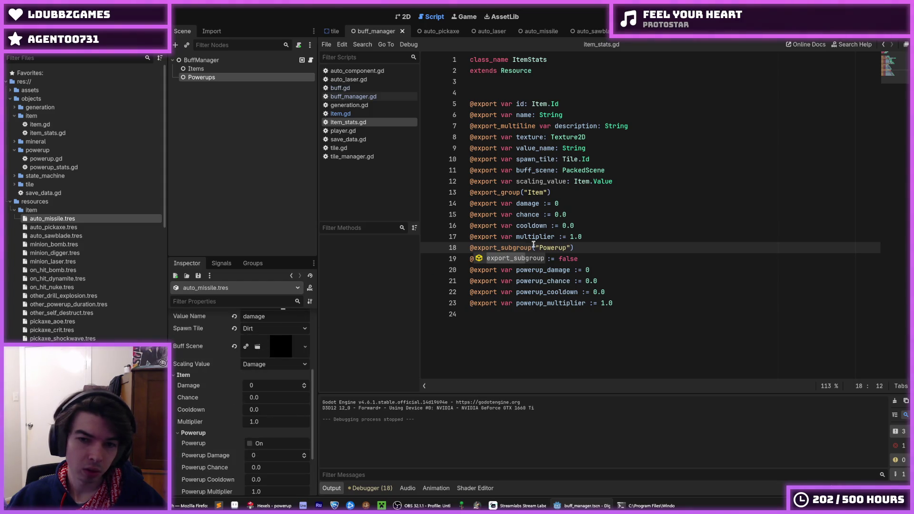
left_click(525, 182)
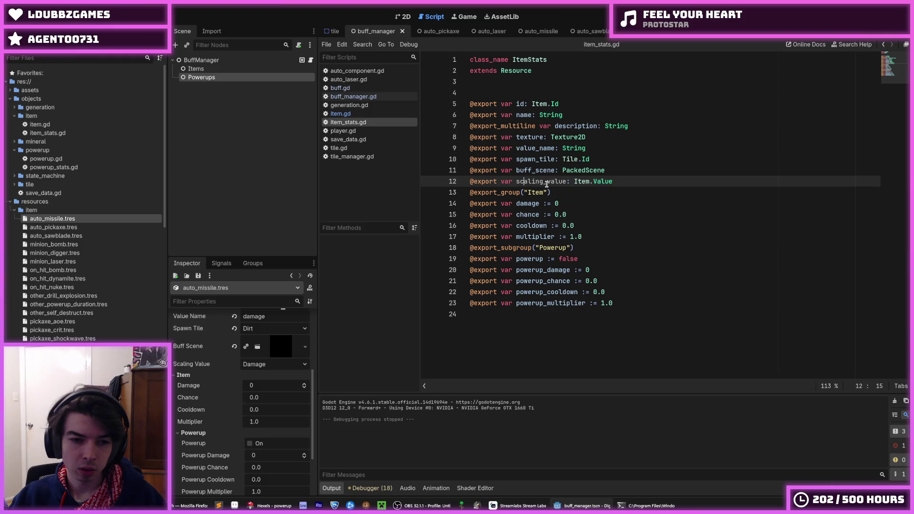
key("Down")
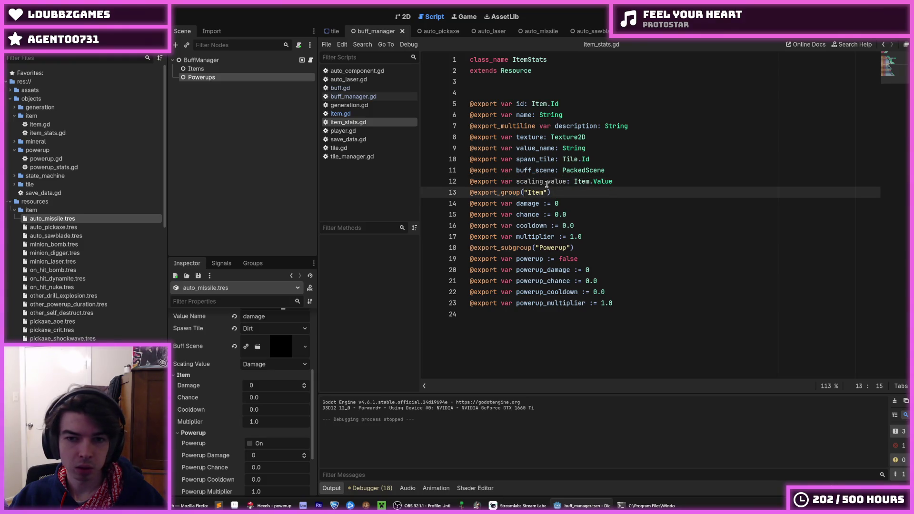
key("Down")
key("Down")
key("Down")
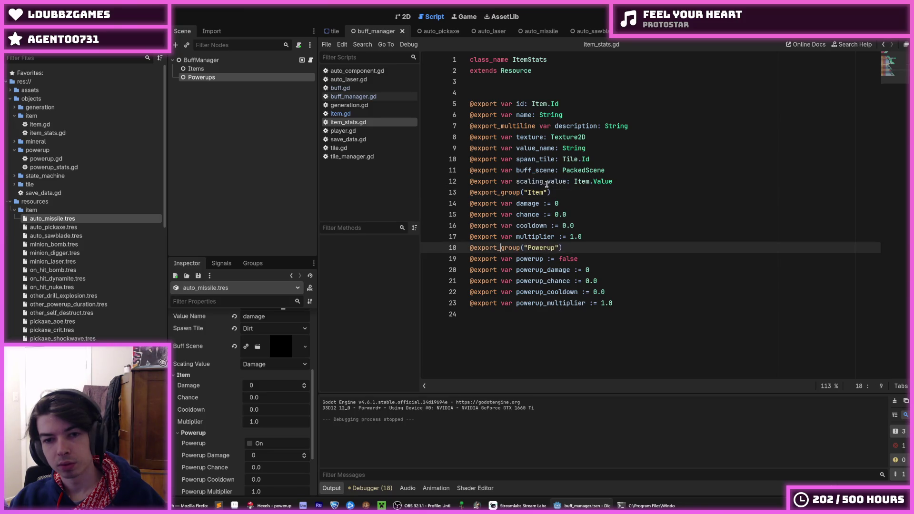
key("Left")
key("Left")
key("Left")
key("BackSpace")
key("BackSpace")
key("BackSpace")
key("ctrl+s")
key("Up")
key("Up")
key("Up")
key("Up")
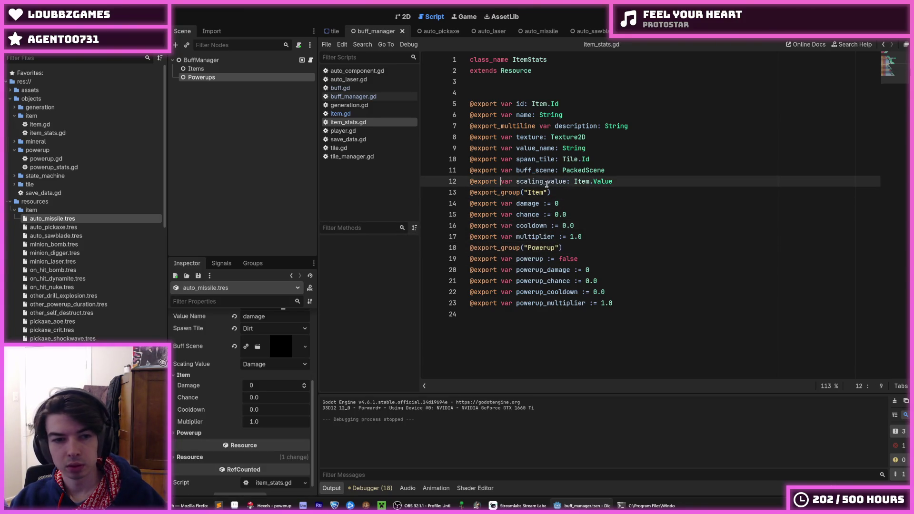
key("alt+Up")
key("alt+Up")
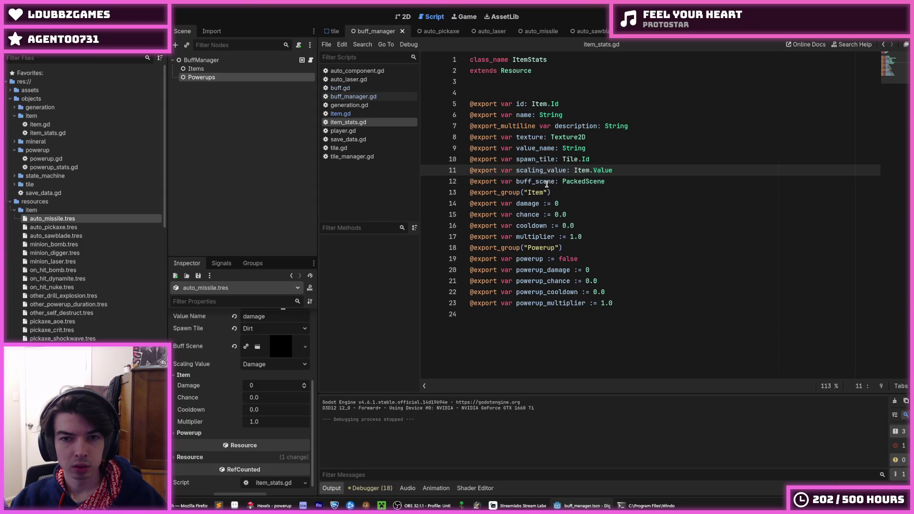
key("ctrl+s")
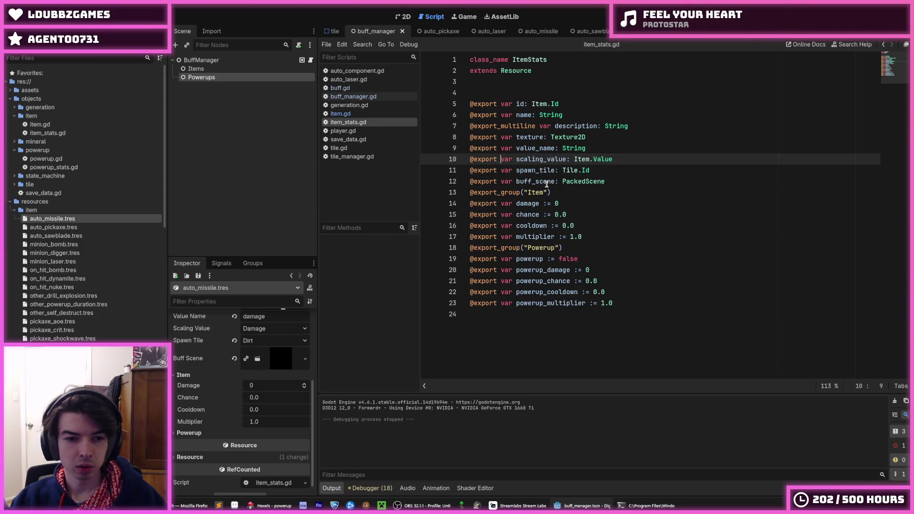
Try moving spawn_tile up below id, then back down below buff_scene, saving each time
key("Down")
scroll(189, 394, "up", 1)
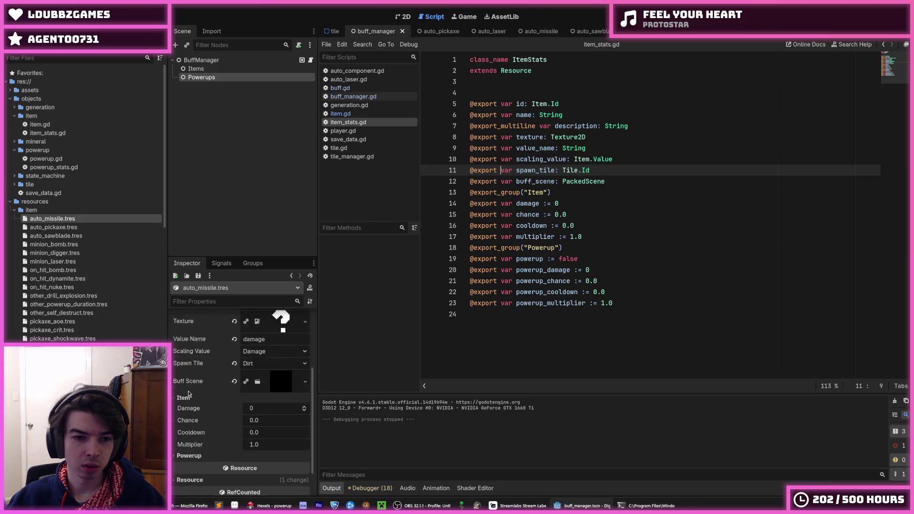
scroll(189, 394, "up", 3)
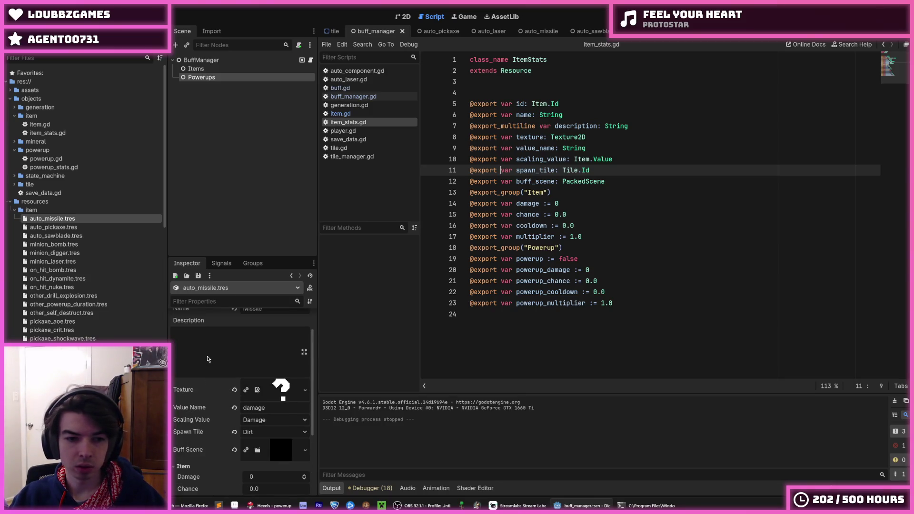
key("alt+Up")
key("alt+Up")
key("alt+Up")
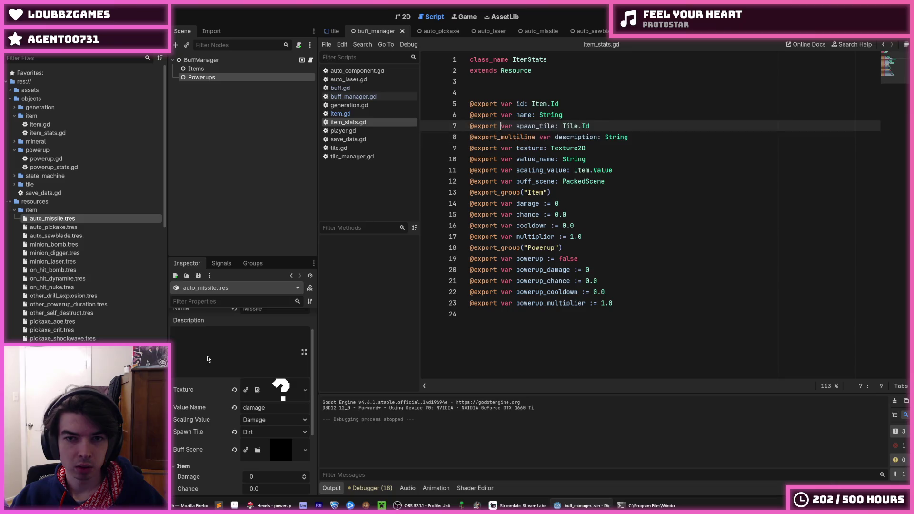
key("ctrl+s")
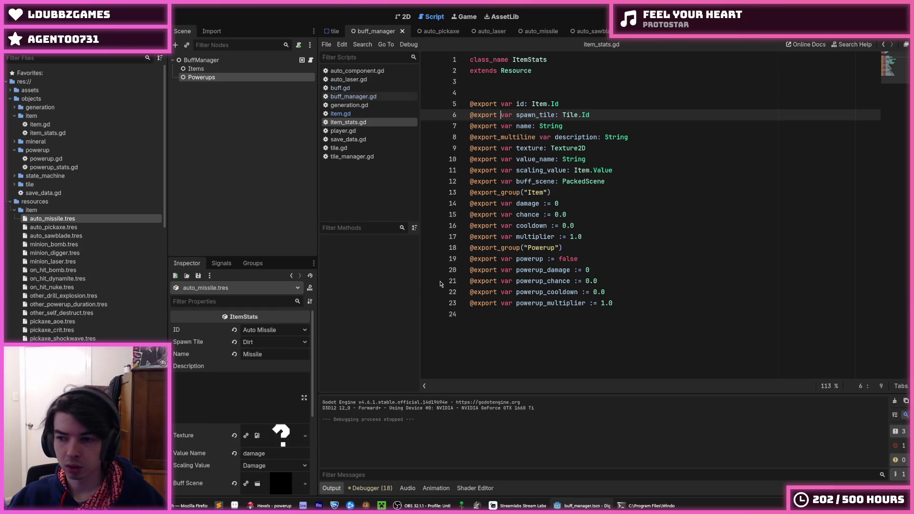
key("alt+Down")
key("alt+Down")
key("alt+Down")
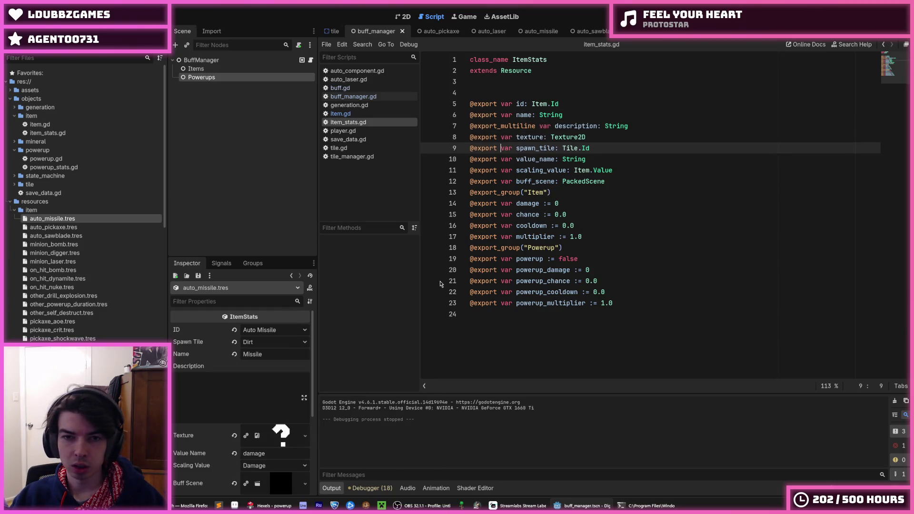
key("alt+Down")
key("alt+Down")
key("alt+Down")
key("ctrl+s")
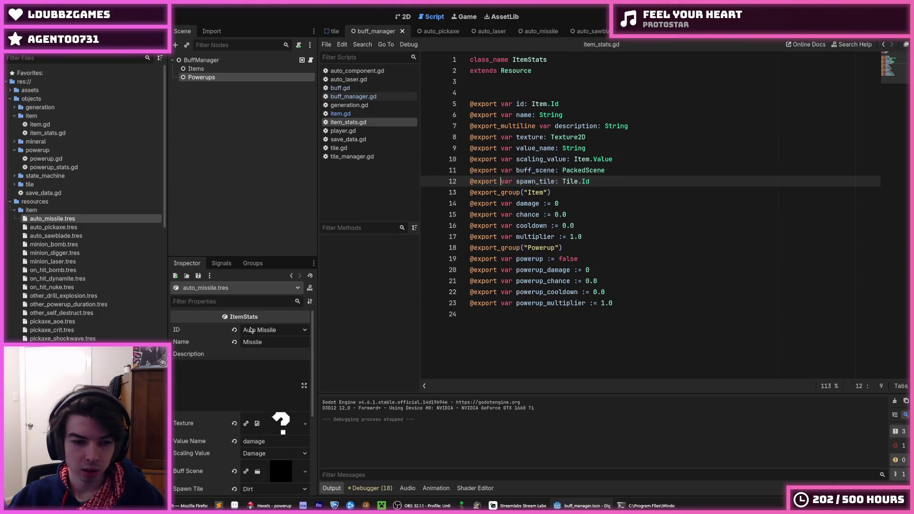
Place spawn_tile just above buff_scene, save, and run the Digger game
scroll(197, 356, "down", 2)
scroll(193, 370, "down", 3)
scroll(192, 369, "up", 2)
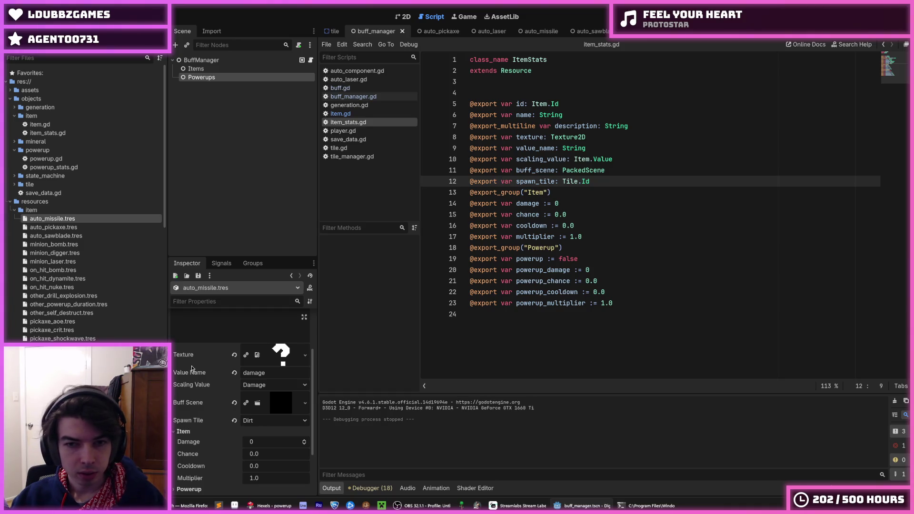
scroll(192, 369, "down", 1)
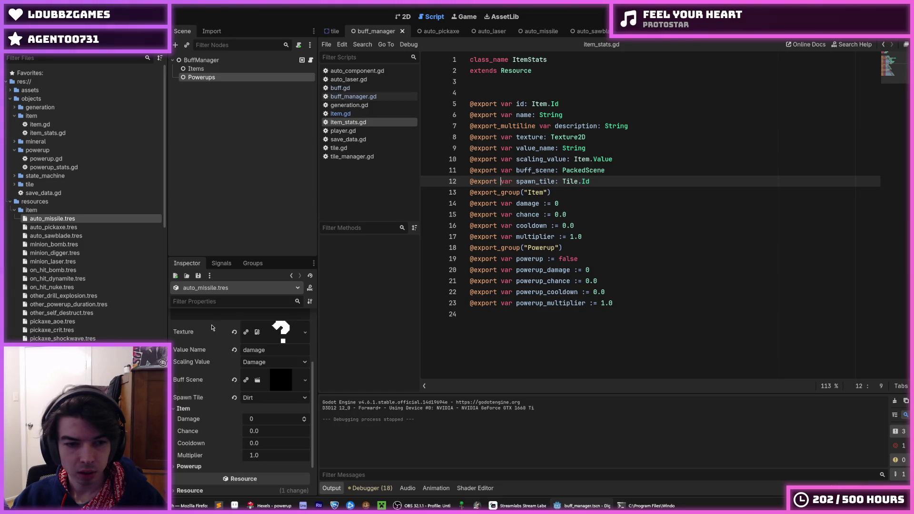
key("alt+Up")
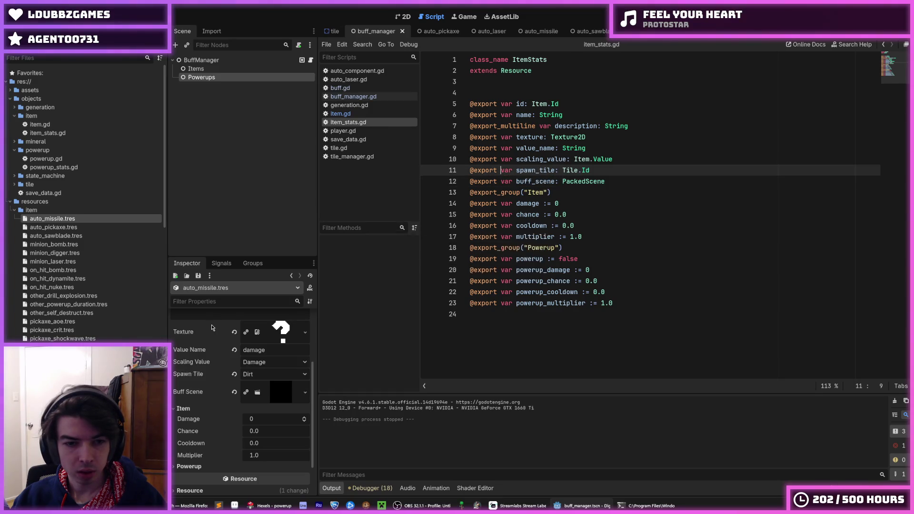
key("ctrl+s")
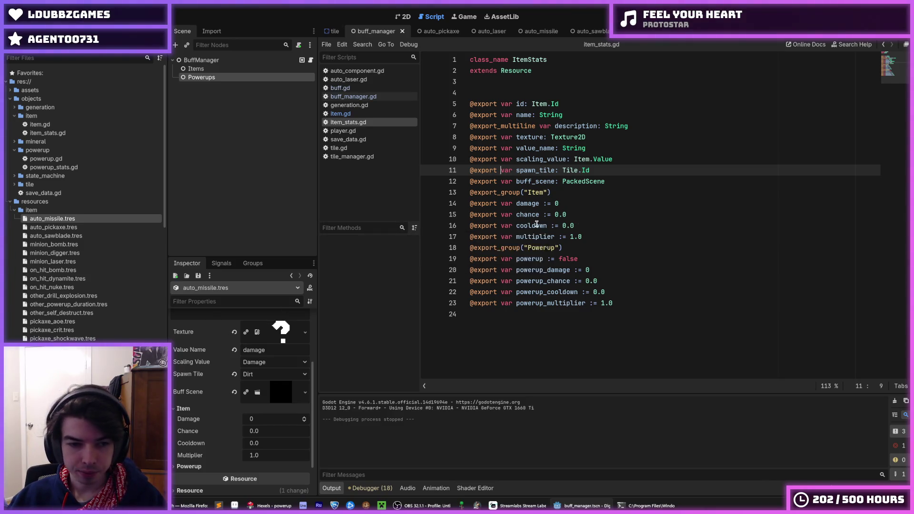
left_click(661, 160)
key("F5")
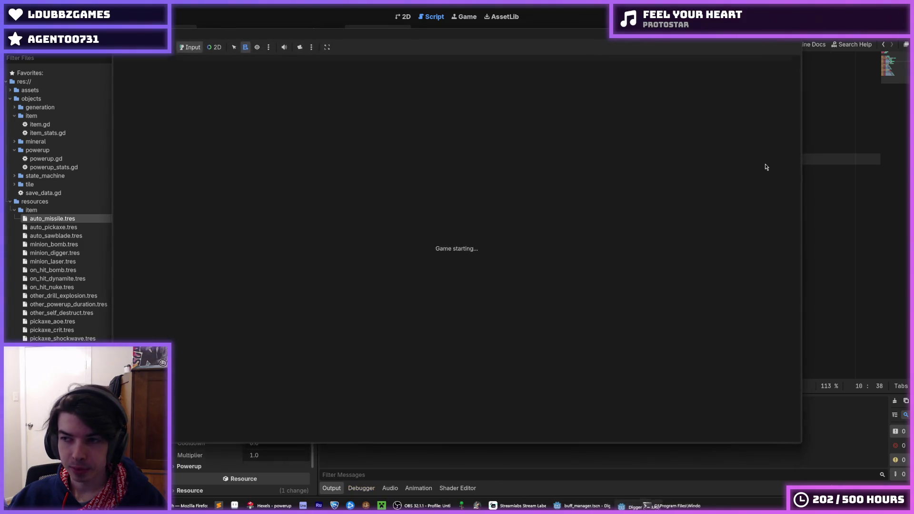
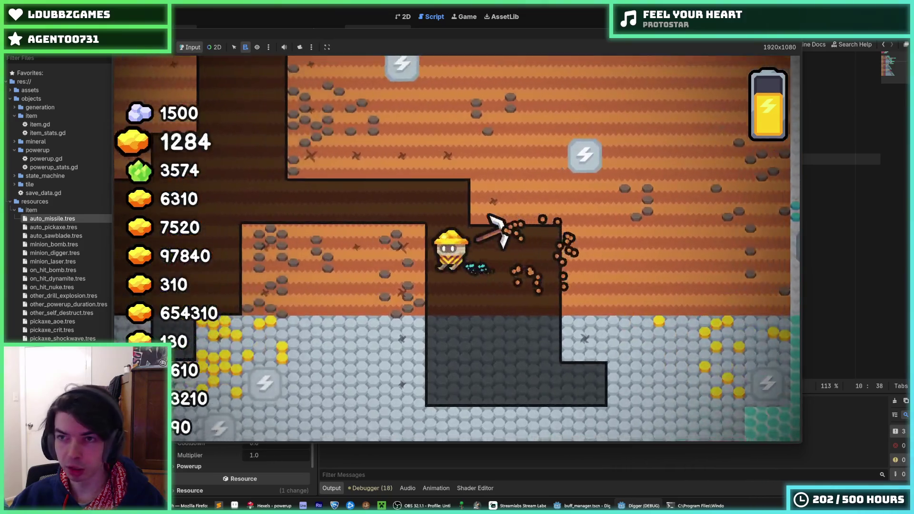
Stop the running game and place the caret among the scaling_value and damage export lines
key("F8")
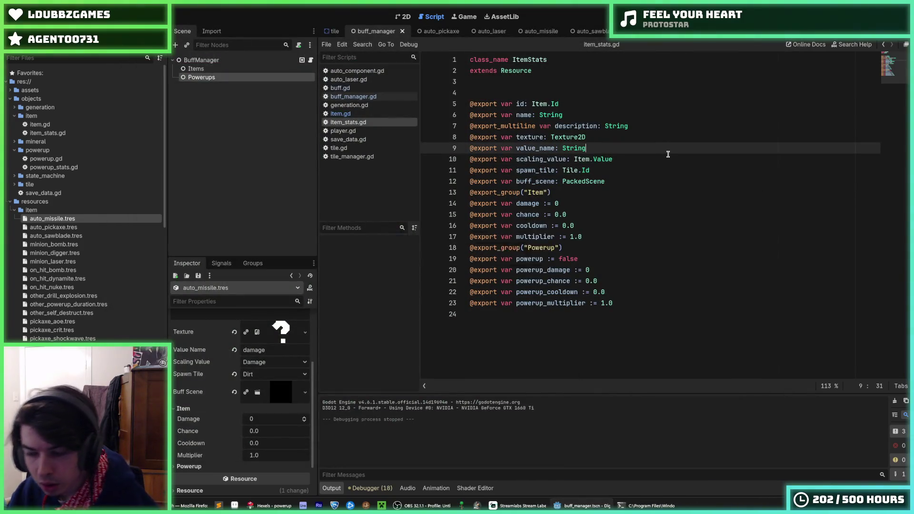
left_click(668, 154)
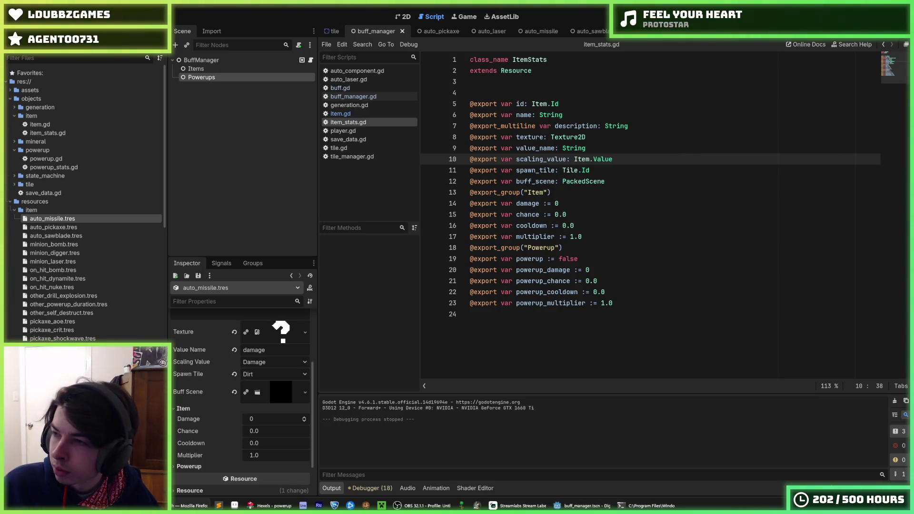
left_click(609, 237)
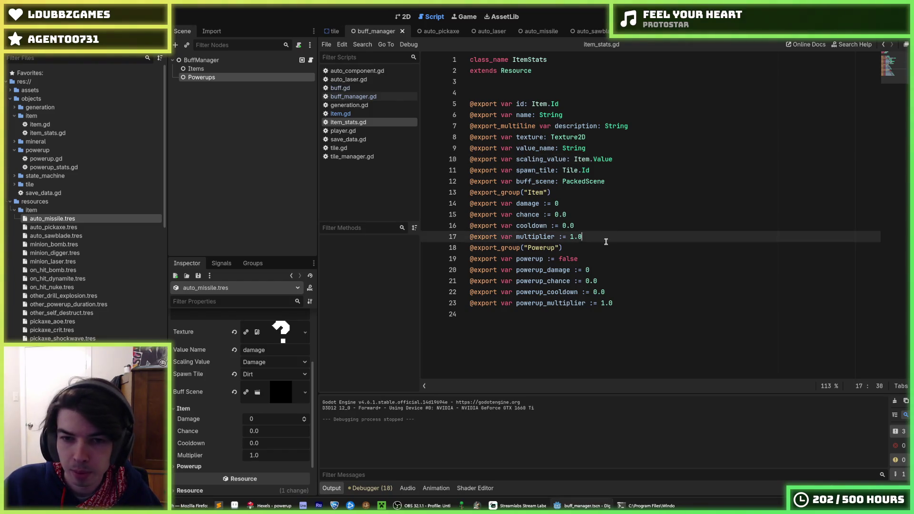
left_click(608, 247)
left_click(595, 204)
left_click(581, 193)
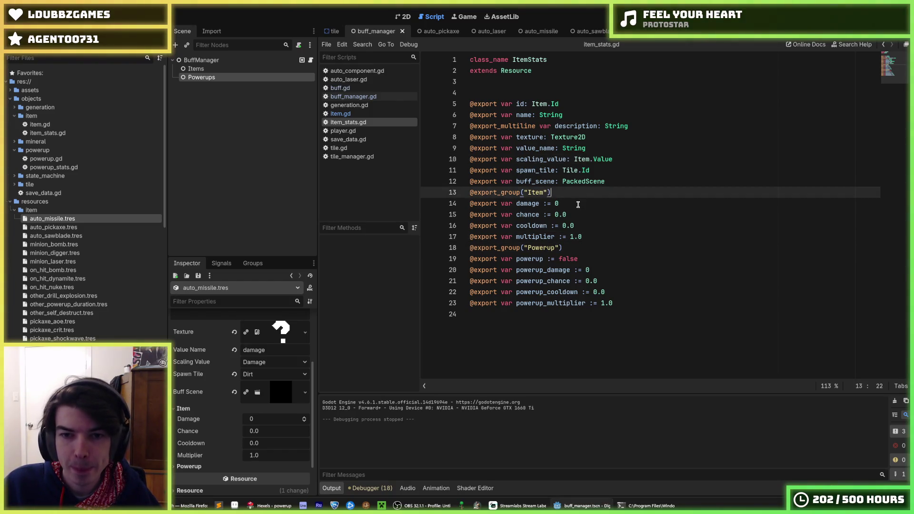
left_click(578, 205)
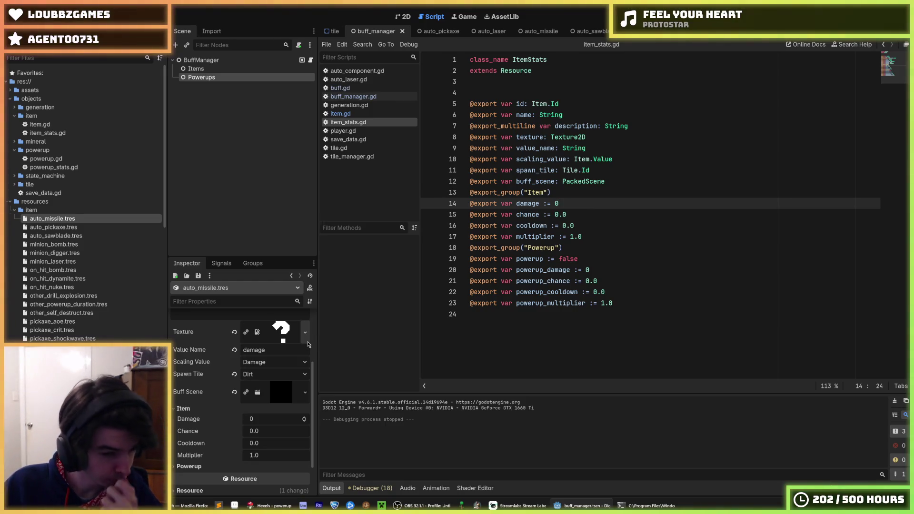
Review the Item and Powerup property groups in the Inspector, then return to the scaling_value line
left_click(192, 409)
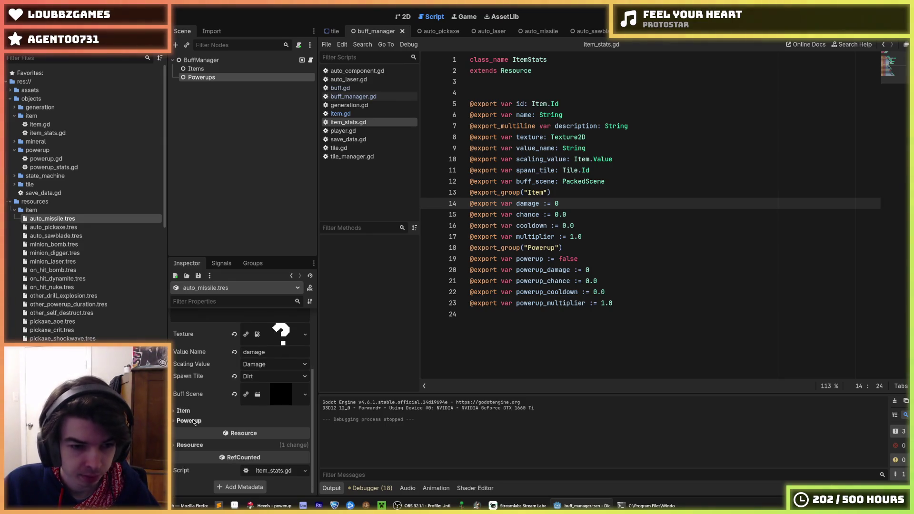
left_click(195, 421)
left_click(194, 421)
double_click(194, 421)
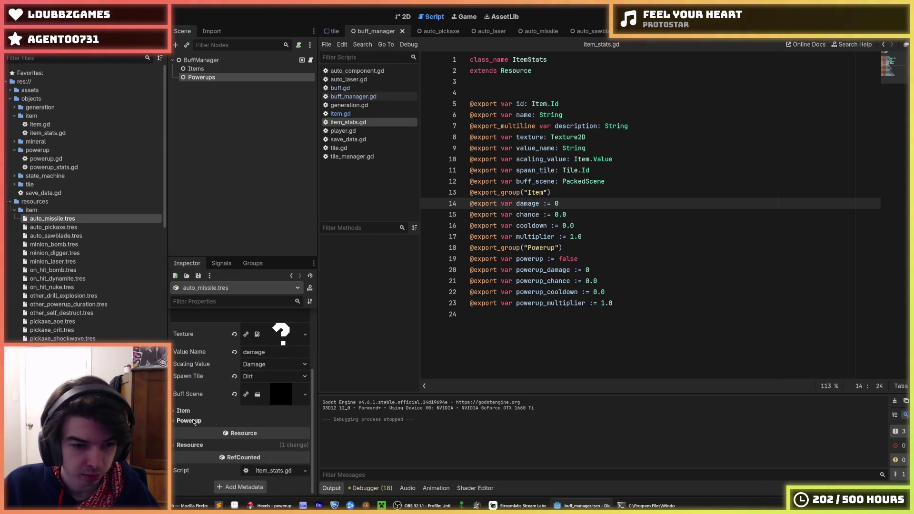
left_click(194, 422)
left_click(194, 422)
left_click(193, 422)
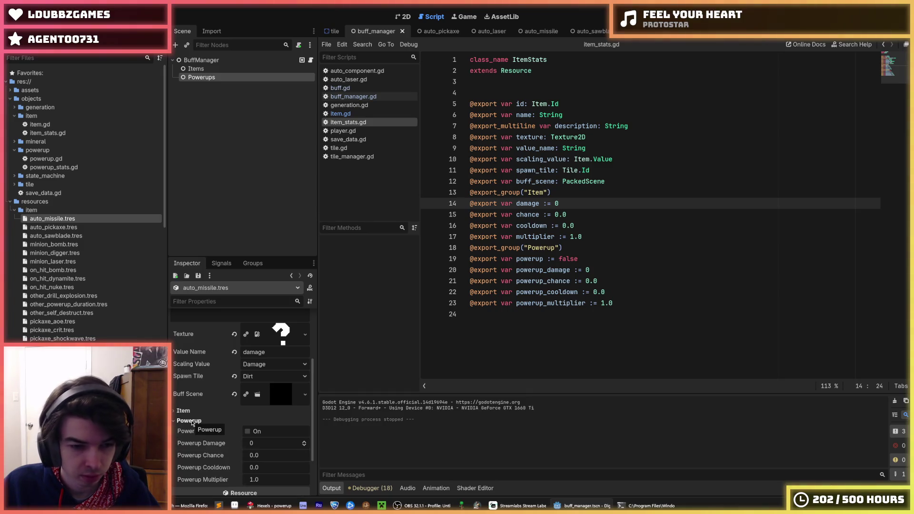
left_click(192, 421)
left_click(192, 421)
left_click(192, 421)
left_click(189, 410)
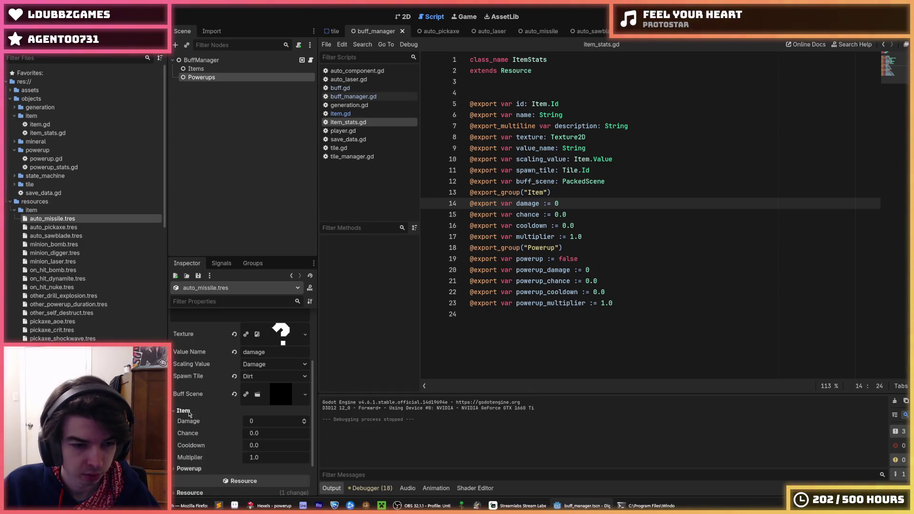
left_click(188, 411)
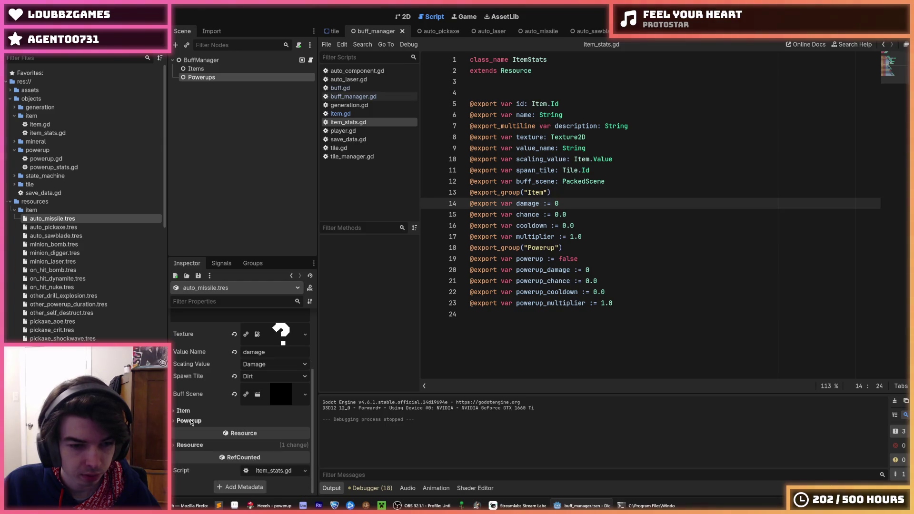
left_click(188, 410)
left_click(189, 410)
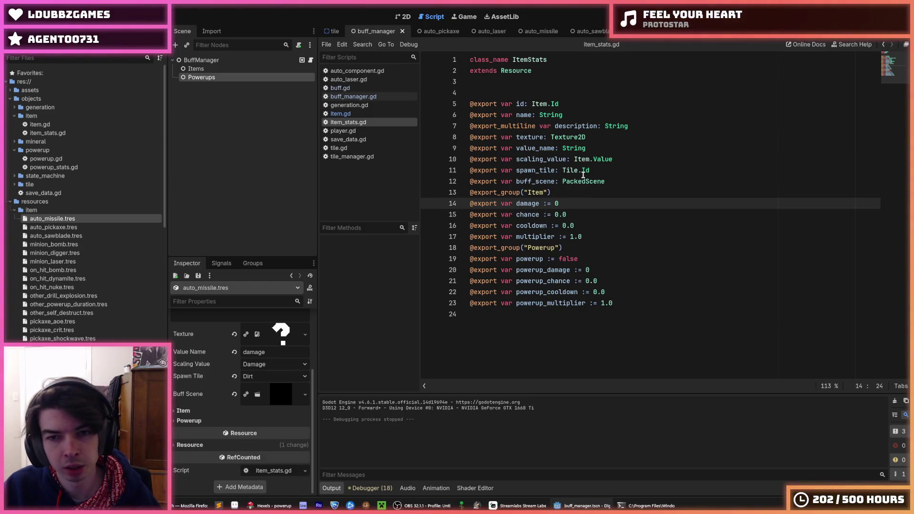
left_click(583, 174)
left_click(590, 160)
Move the scaling_value line down into the Item group and check it in the Inspector
key("alt+Down")
key("alt+Down")
key("alt+Down")
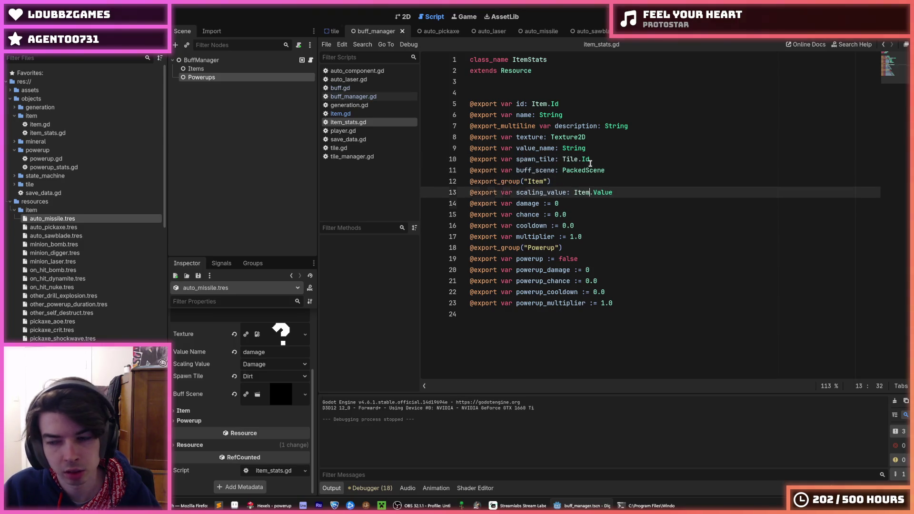
key("alt+Down")
key("alt+Down")
key("alt+Down")
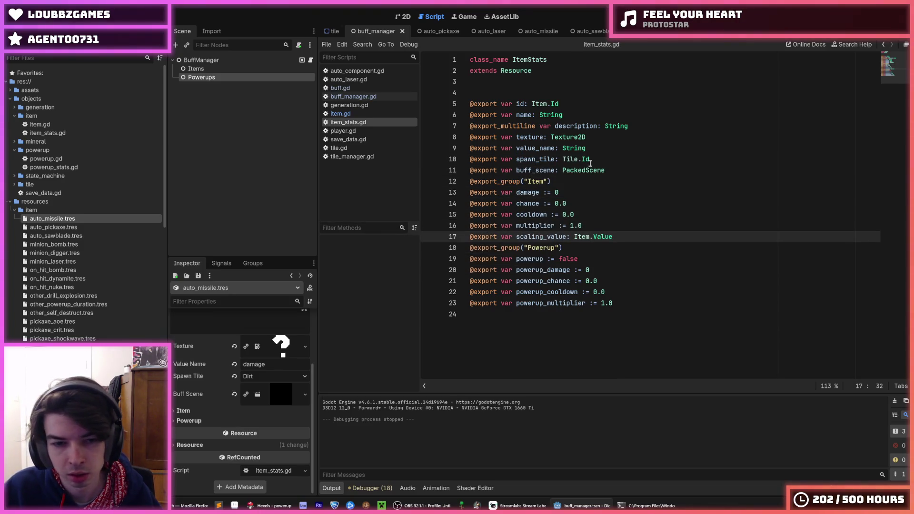
left_click(185, 411)
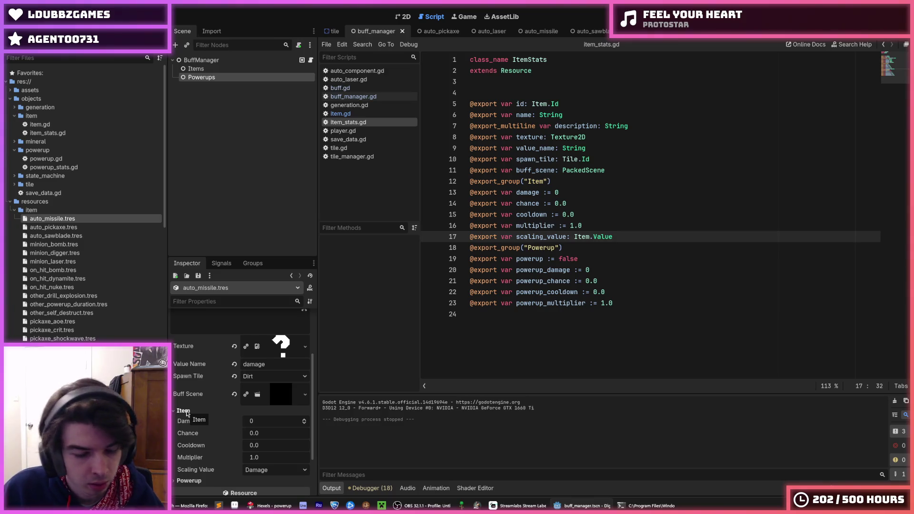
left_click(199, 481)
scroll(201, 484, "down", 3)
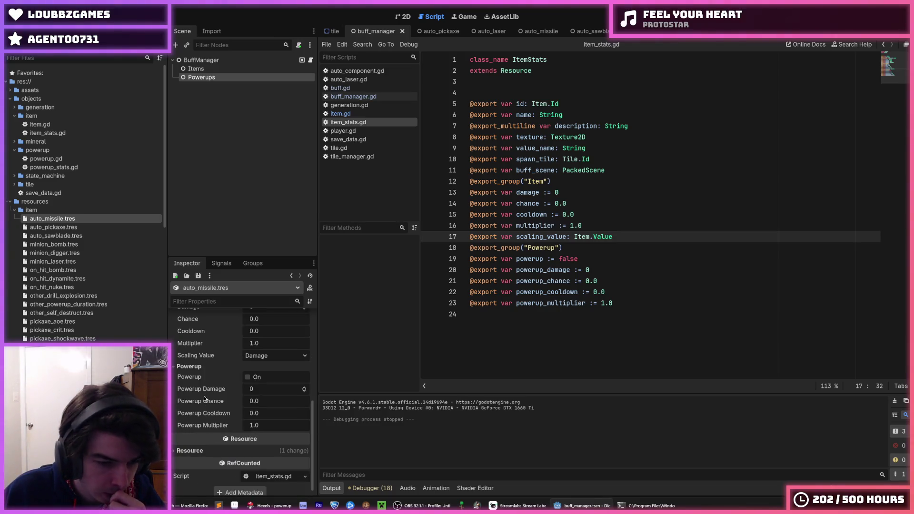
scroll(193, 370, "up", 2)
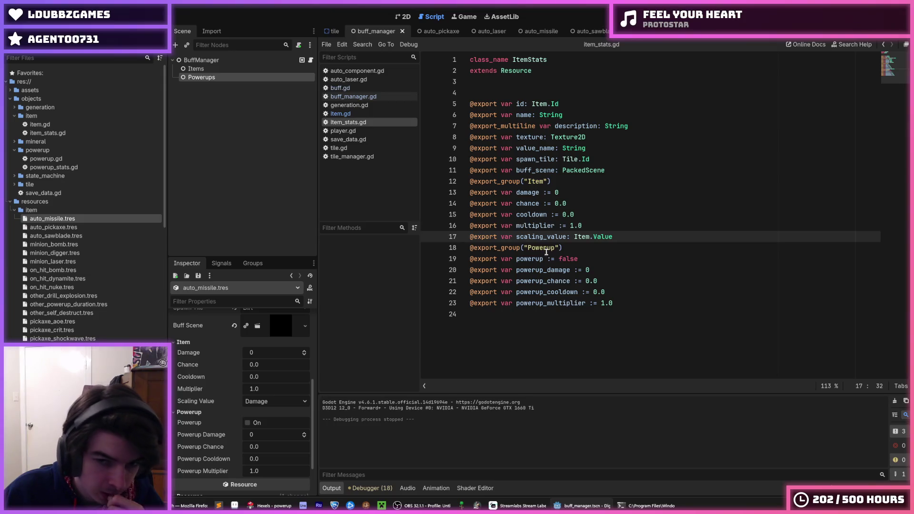
Shift scaling_value up to the top of the Item group and save item_stats.gd
left_click(547, 237)
key("alt+Up")
key("alt+Up")
key("alt+Up")
key("ctrl+s")
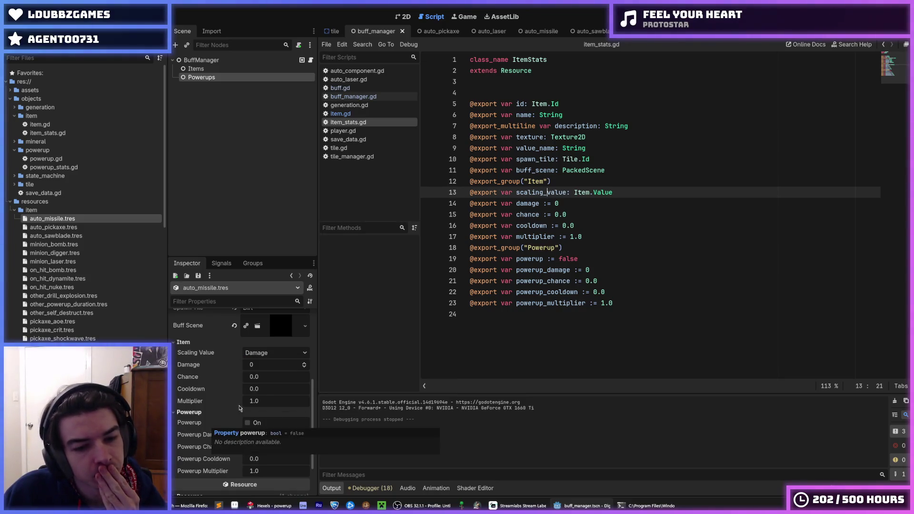
Collapse the property groups and scroll the Inspector to locate the Item group
left_click(556, 324)
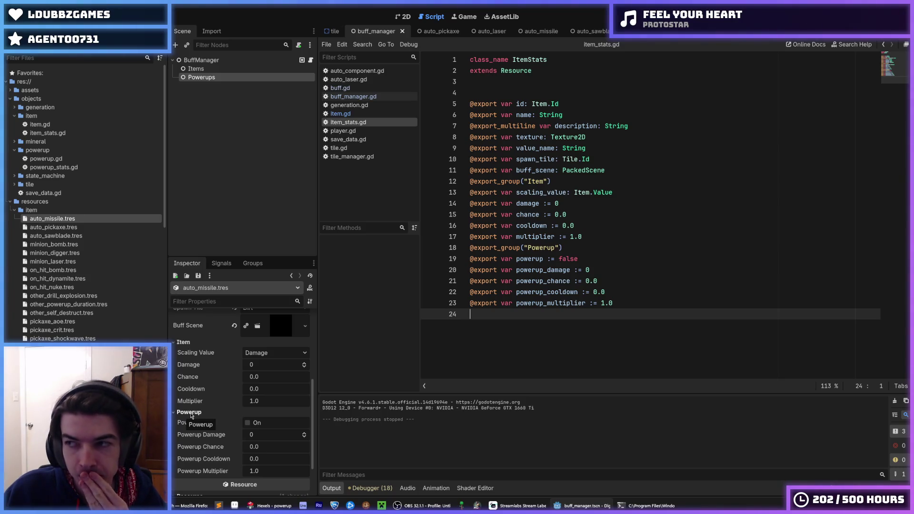
left_click(190, 412)
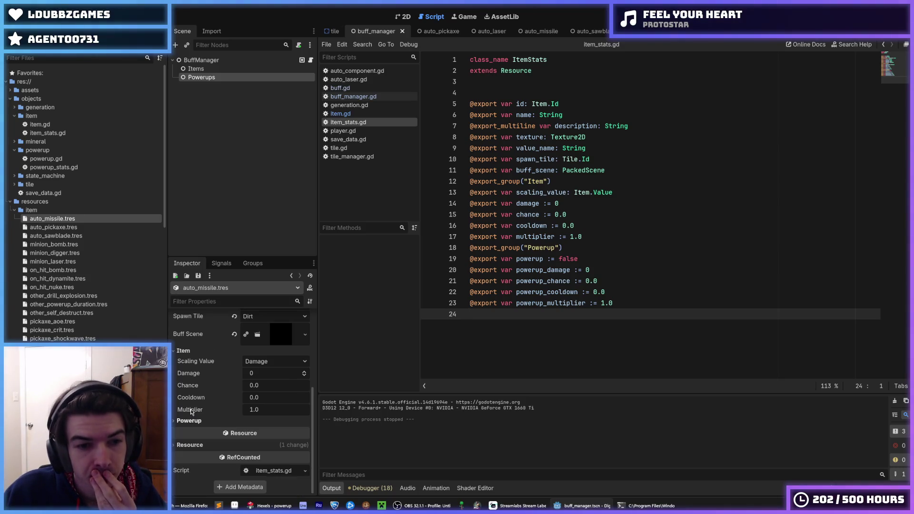
left_click(192, 352)
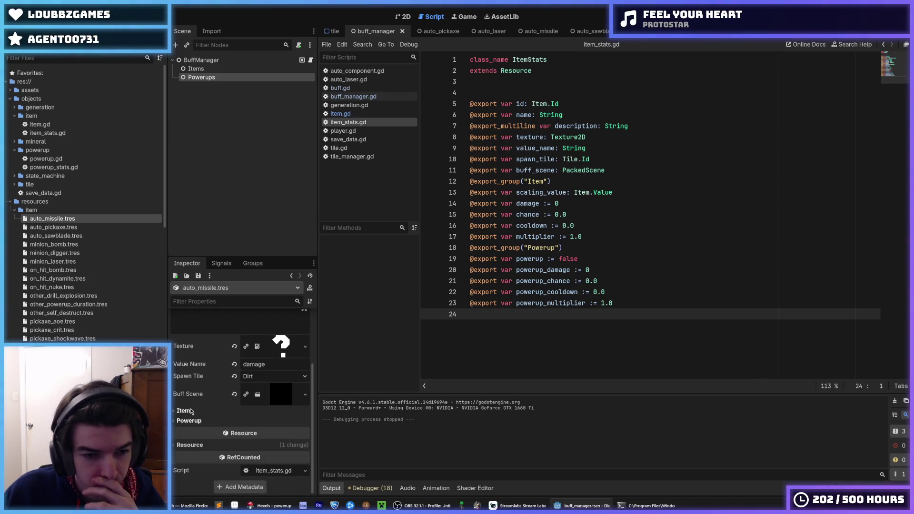
scroll(219, 397, "up", 1)
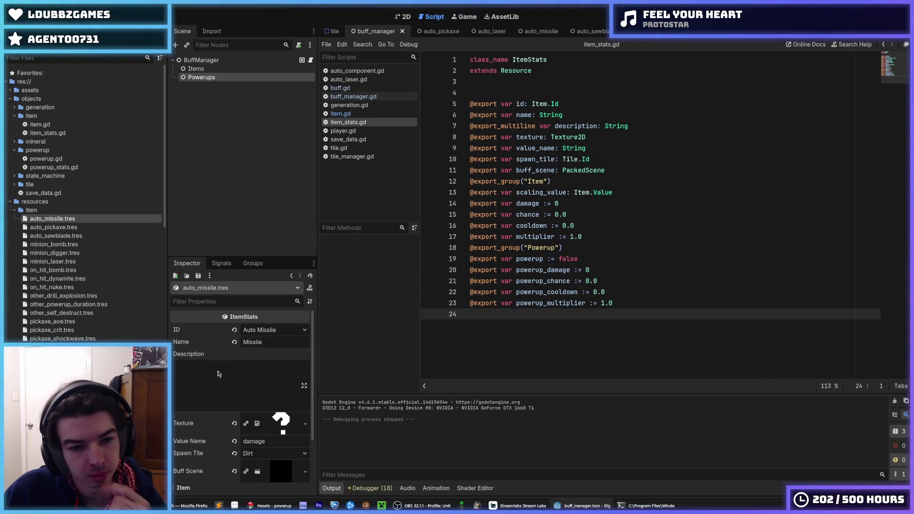
scroll(214, 400, "up", 1)
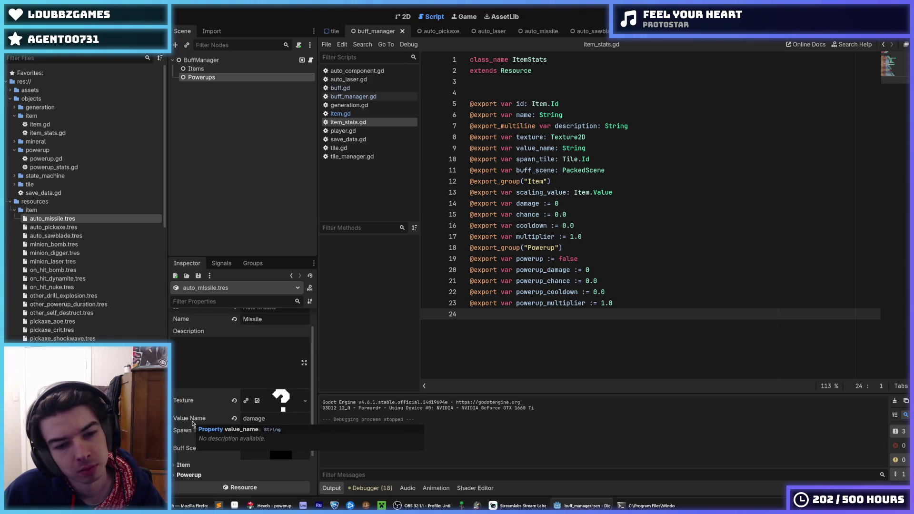
left_click(185, 464)
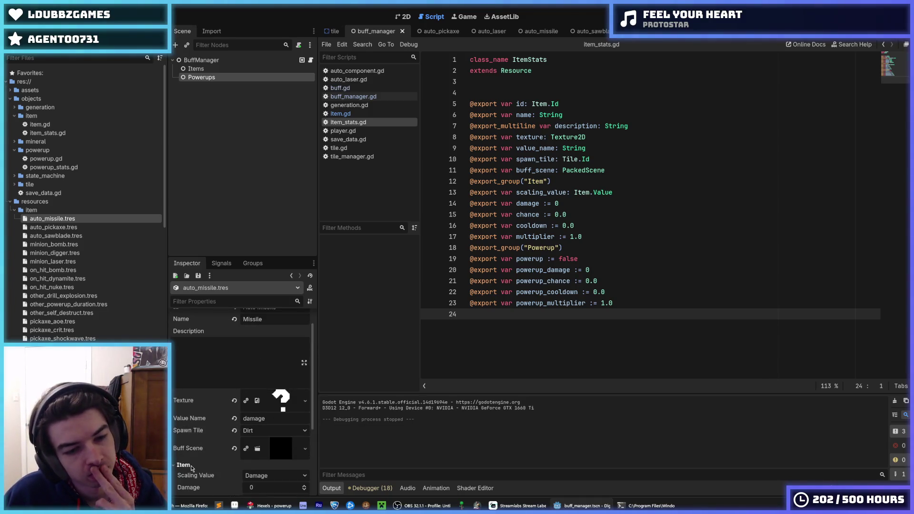
scroll(197, 419, "down", 3)
scroll(196, 381, "up", 5)
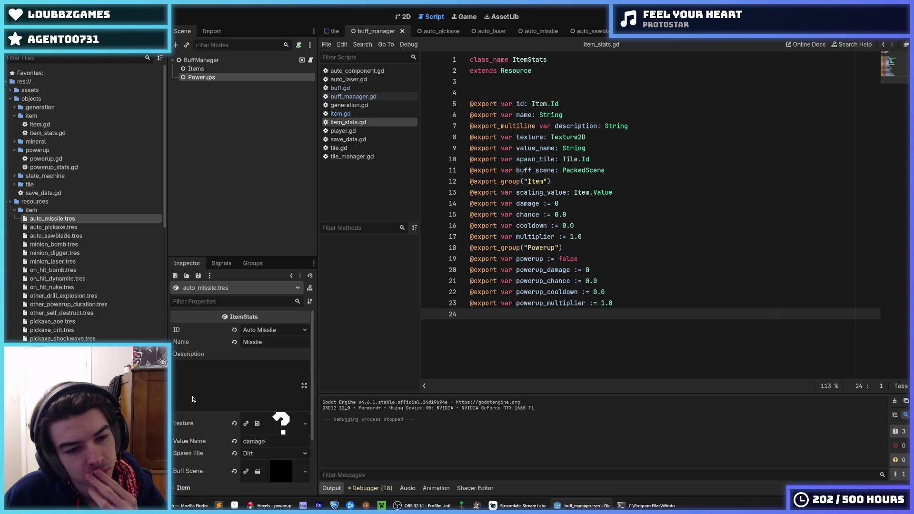
scroll(193, 399, "down", 3)
scroll(193, 399, "up", 3)
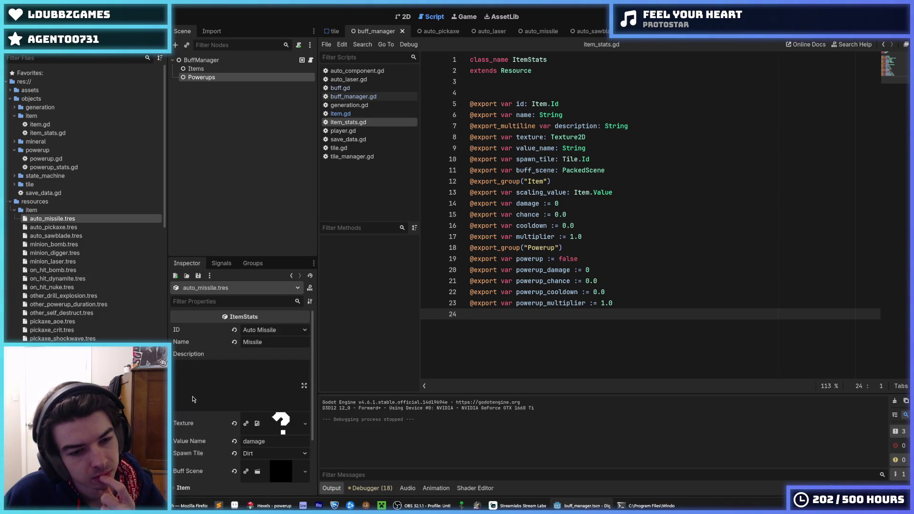
scroll(193, 399, "down", 3)
Toggle the Item and Powerup groups to confirm Scaling Value appears above Damage
left_click(185, 410)
left_click(185, 411)
left_click(188, 420)
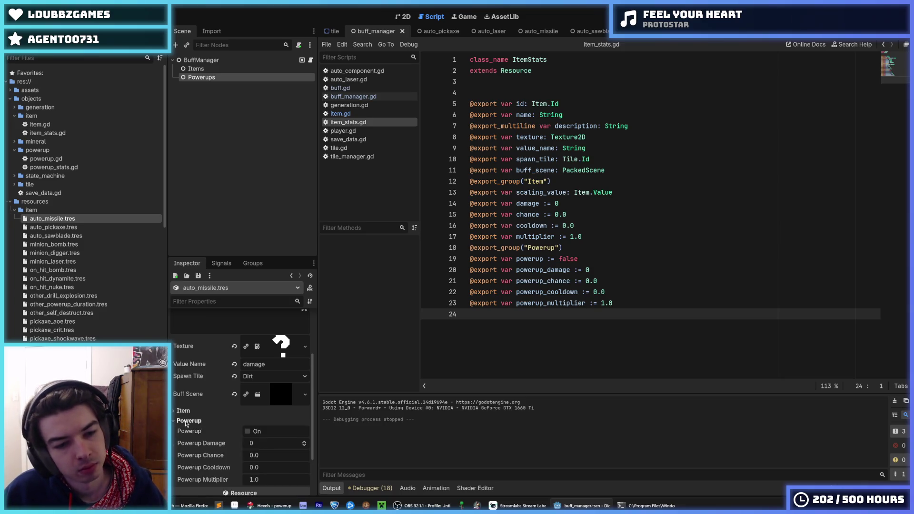
left_click(188, 421)
left_click(186, 410)
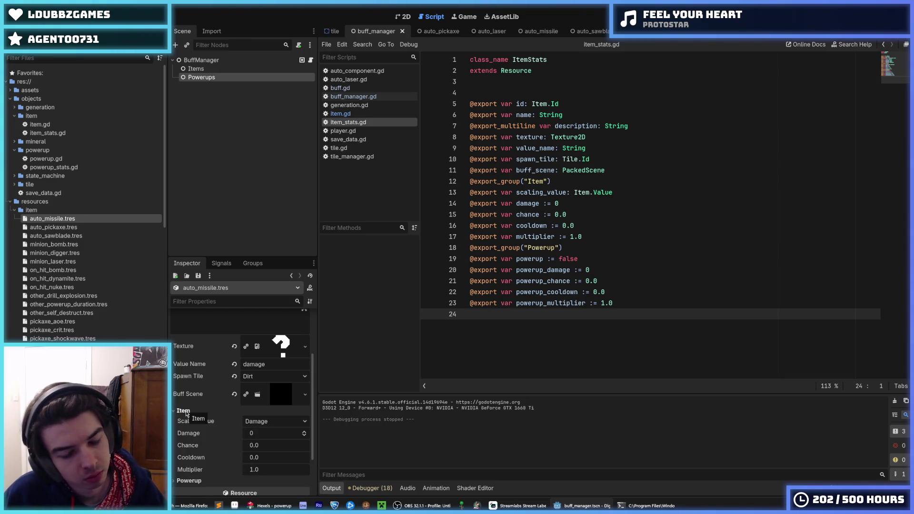
left_click(187, 411)
left_click(186, 411)
left_click(186, 411)
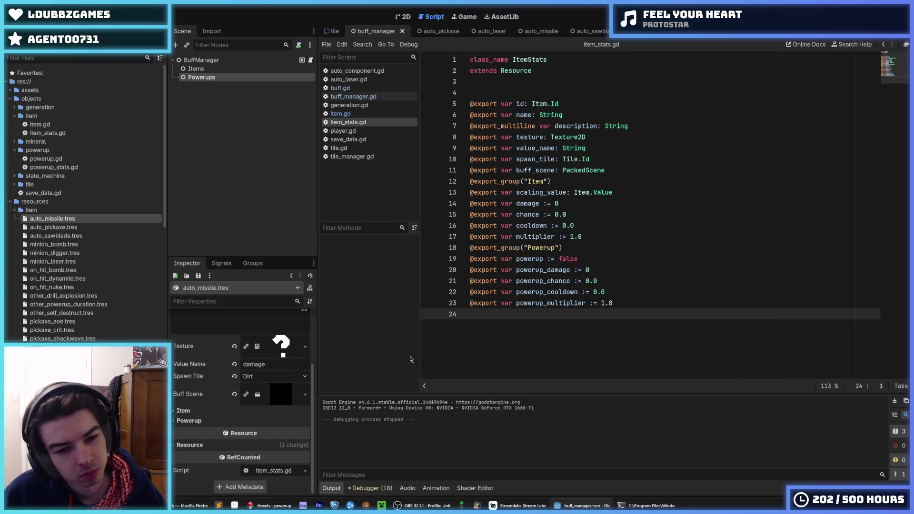
left_click(634, 303)
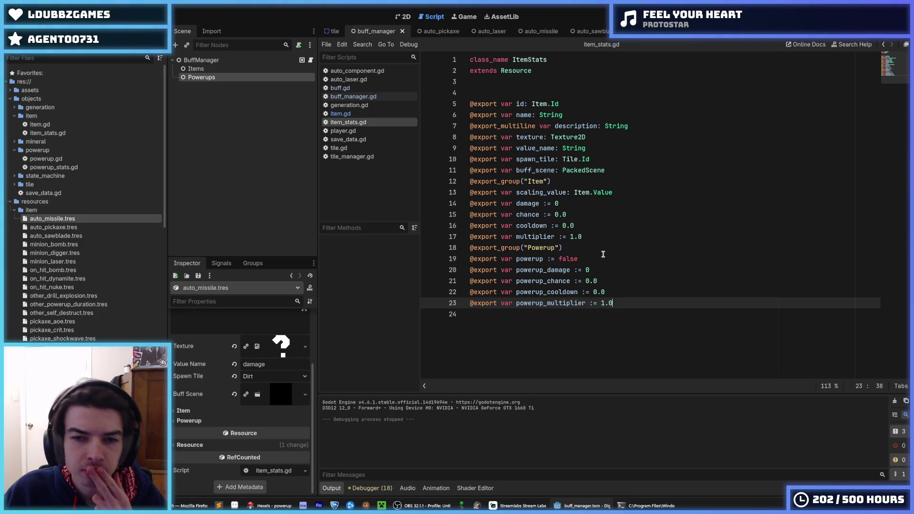
Review the scaling_value, buff_scene and spawn_tile export lines in item_stats.gd
left_click(622, 191)
left_click(616, 186)
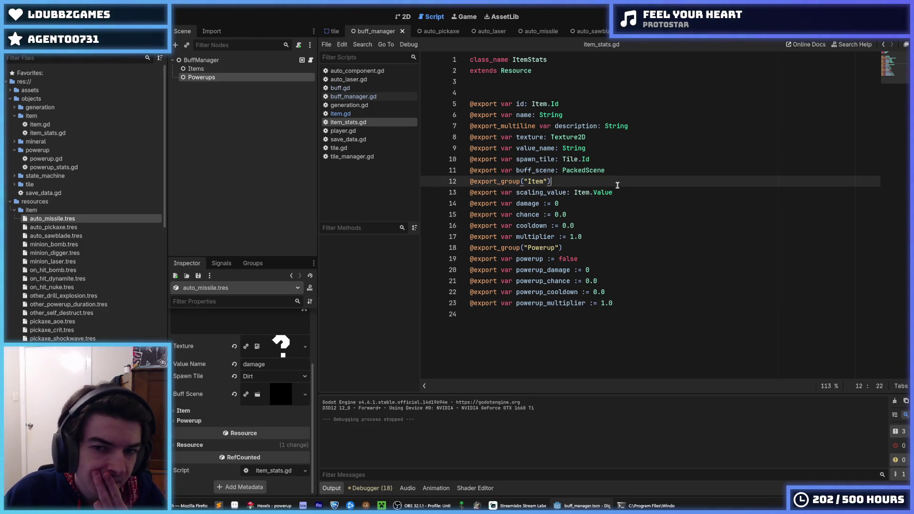
left_click(622, 188)
left_click(621, 175)
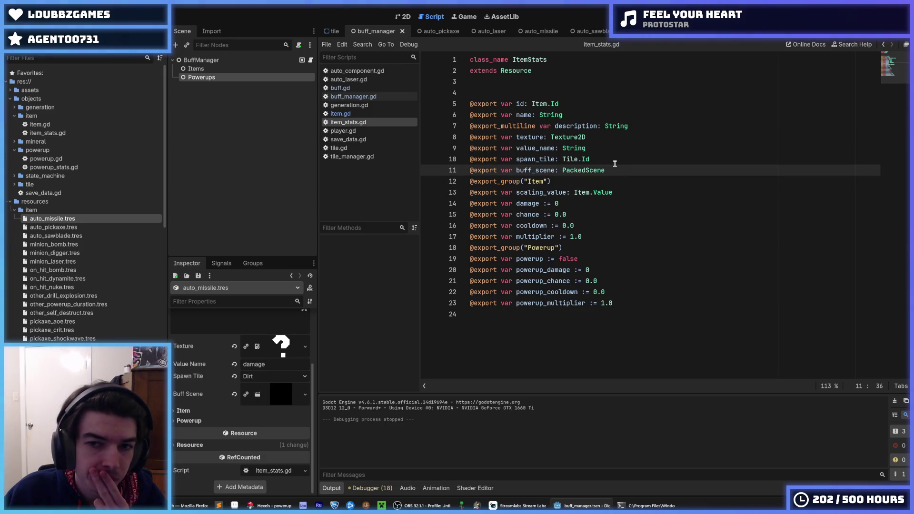
left_click(614, 162)
mouse_move(197, 379)
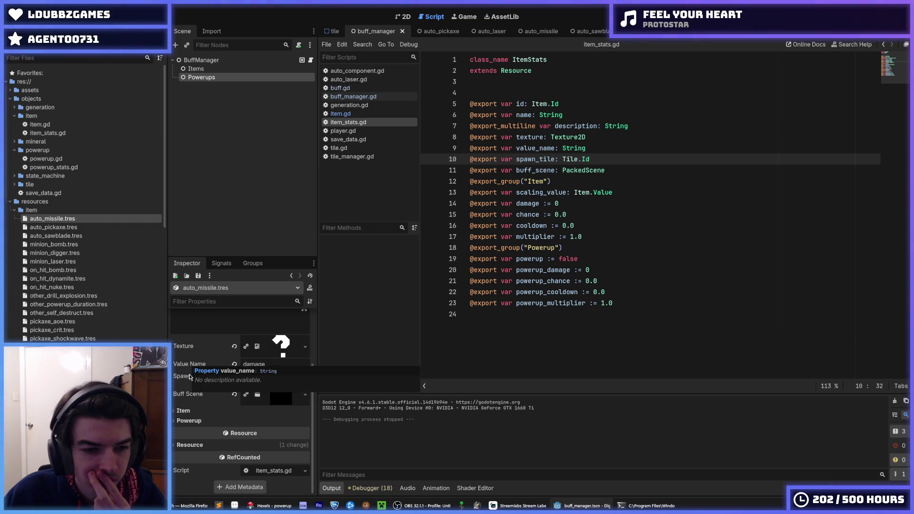
Go to the powerup_multiplier export, then open item.gd at its Value enum
scroll(257, 353, "up", 2)
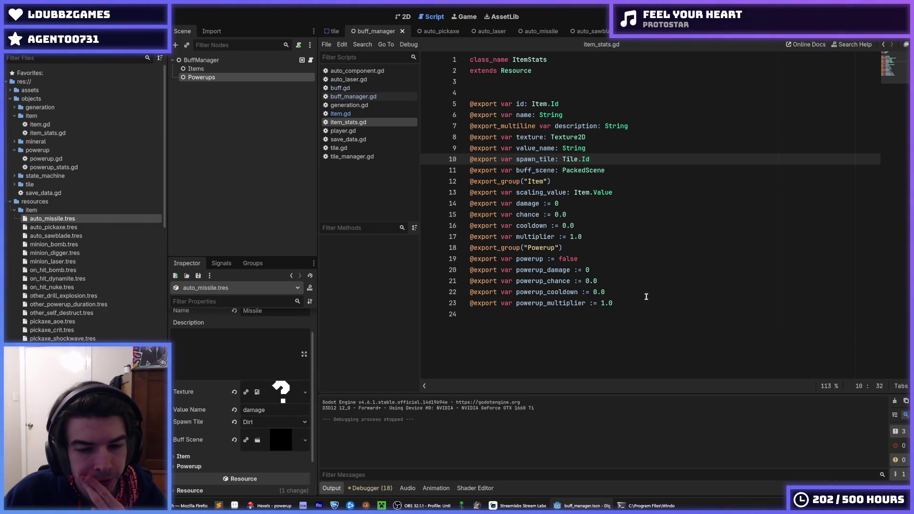
left_click(646, 296)
left_click(647, 300)
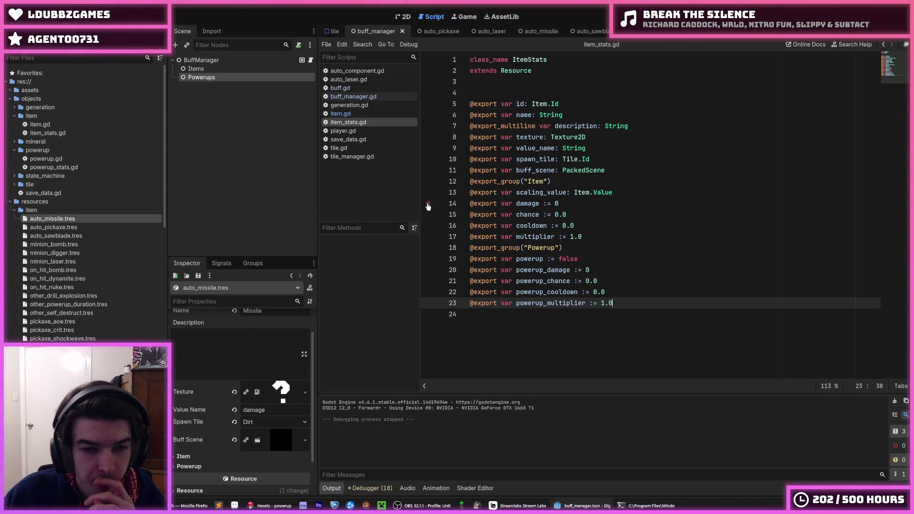
left_click(361, 115)
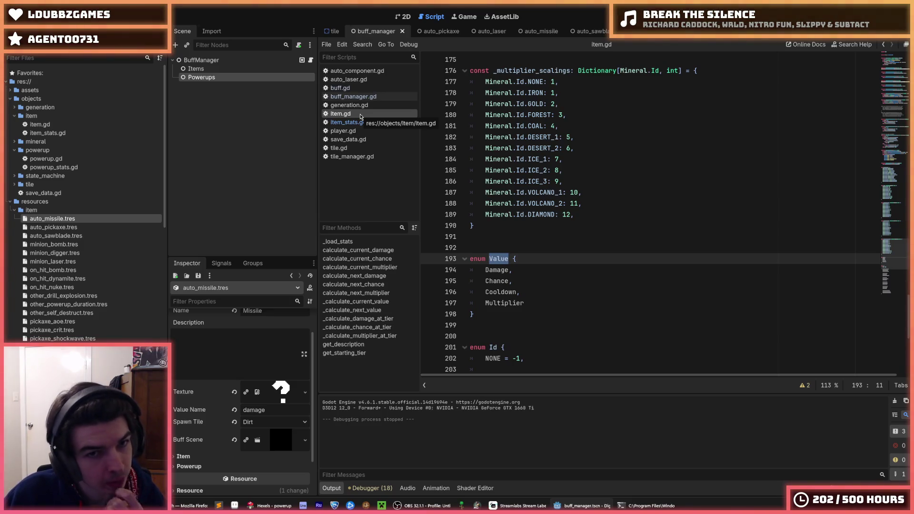
Browse buff.gd, save_data.gd and tile_manager.gd, ending on buff_manager.gd
left_click(346, 122)
left_click(365, 97)
left_click(364, 88)
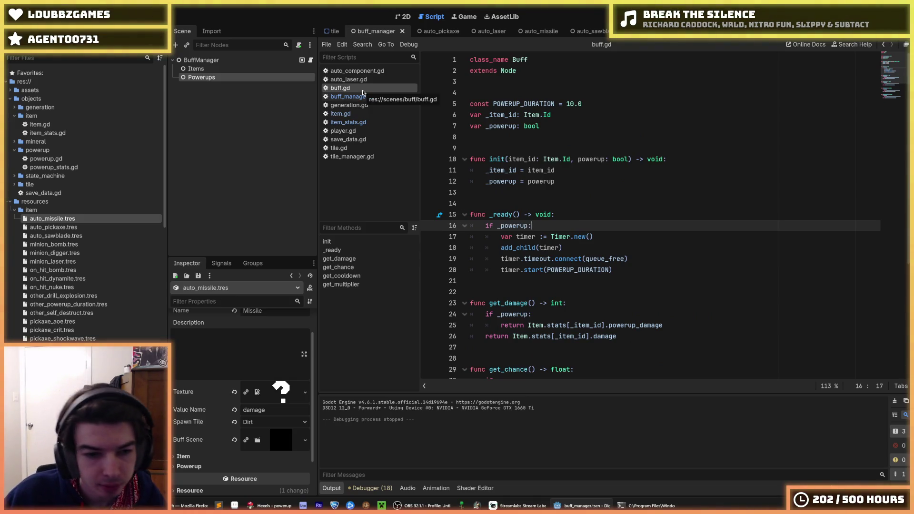
left_click(348, 139)
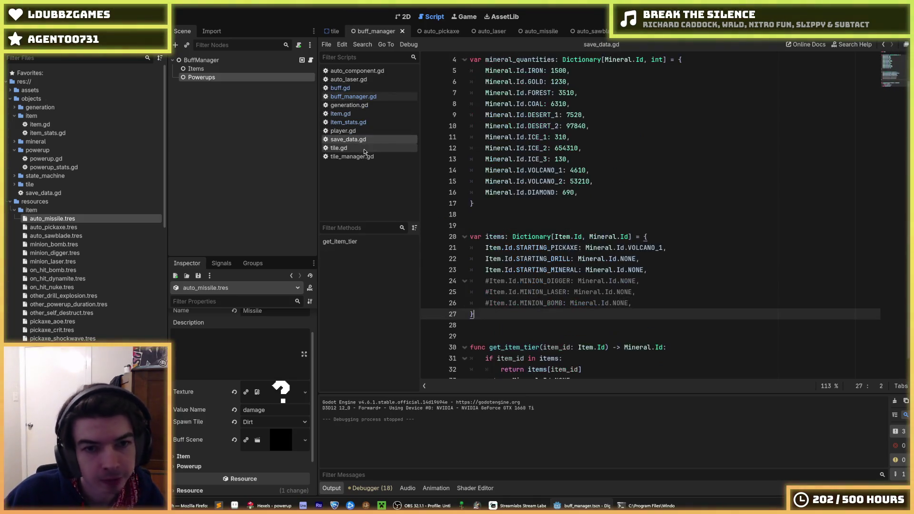
left_click(365, 157)
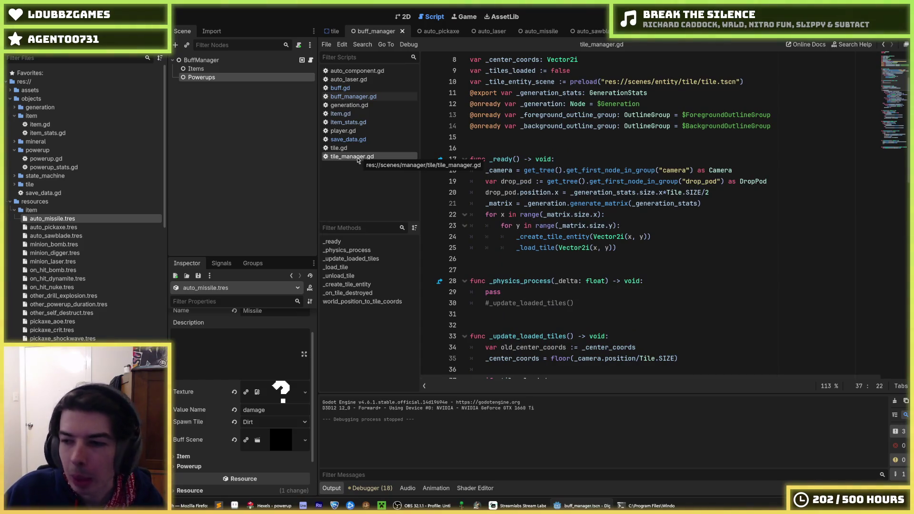
left_click(353, 97)
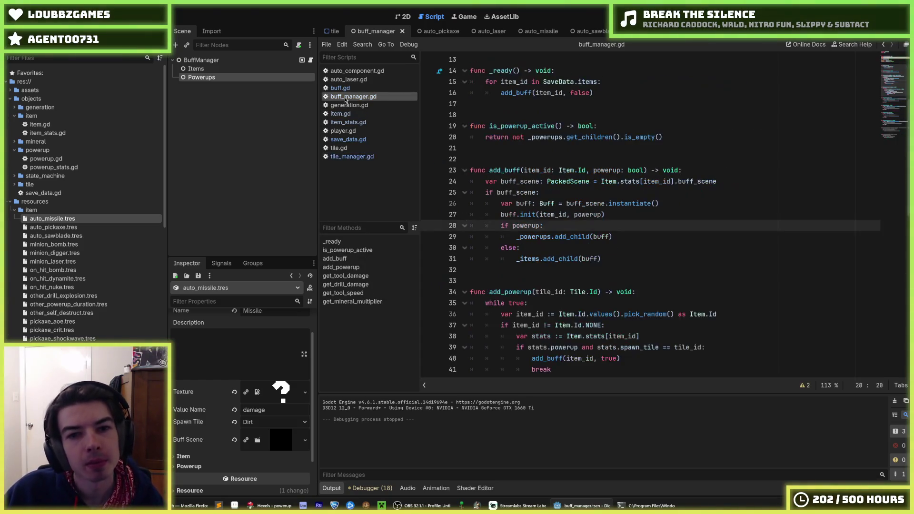
Inspect add_buff's powerup parameter, glance at buff.gd and auto_missile.tres, then return to buff_manager.gd
left_click(617, 166)
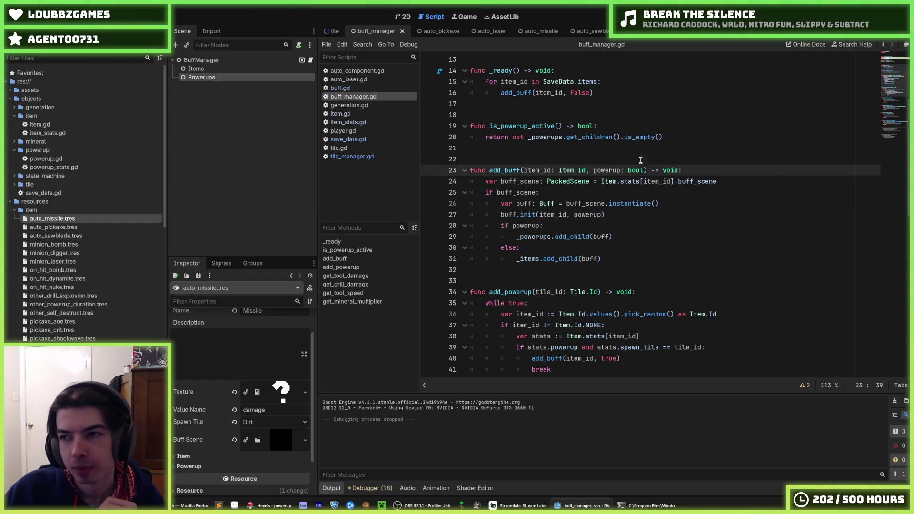
left_click(626, 157)
left_click(609, 151)
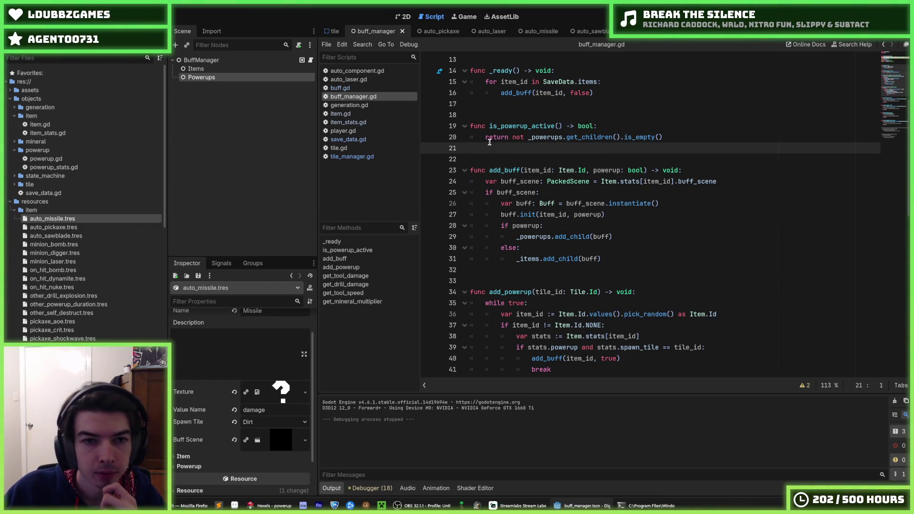
left_click(340, 88)
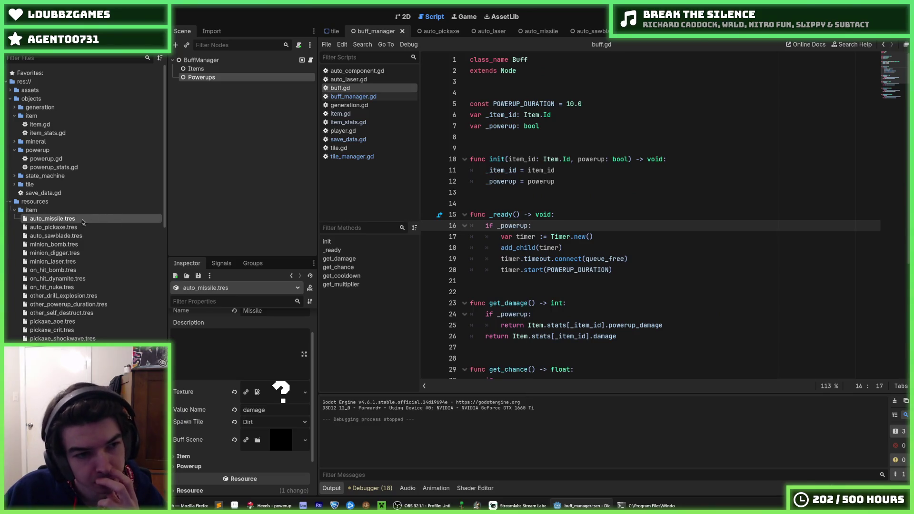
left_click(81, 220)
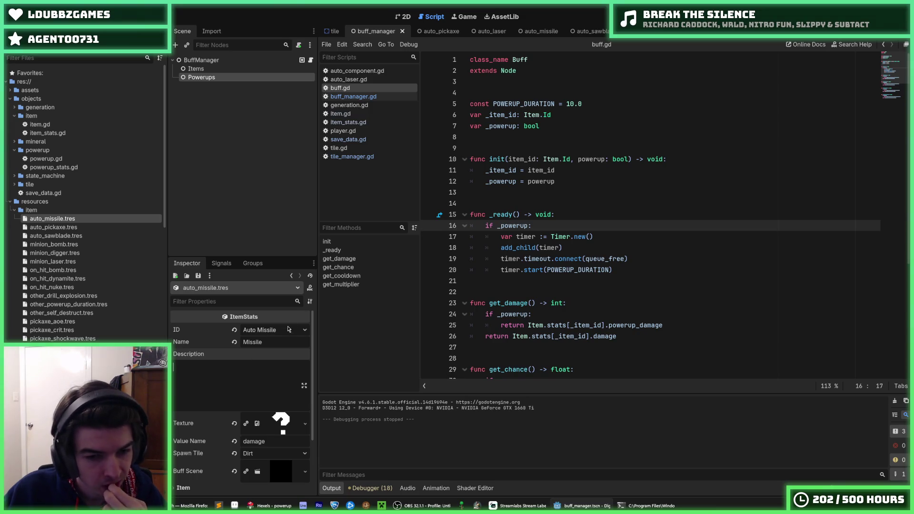
left_click(365, 100)
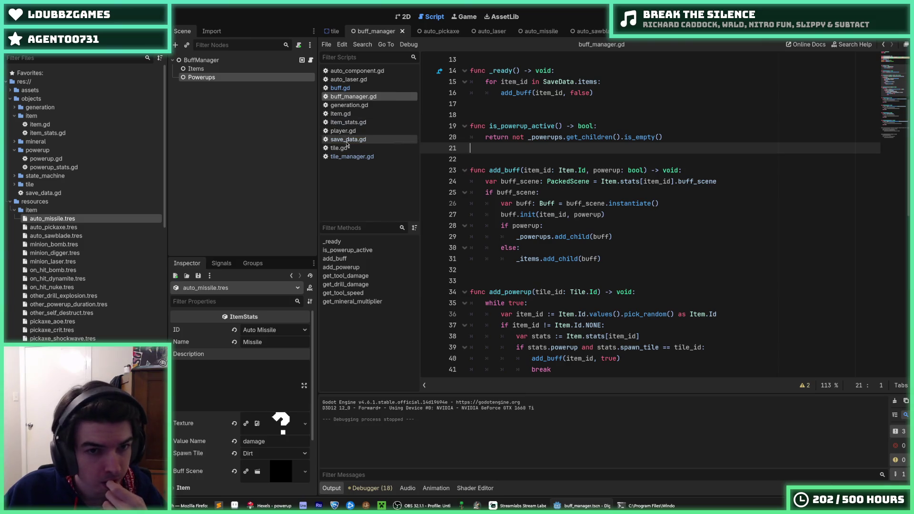
Review the commented-out buff loop and damage multiplier line in get_tool_damage
scroll(505, 170, "up", 4)
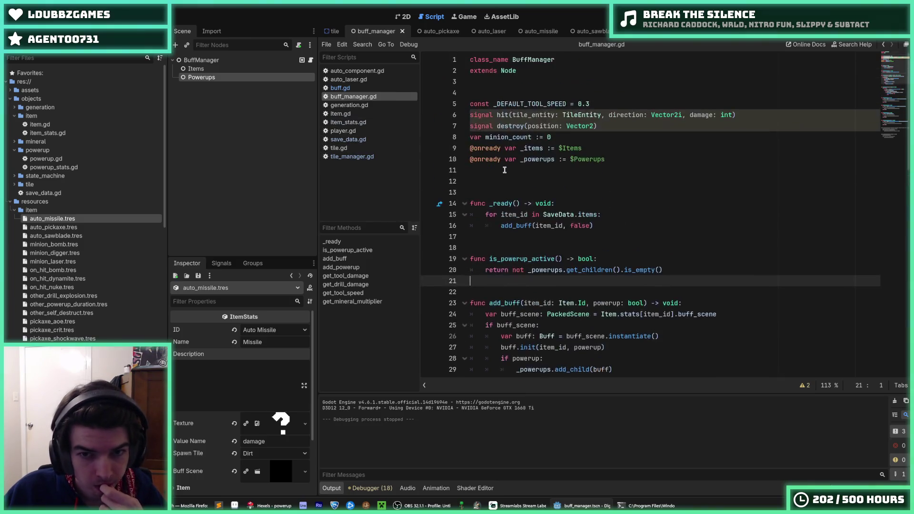
scroll(505, 170, "down", 14)
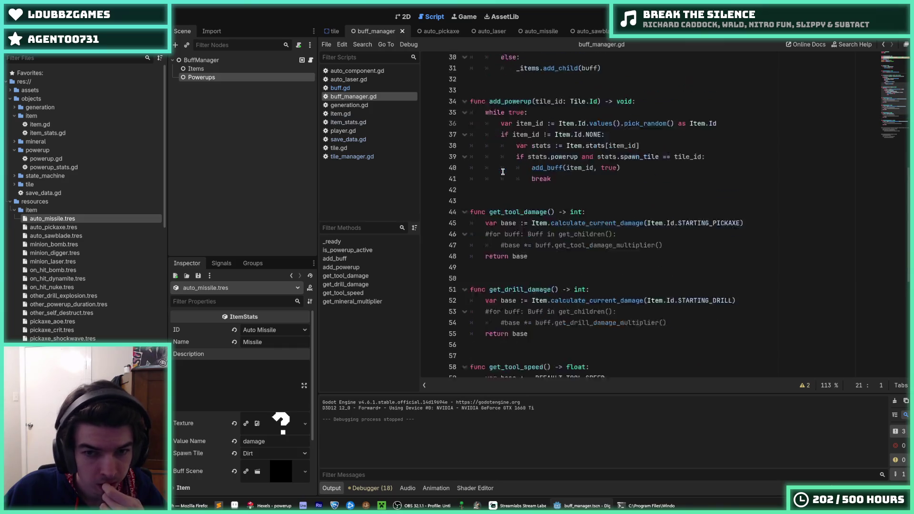
scroll(503, 172, "down", 1)
scroll(587, 210, "up", 4)
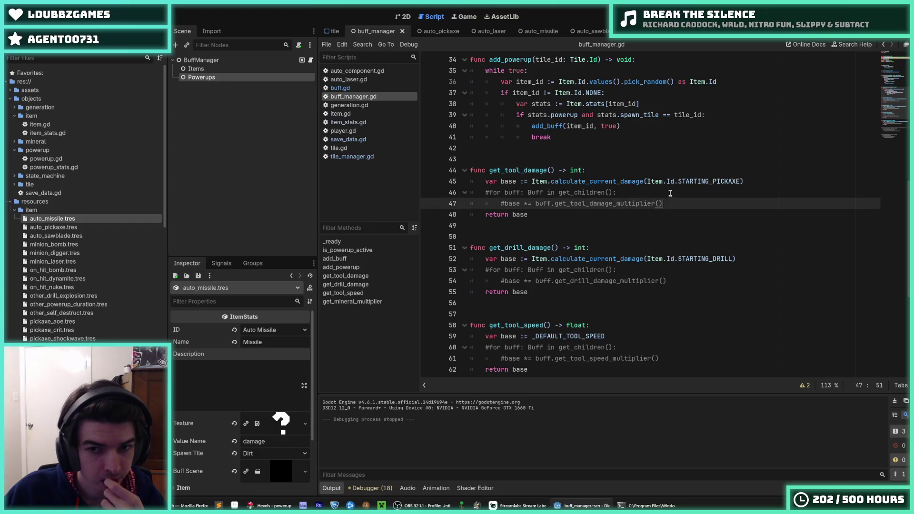
left_click(671, 192)
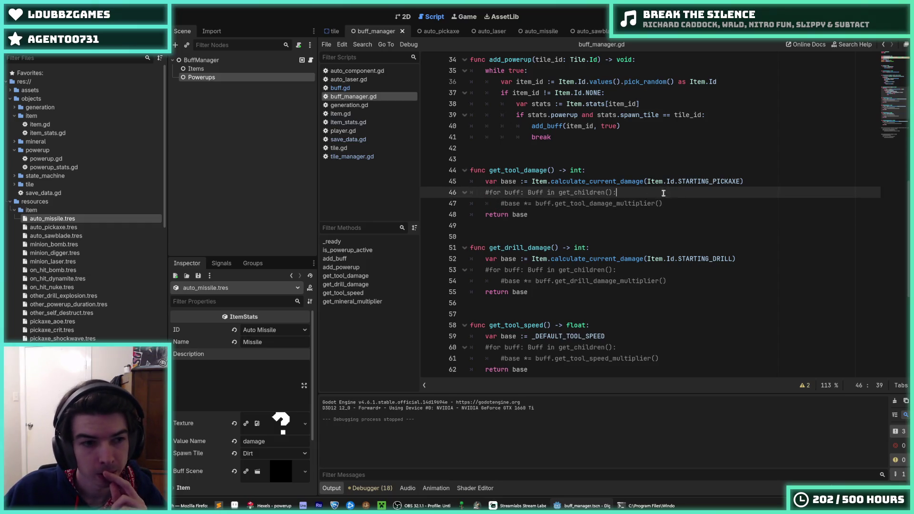
scroll(85, 294, "down", 10)
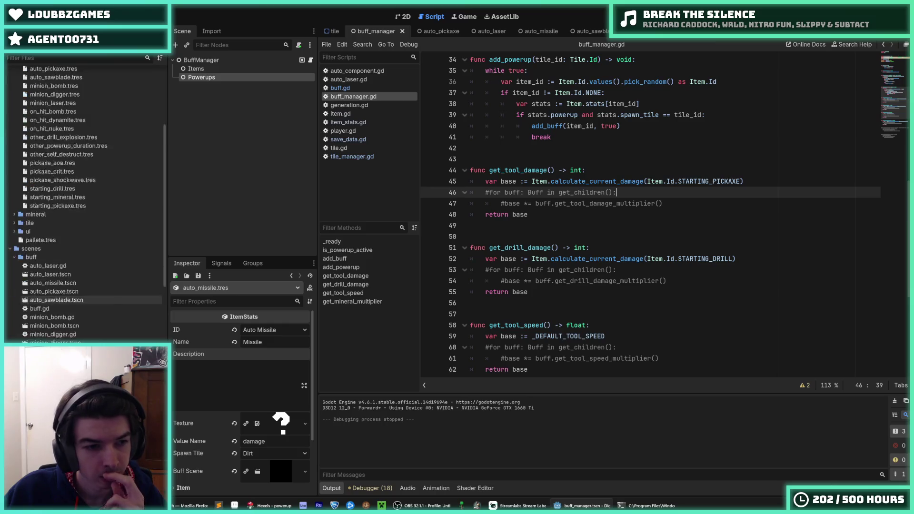
scroll(86, 200, "up", 5)
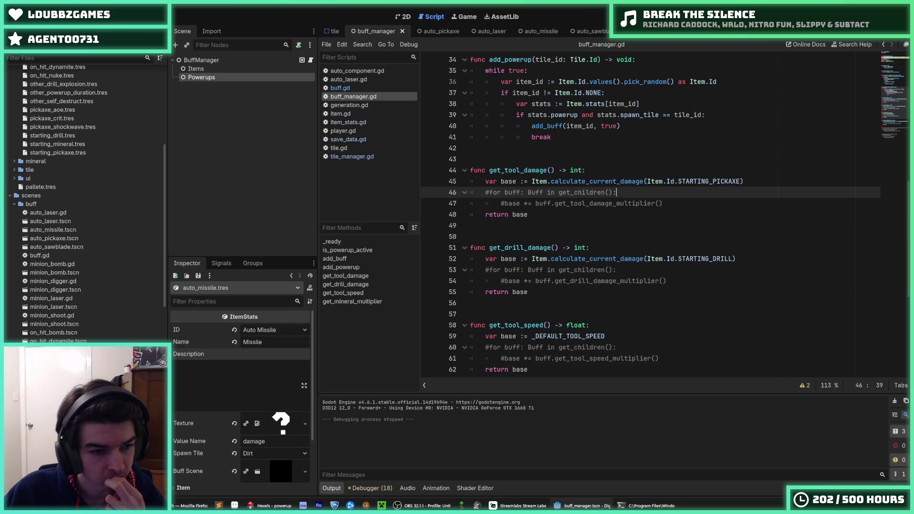
left_click(684, 200)
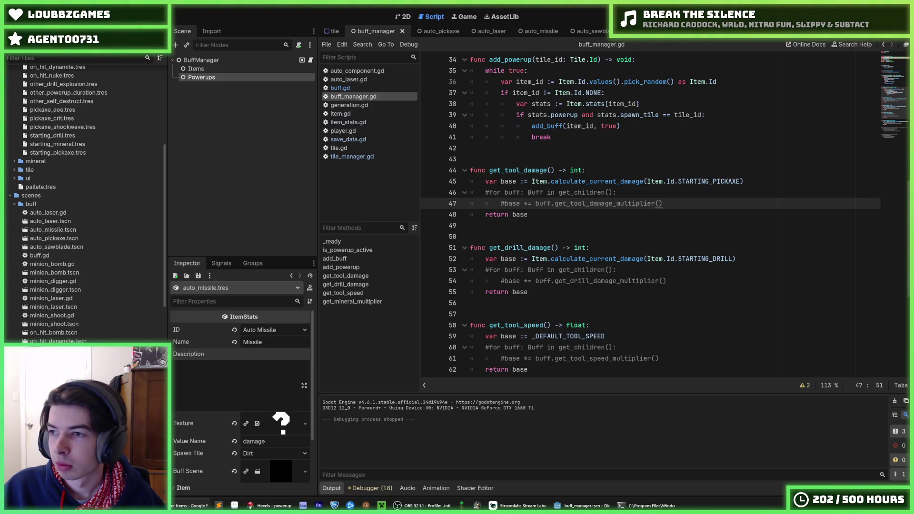
left_click(675, 193)
left_click(690, 203)
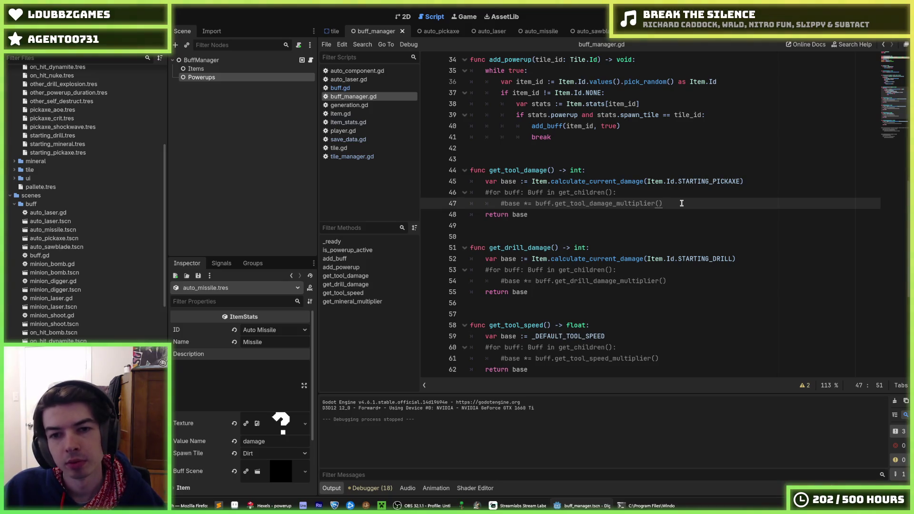
scroll(682, 203, "up", 4)
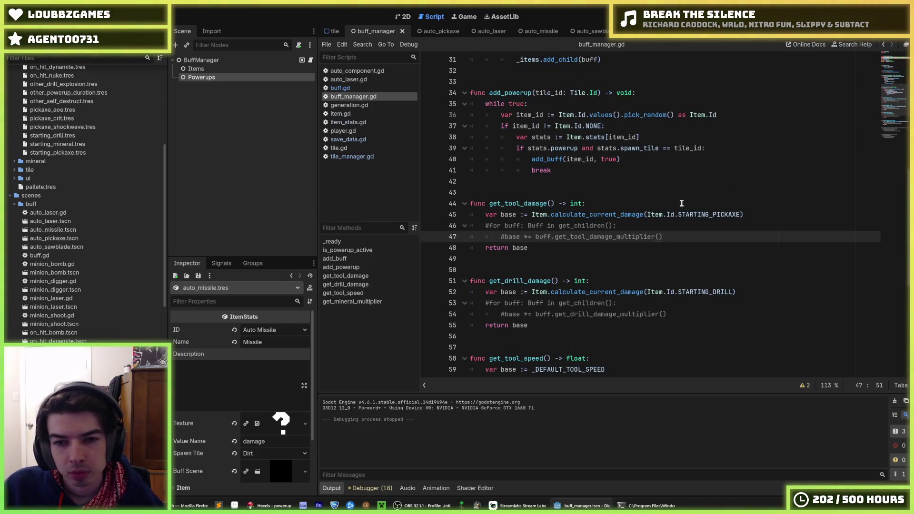
scroll(679, 207, "down", 1)
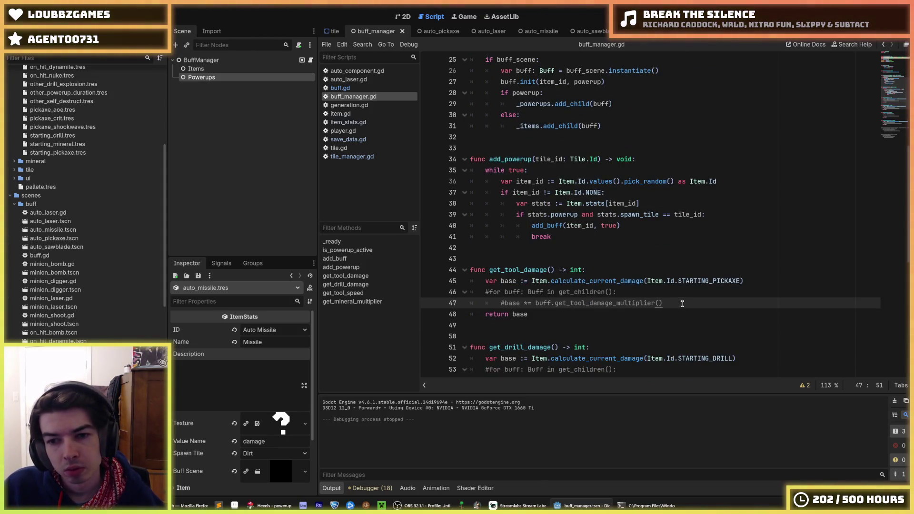
Check the get_tool_damage and get_tool_speed headers and select the commented on_hit/on_destroy functions (lines 70–81)
left_click_drag(682, 304, 469, 292)
left_click(653, 291)
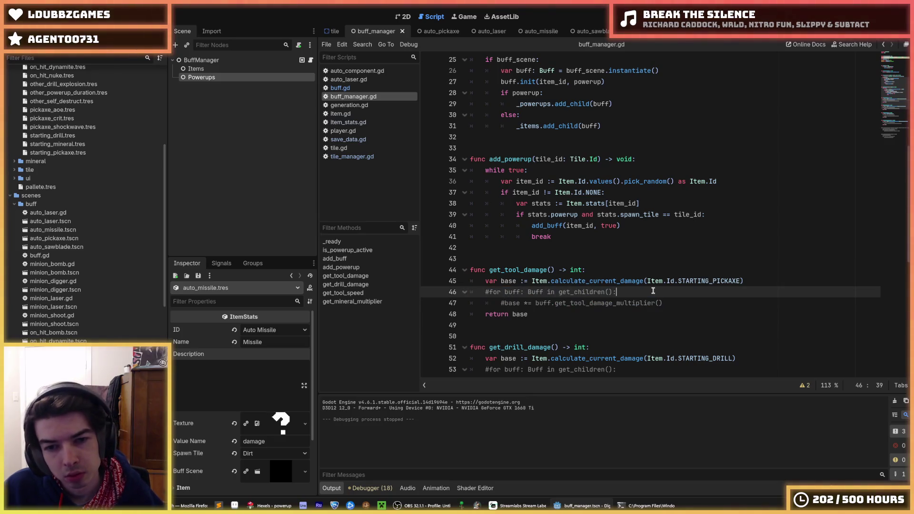
left_click(611, 271)
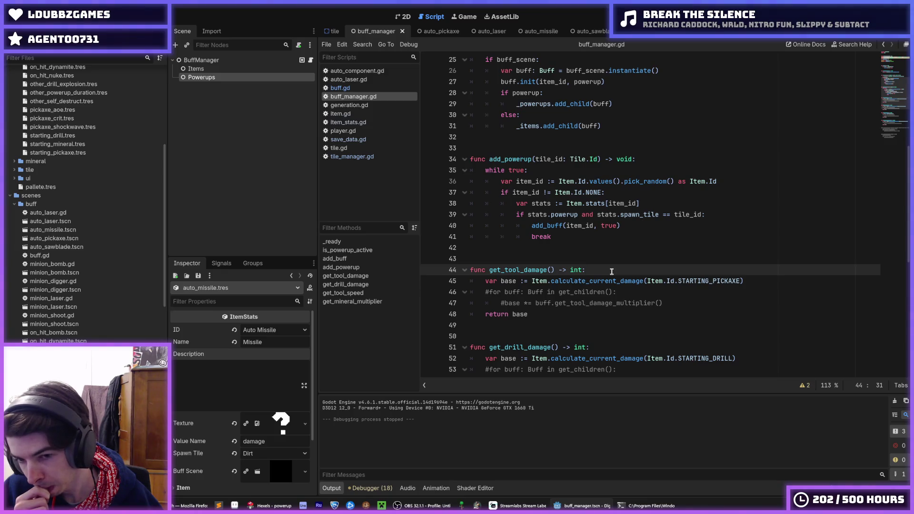
scroll(612, 272, "down", 7)
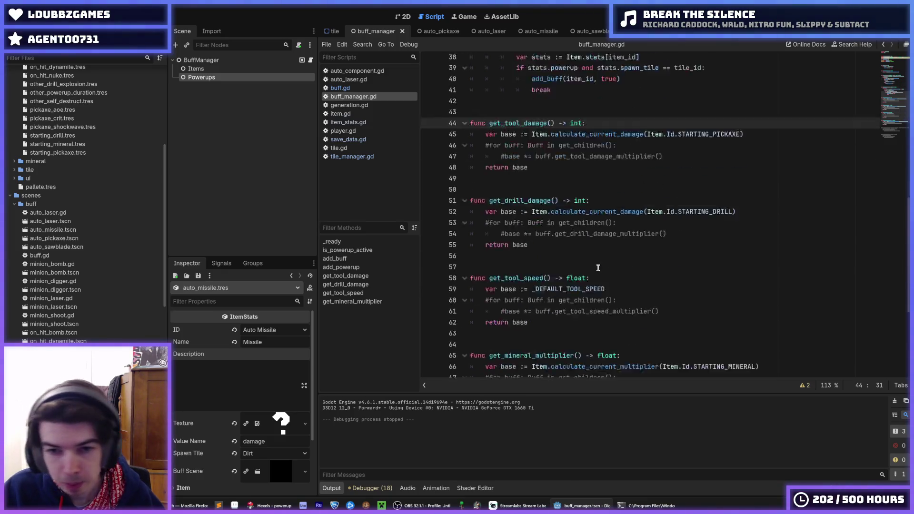
left_click(633, 195)
scroll(667, 196, "down", 3)
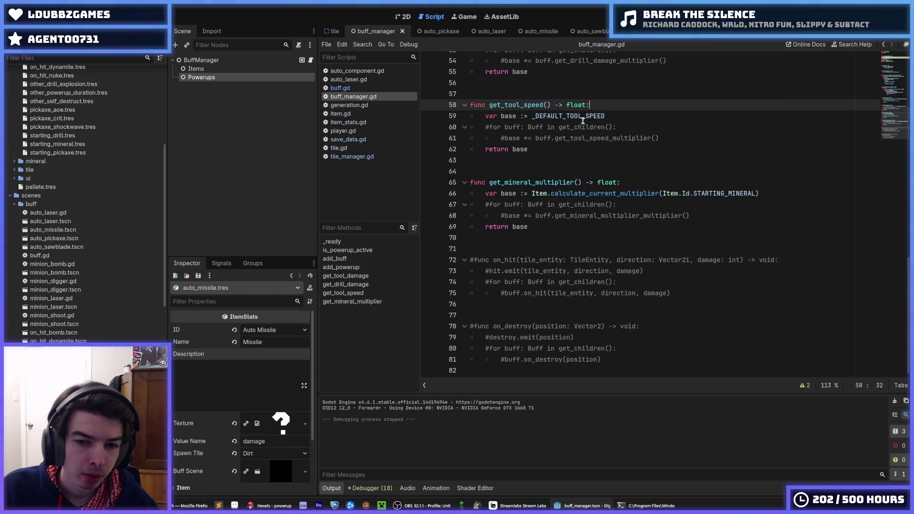
left_click(615, 362)
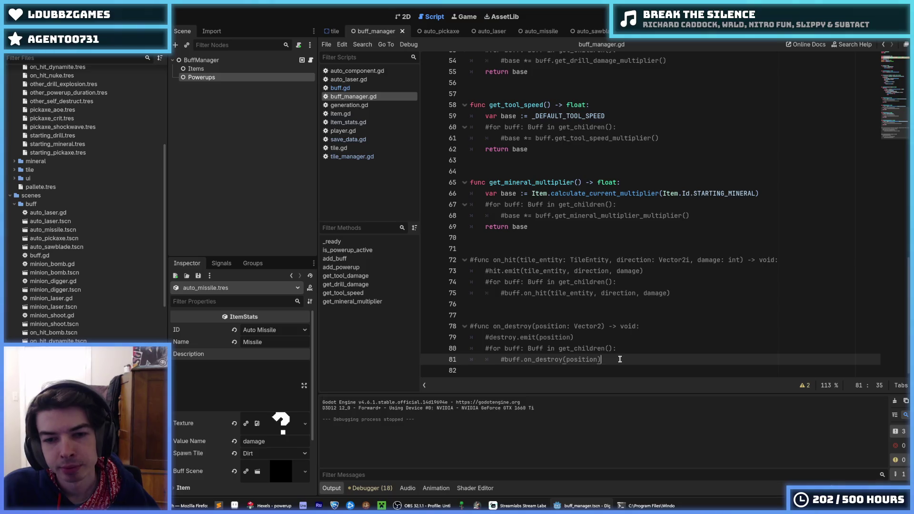
mouse_move(619, 358)
left_mouse_down()
mouse_move(571, 282)
mouse_move(554, 227)
left_mouse_up()
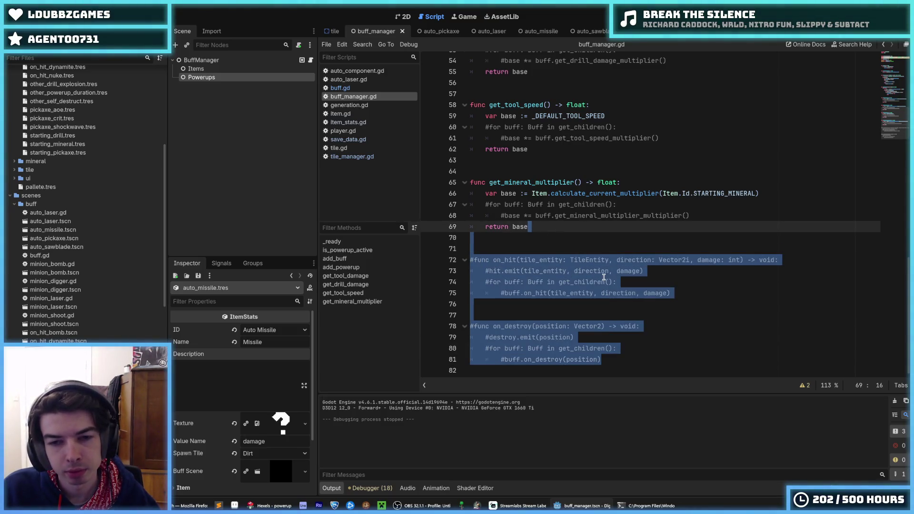
Return to the top of buff_manager.gd, save, and briefly switch to item_stats.gd and back
key("BackSpace")
scroll(602, 273, "up", 15)
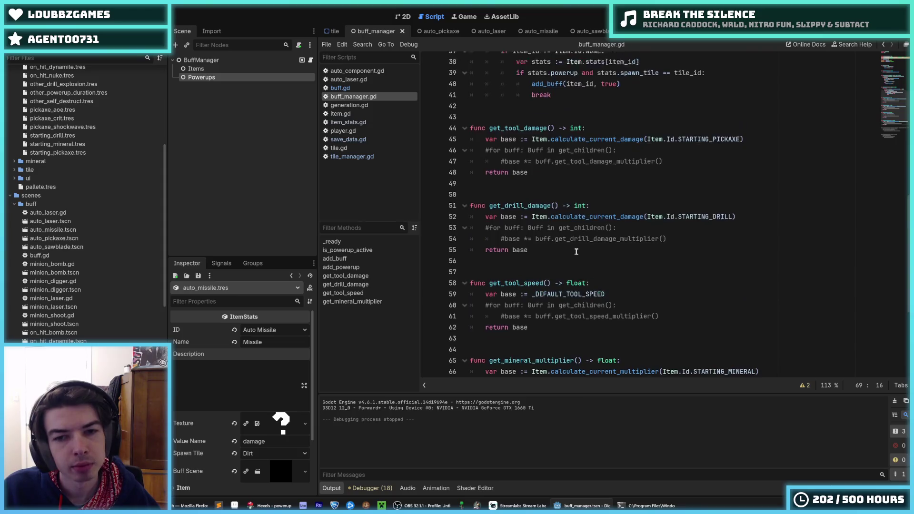
left_click(660, 215)
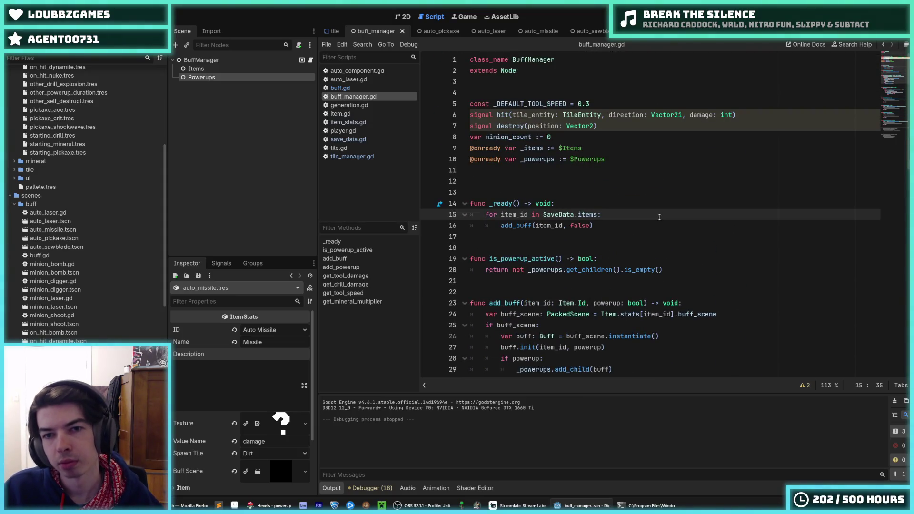
key("ctrl+s")
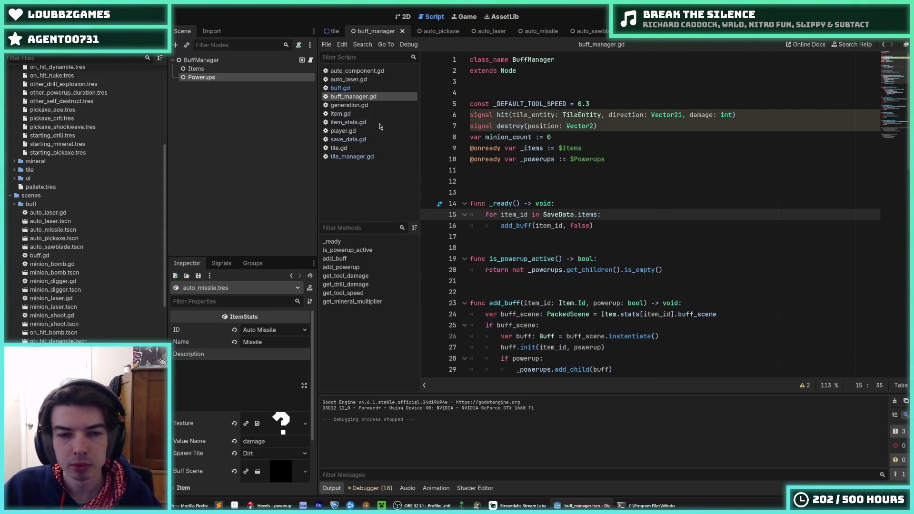
left_click(379, 124)
left_click(369, 98)
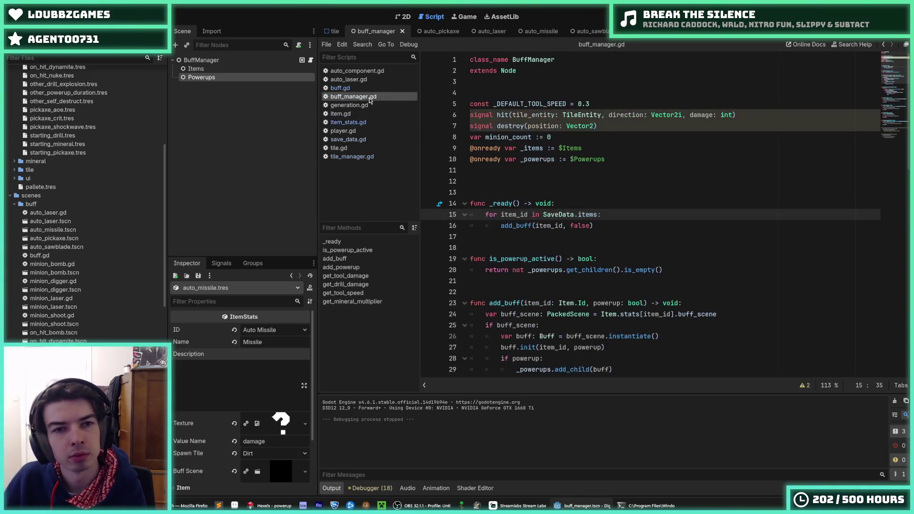
scroll(11, 310, "up", 5)
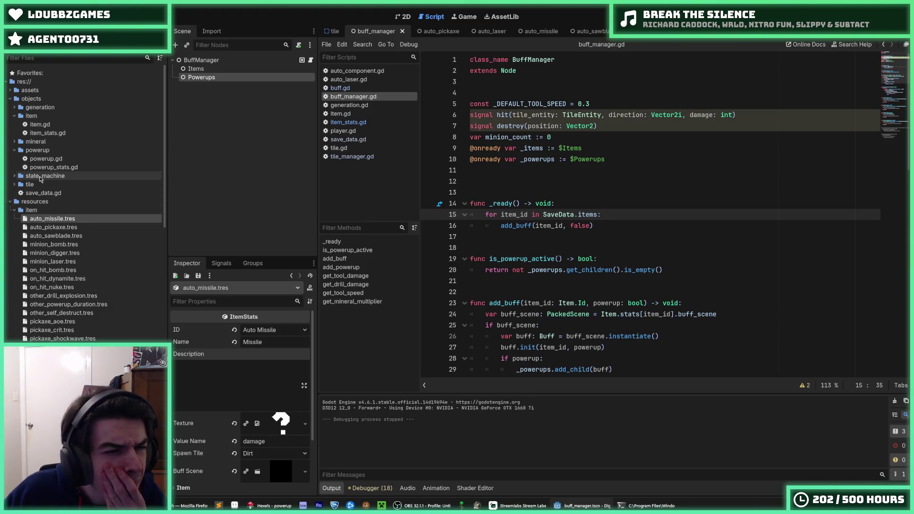
scroll(60, 269, "down", 4)
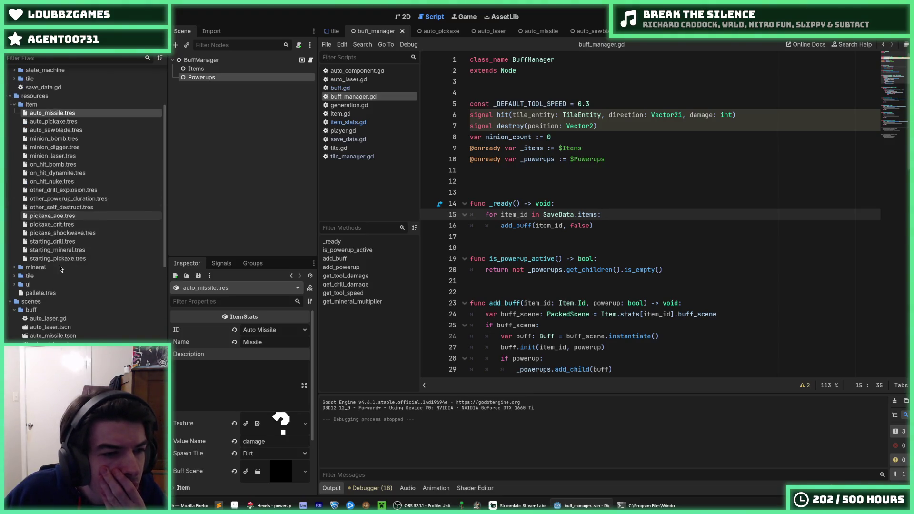
scroll(61, 269, "down", 12)
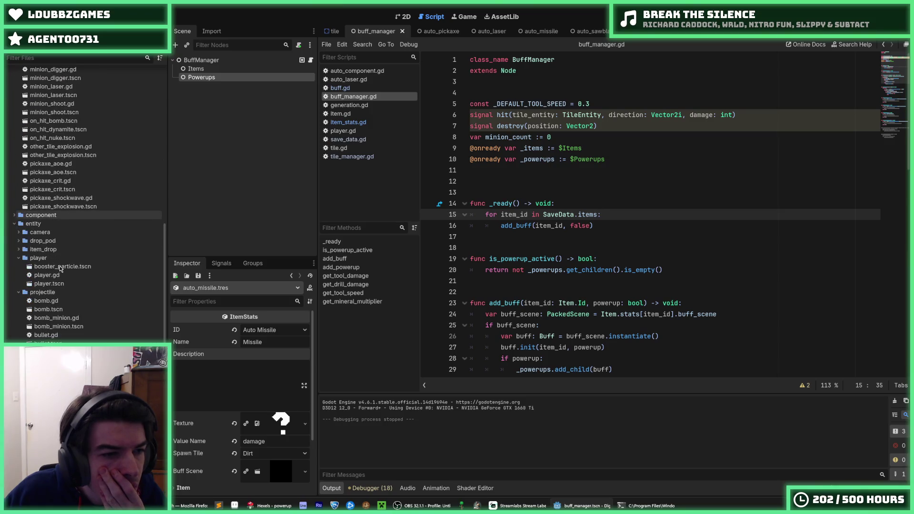
scroll(46, 268, "up", 4)
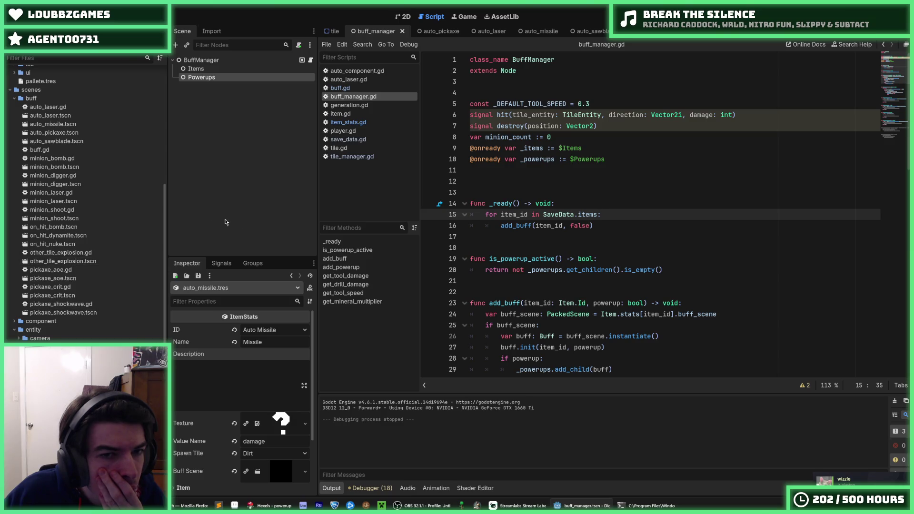
left_click(340, 113)
scroll(586, 221, "up", 5)
scroll(586, 221, "up", 10)
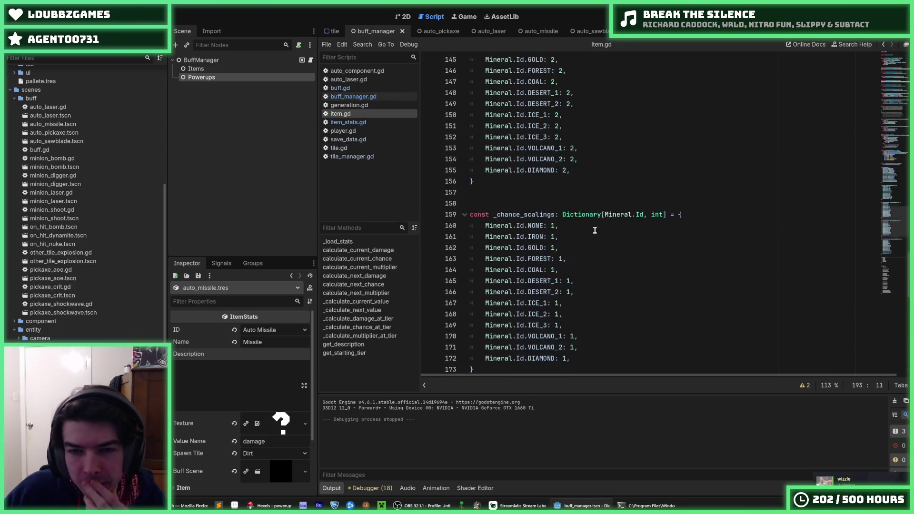
scroll(599, 233, "down", 1)
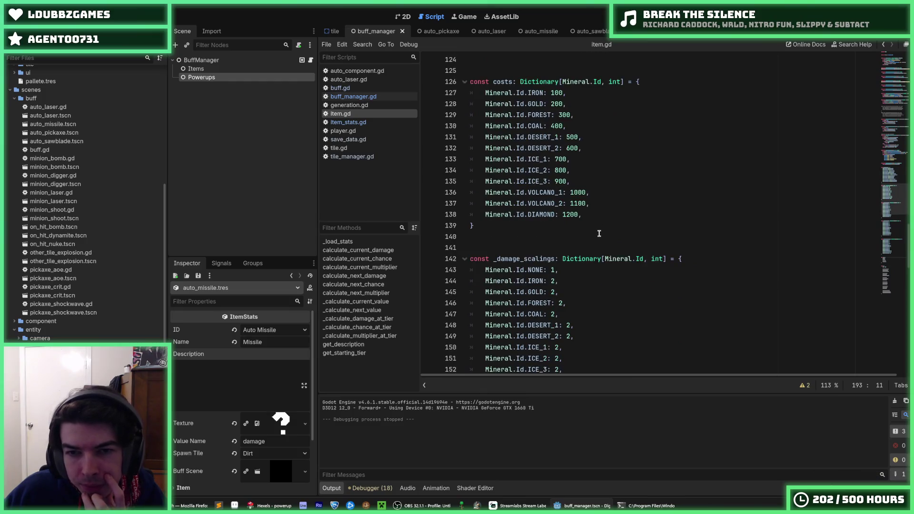
left_click(597, 205)
left_click(603, 214)
scroll(603, 213, "down", 3)
scroll(603, 214, "down", 3)
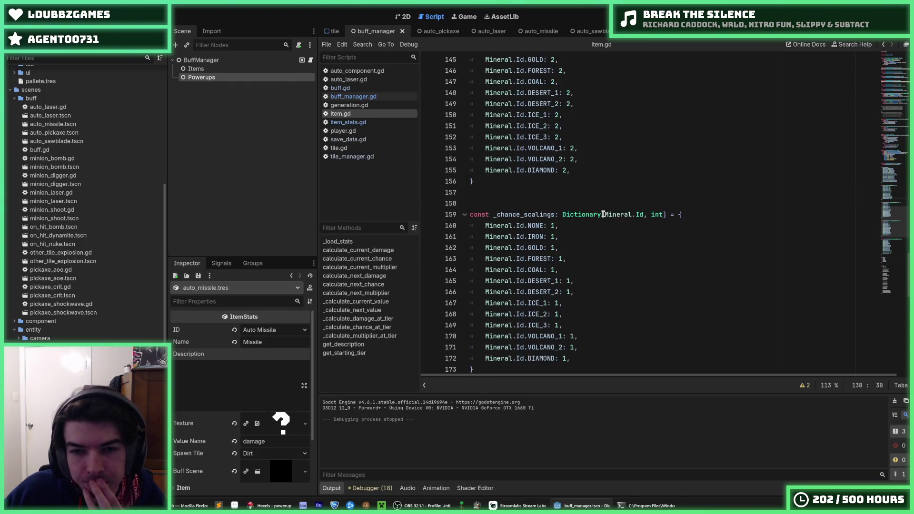
left_click(530, 186)
scroll(515, 188, "down", 7)
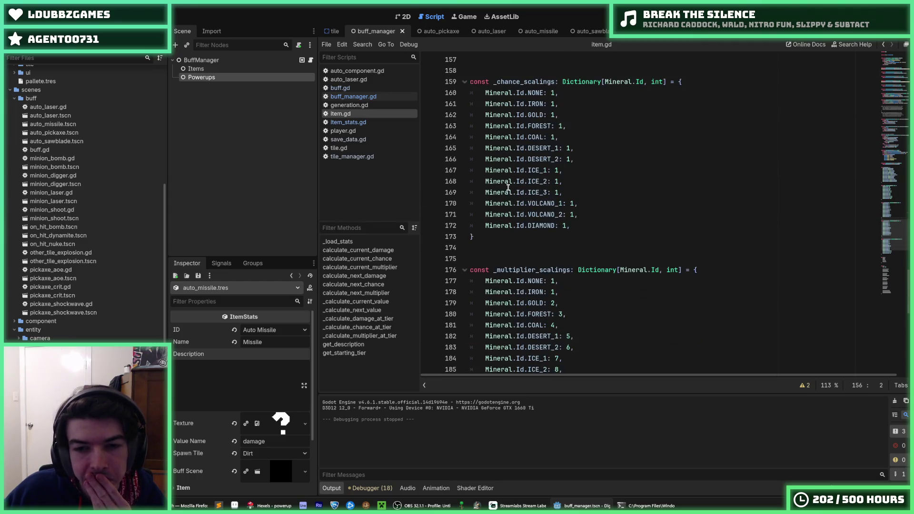
scroll(509, 189, "up", 5)
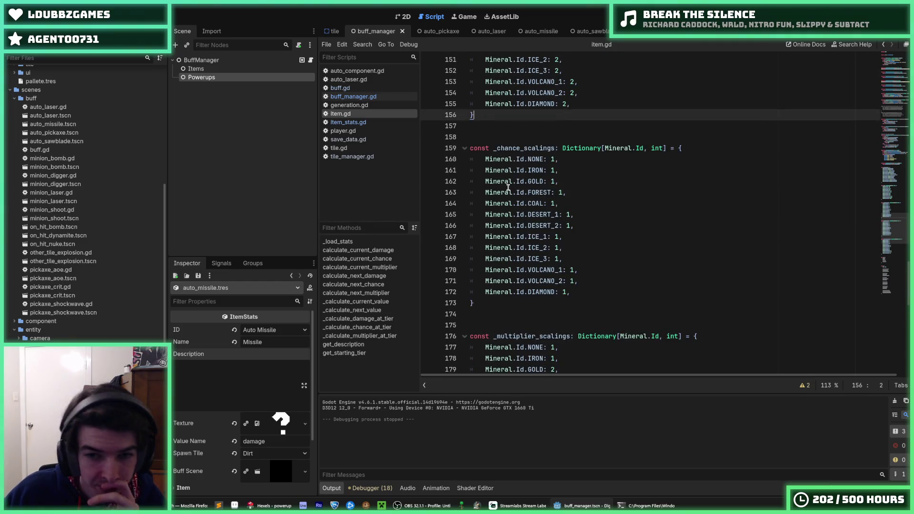
scroll(508, 188, "down", 5)
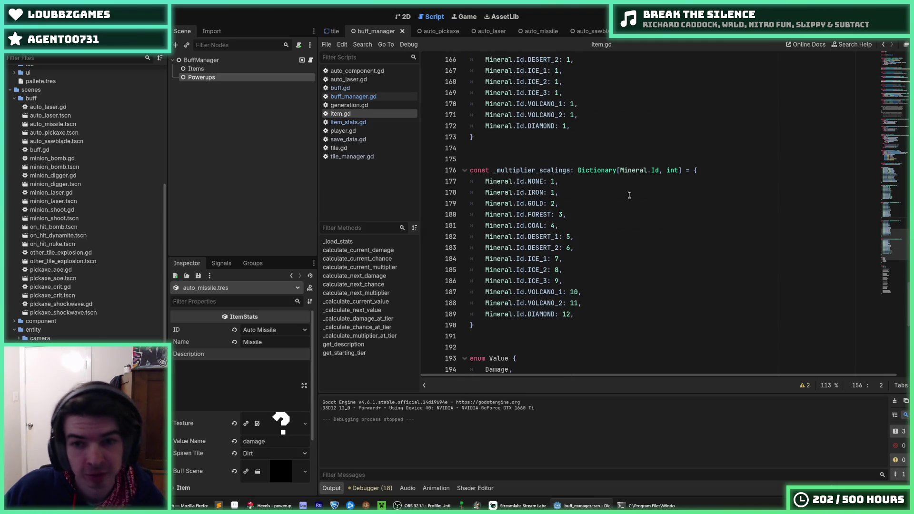
left_click(617, 182)
double_click(533, 170)
left_click(613, 149)
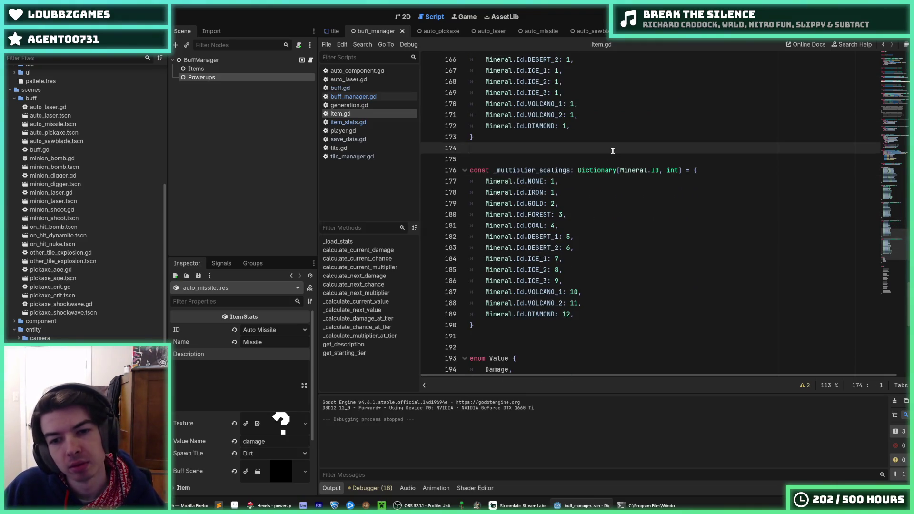
scroll(742, 217, "up", 10)
left_click_drag(896, 209, 895, 143)
scroll(791, 184, "down", 2)
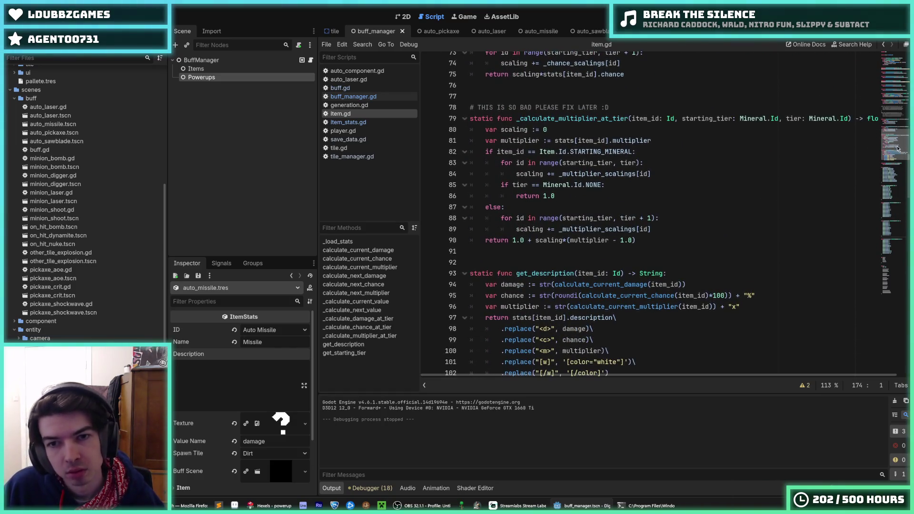
mouse_move(649, 238)
left_mouse_down()
mouse_move(640, 239)
mouse_move(614, 118)
left_mouse_up()
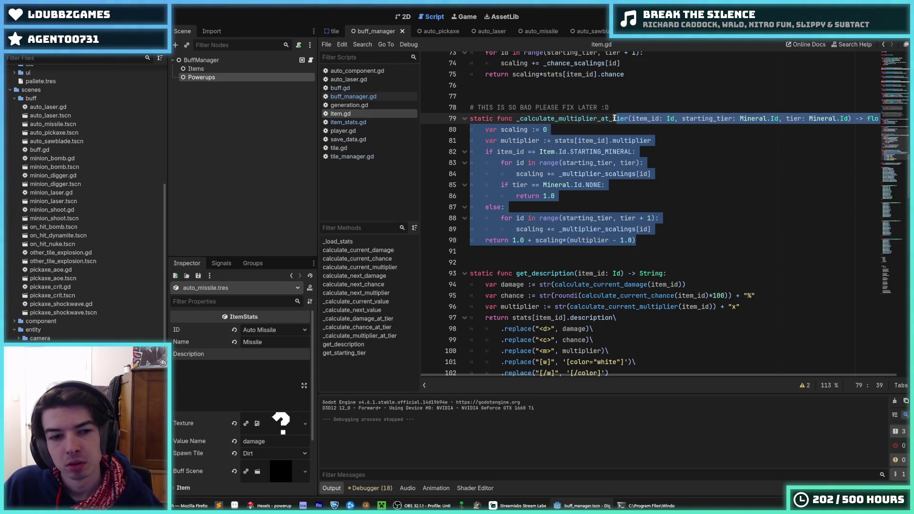
scroll(613, 123, "down", 1)
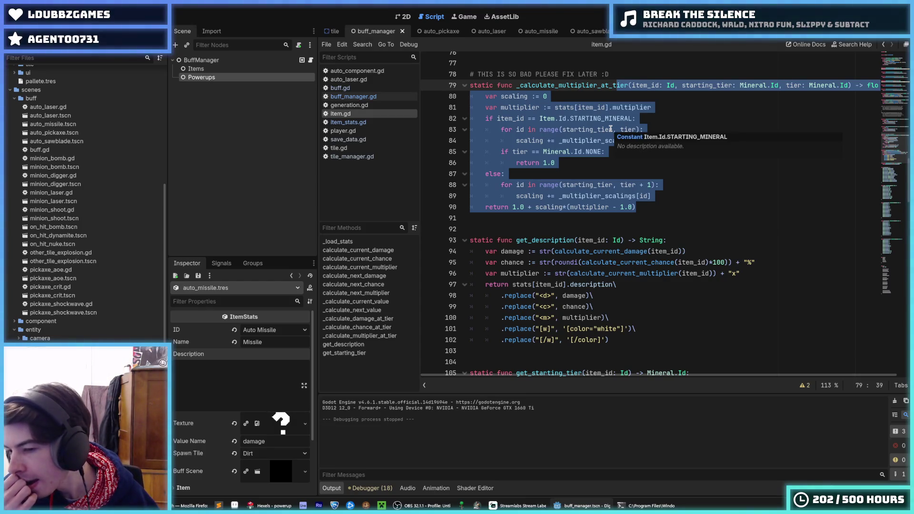
key("ctrl+k")
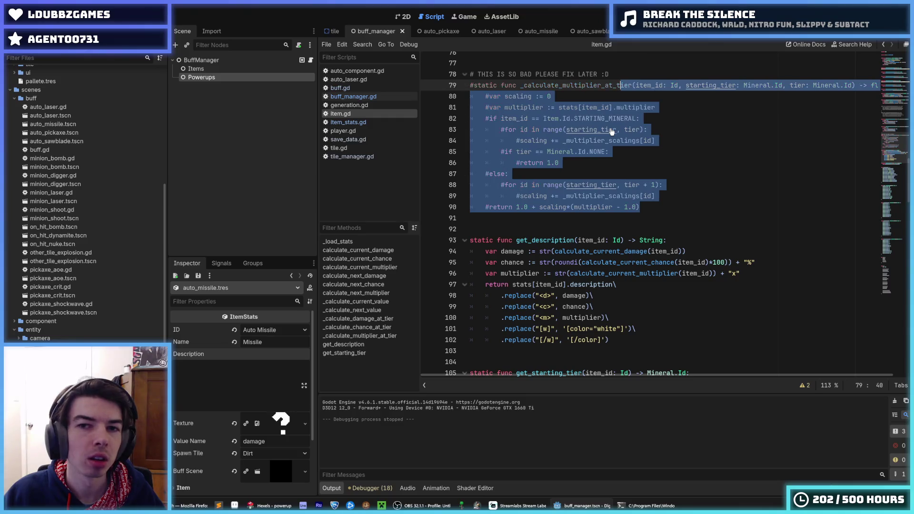
scroll(606, 173, "up", 1)
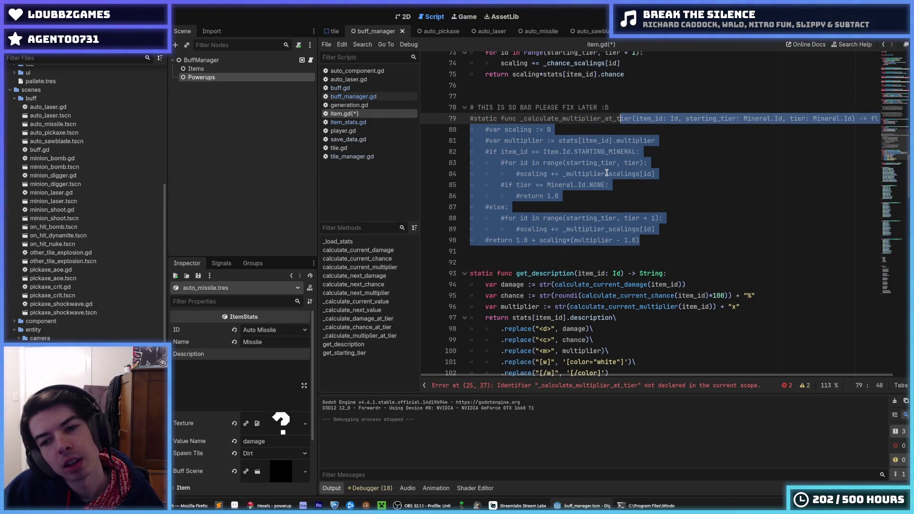
key("ctrl+z")
left_click(648, 164)
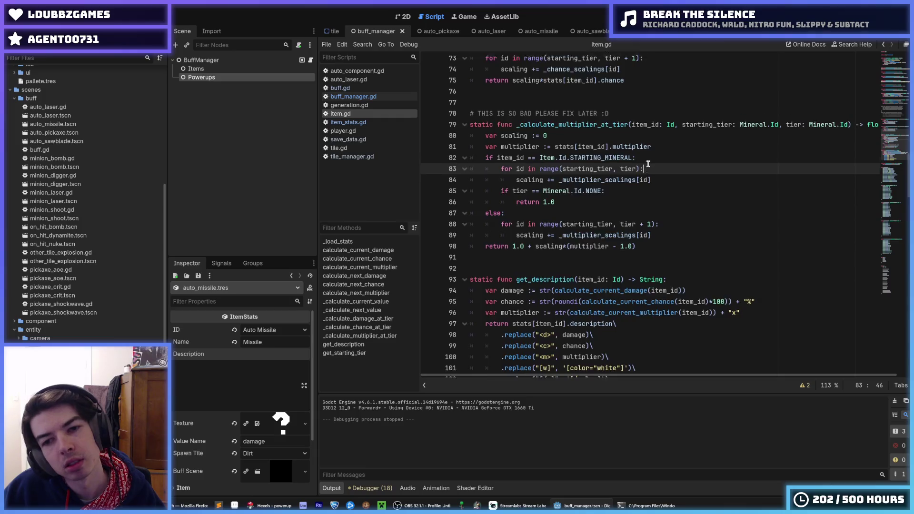
scroll(648, 164, "up", 9)
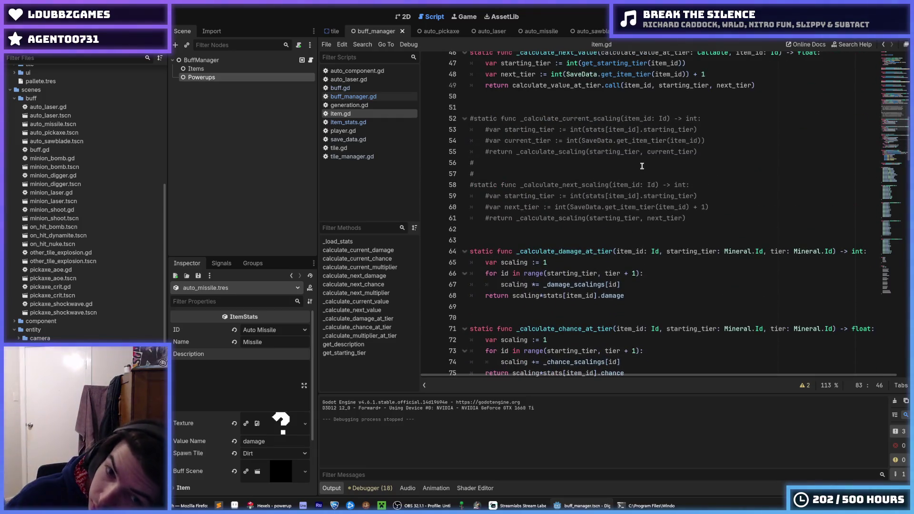
scroll(642, 166, "down", 7)
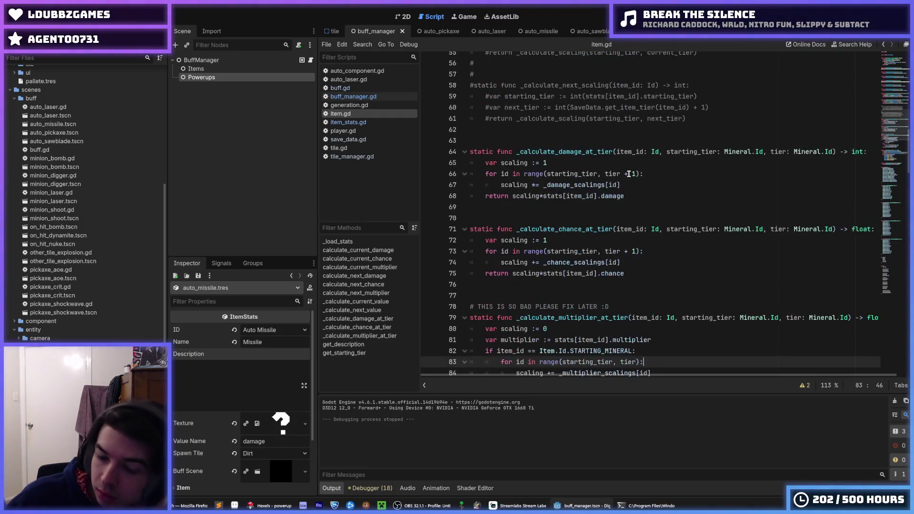
scroll(629, 173, "down", 7)
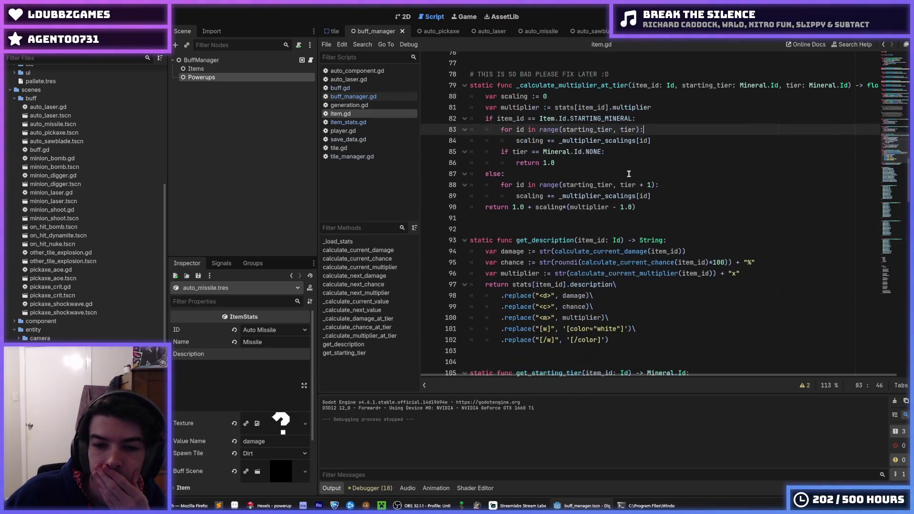
left_click(706, 122)
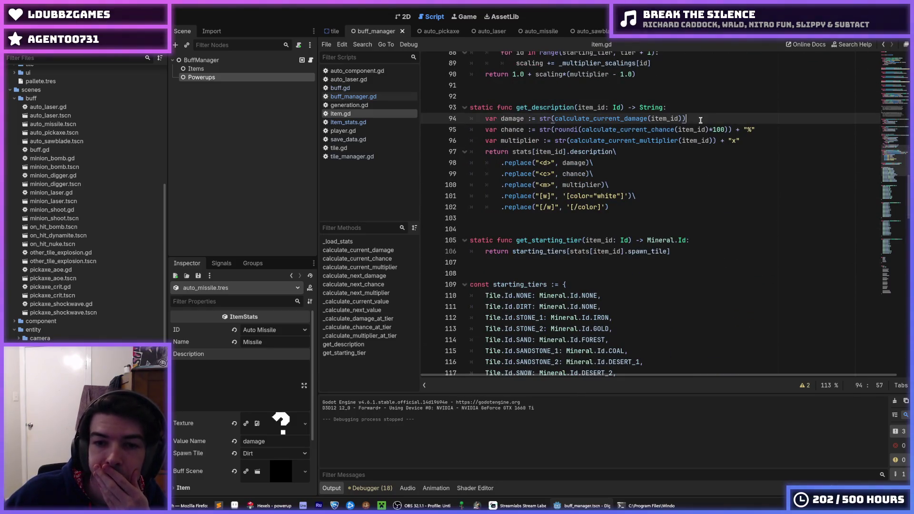
scroll(686, 136, "up", 20)
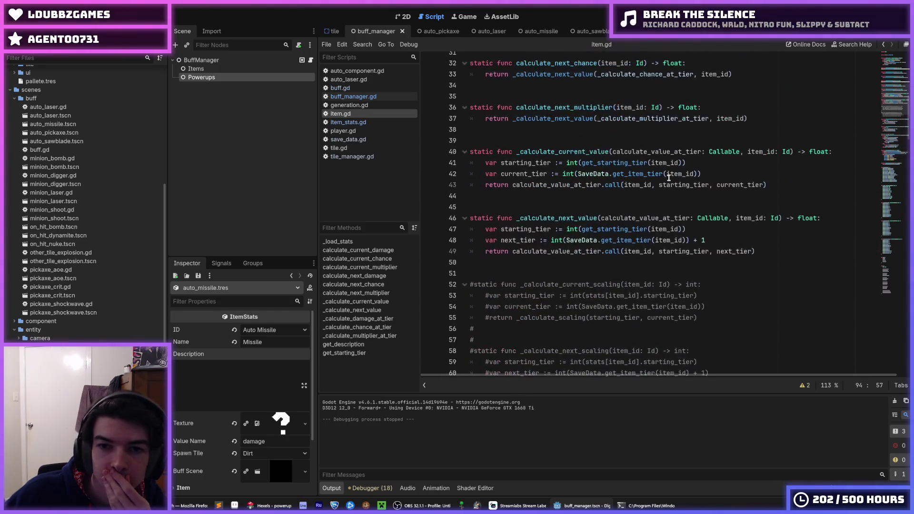
scroll(669, 177, "up", 6)
scroll(669, 178, "down", 6)
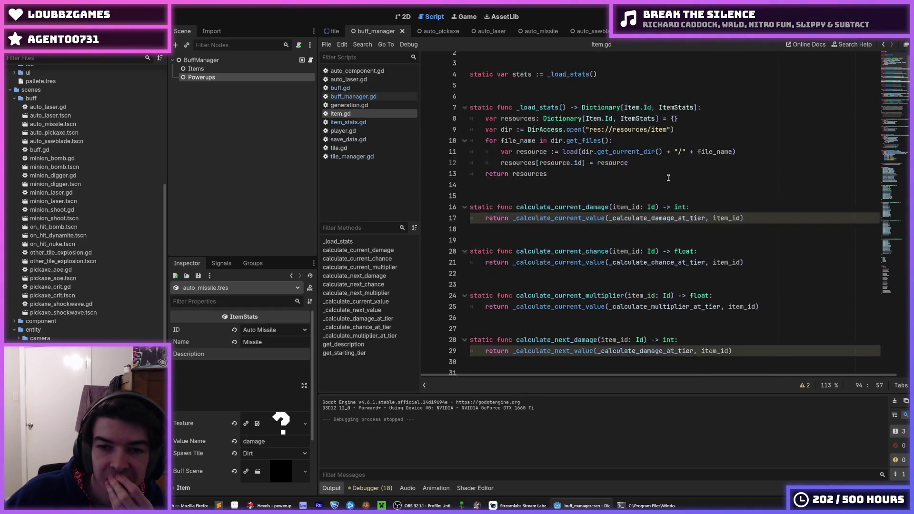
scroll(669, 178, "down", 4)
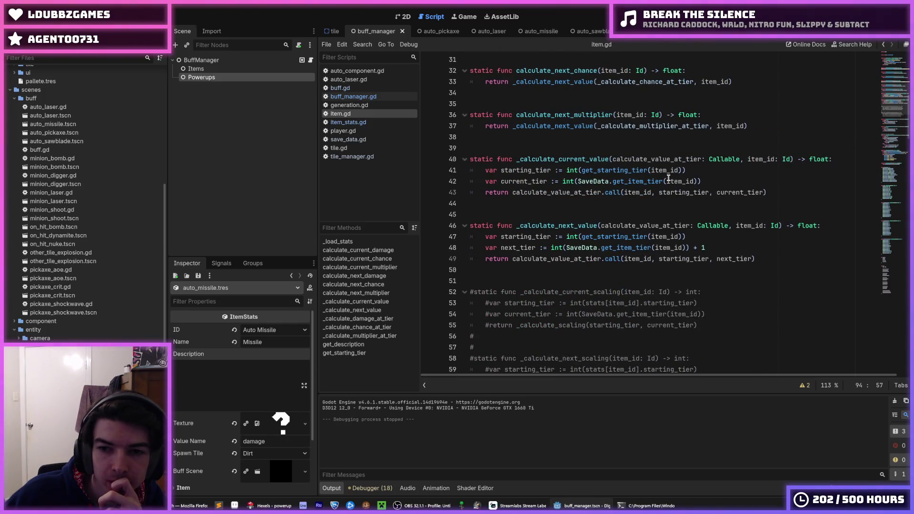
scroll(669, 178, "down", 8)
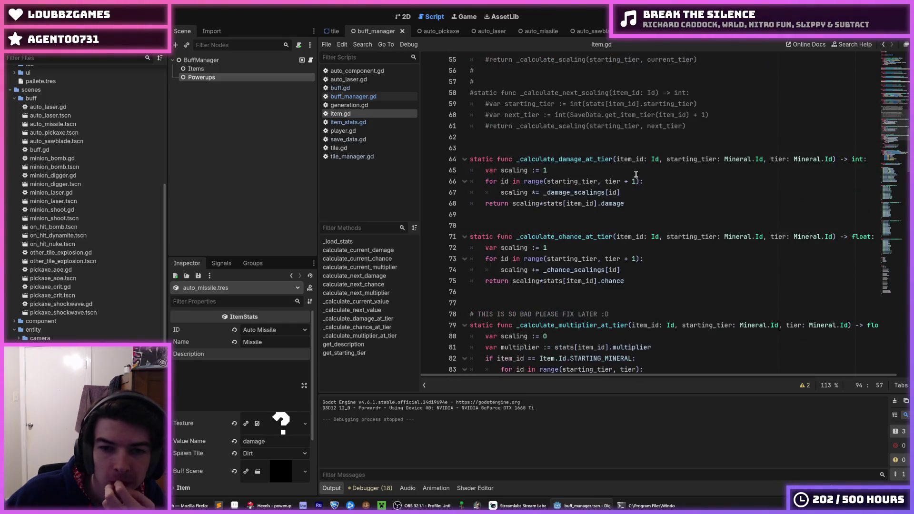
Open auto_laser.gd and expand the resource's Item property group in the Inspector
left_click(358, 81)
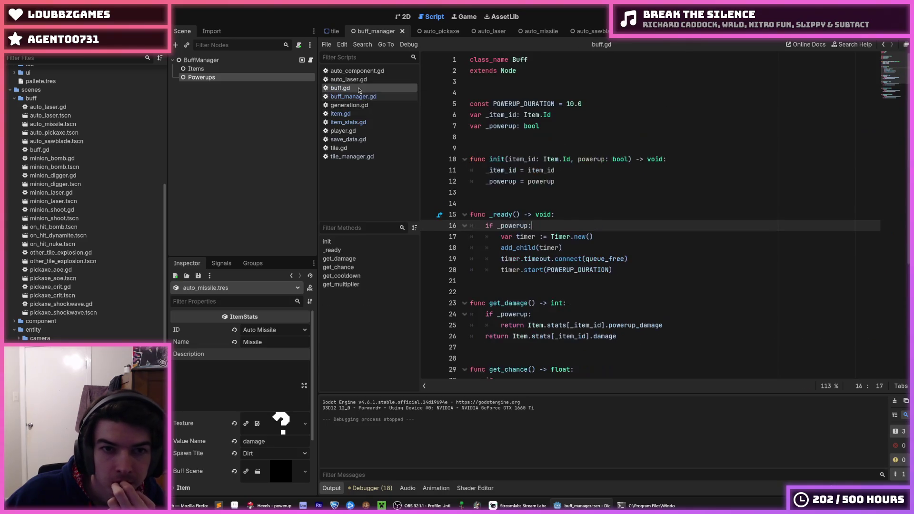
scroll(208, 344, "down", 4)
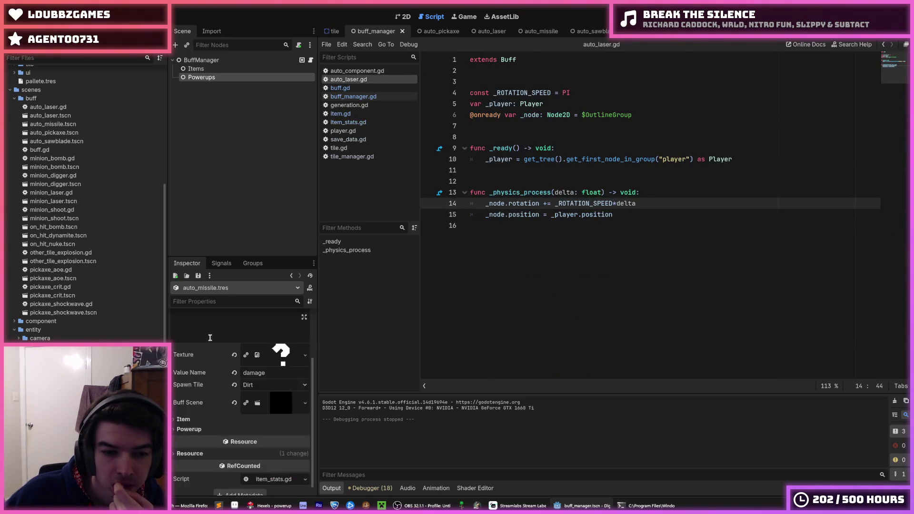
left_click(202, 411)
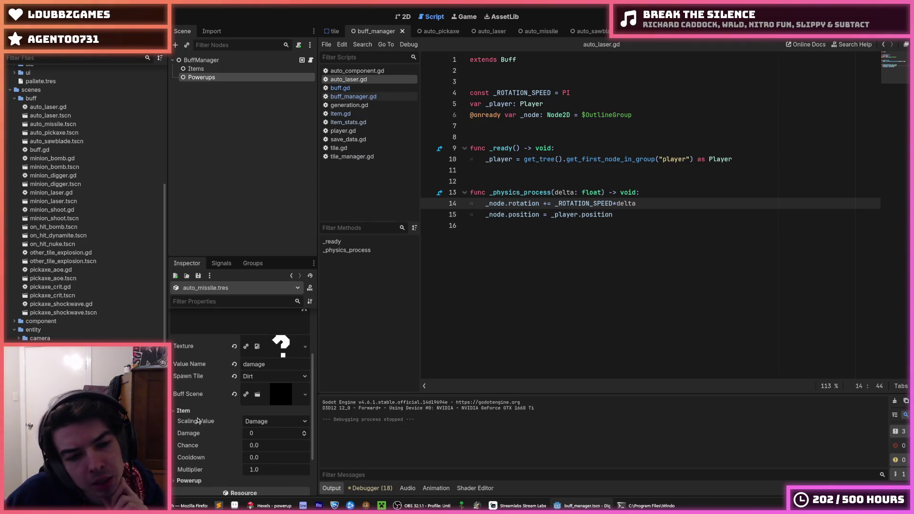
scroll(212, 353, "up", 3)
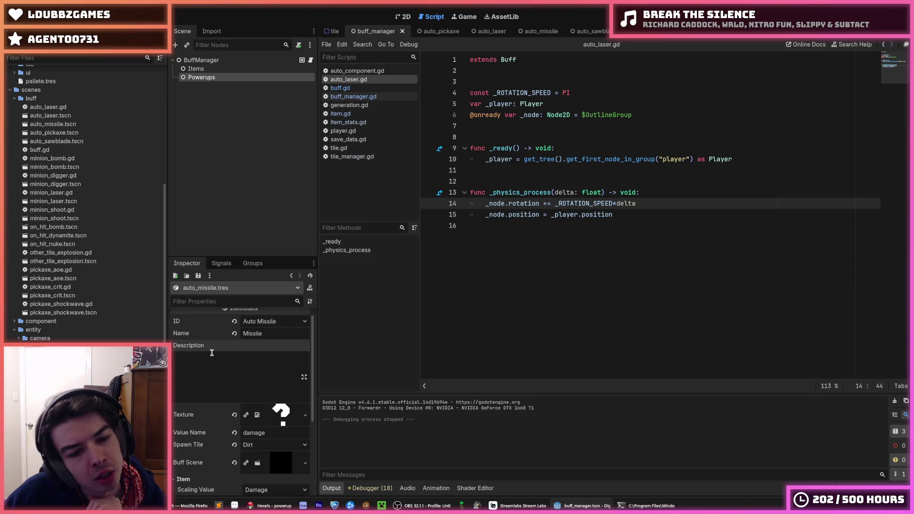
scroll(209, 362, "down", 5)
scroll(205, 373, "up", 2)
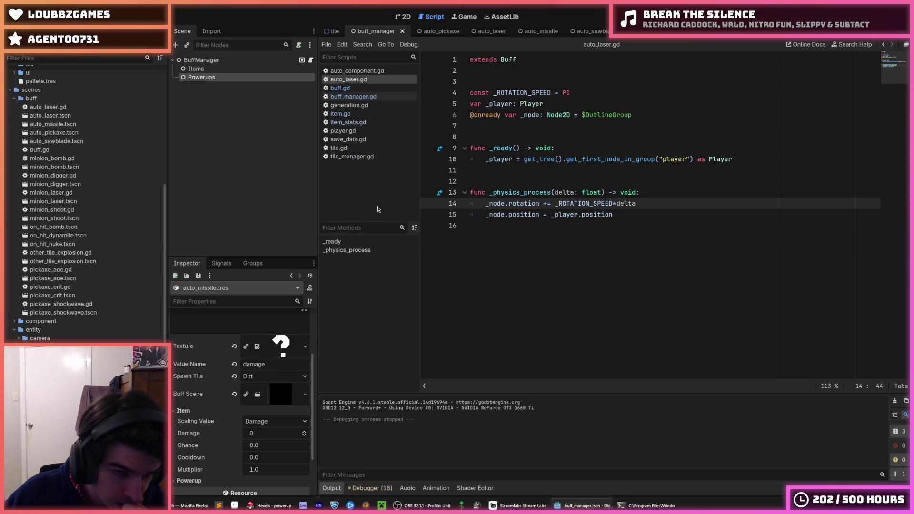
Step through buff_manager.gd, buff.gd, generation.gd and item.gd to item_stats.gd's scaling_value line
left_click(358, 113)
left_click(366, 97)
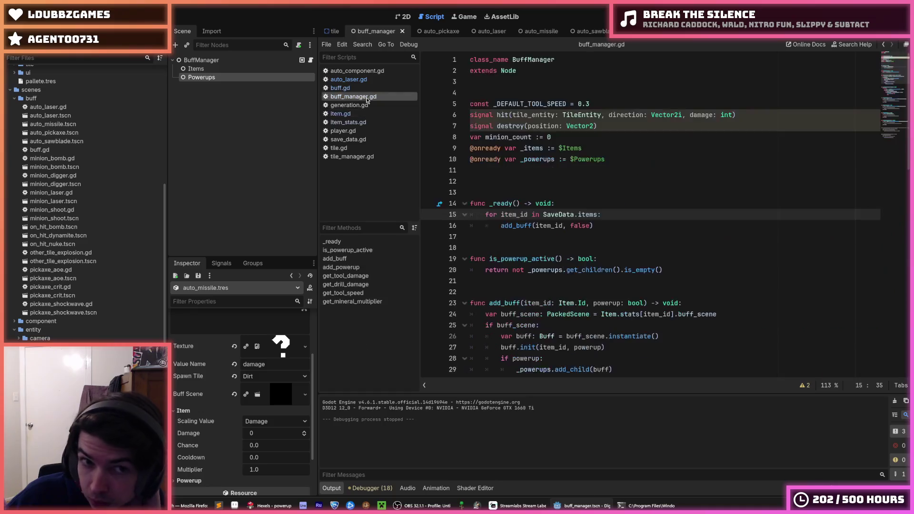
left_click(367, 89)
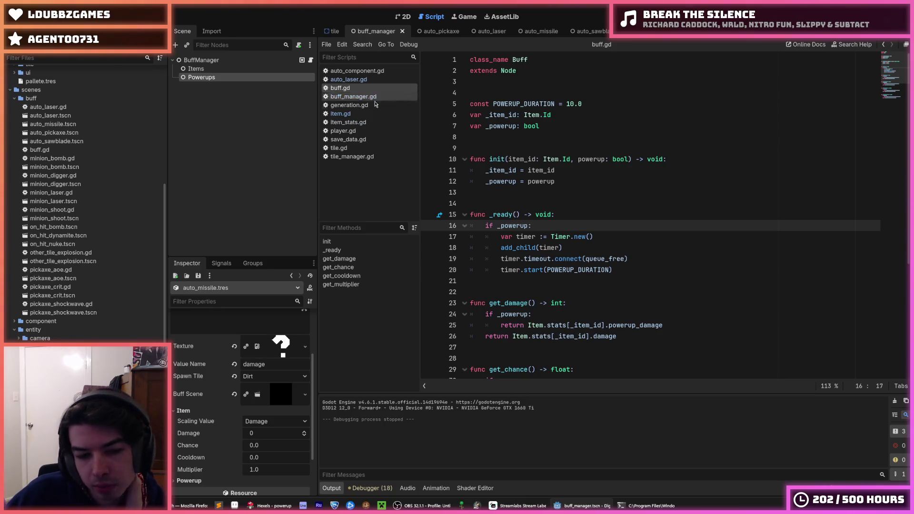
left_click(364, 103)
left_click(362, 96)
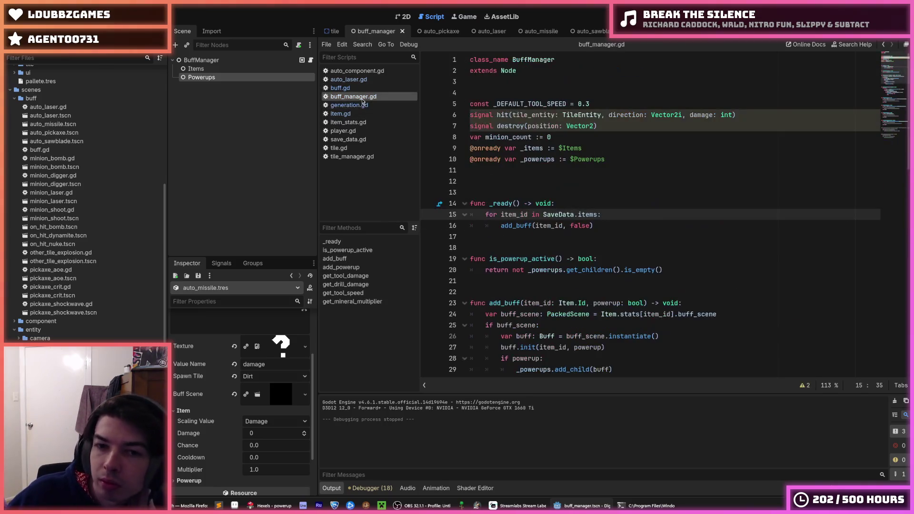
left_click(341, 114)
scroll(566, 254, "up", 8)
scroll(566, 253, "up", 3)
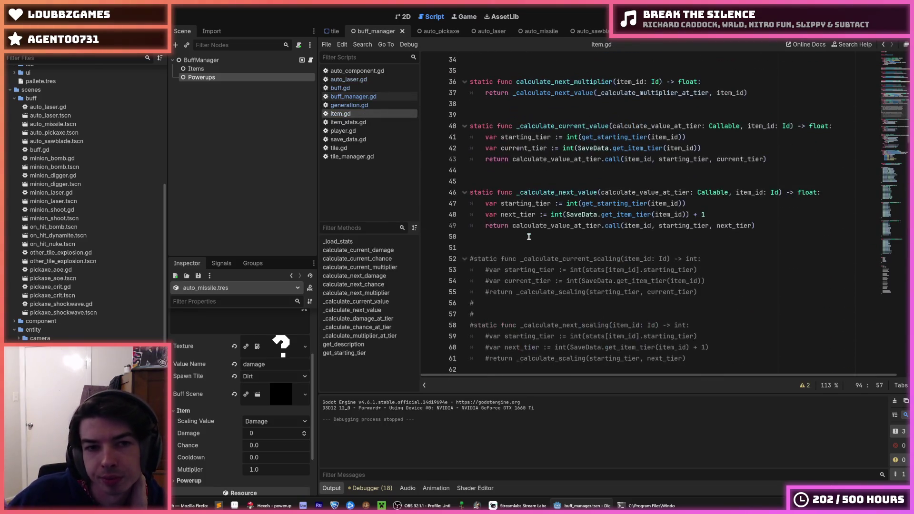
left_click(348, 122)
left_click(570, 193)
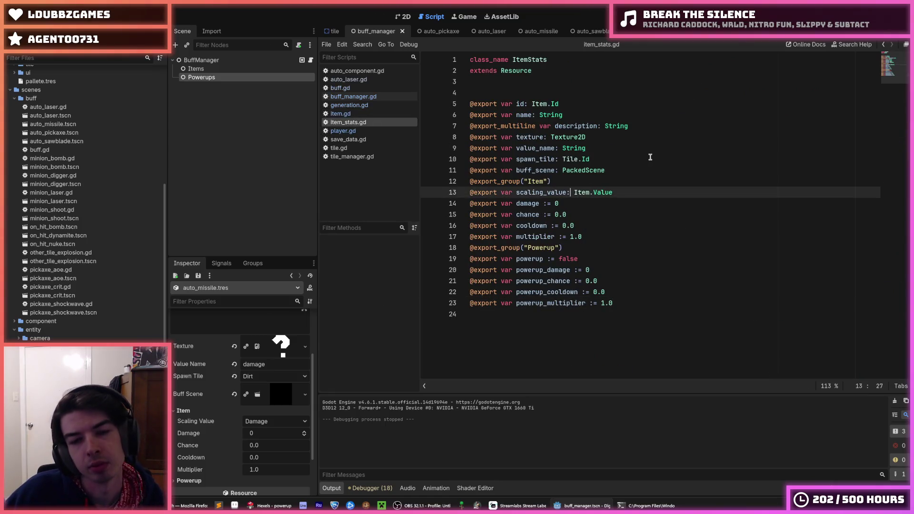
Move scaling_value up under value_name and confirm Scaling Value stays set to Damage
key("alt+Up")
key("alt+Up")
key("alt+Up")
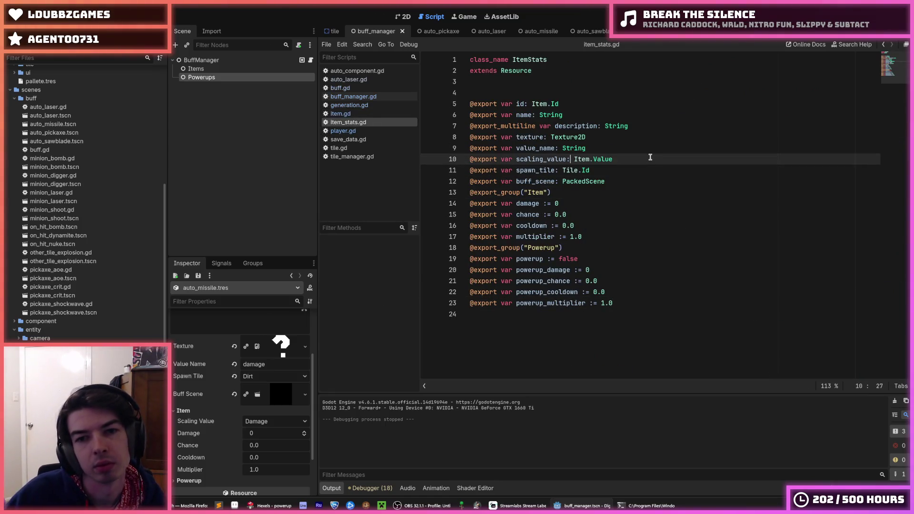
left_click(651, 157)
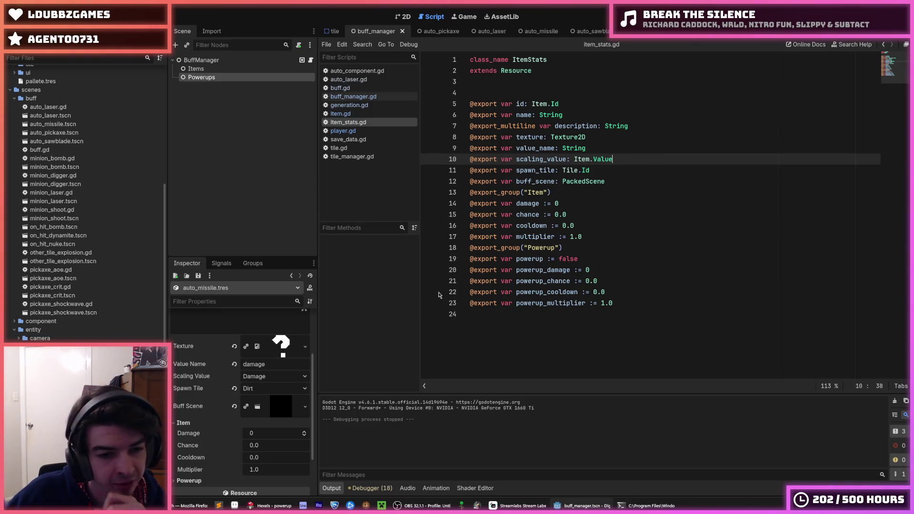
left_click(270, 377)
left_click(266, 384)
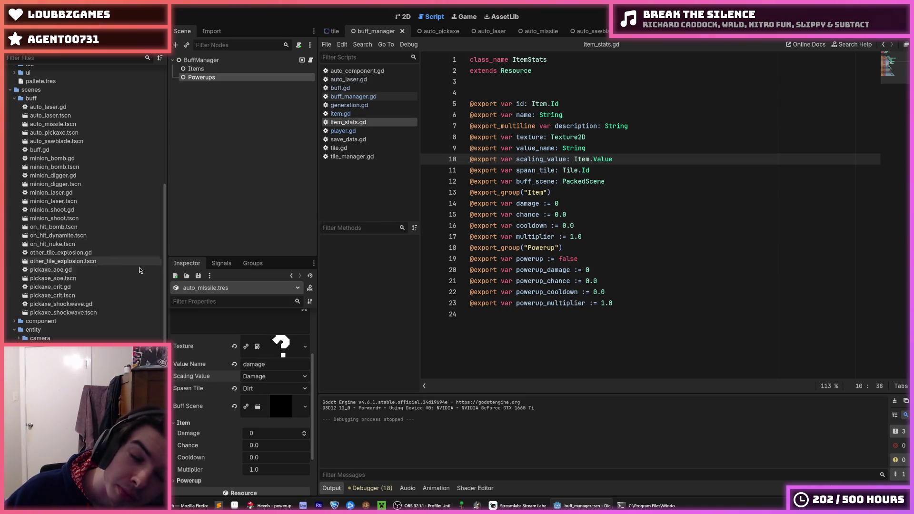
scroll(140, 270, "down", 10)
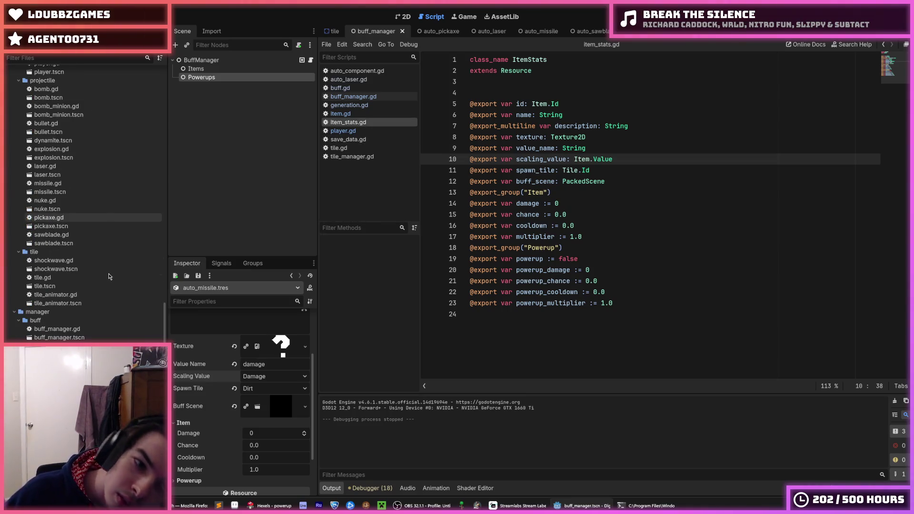
scroll(177, 329, "up", 4)
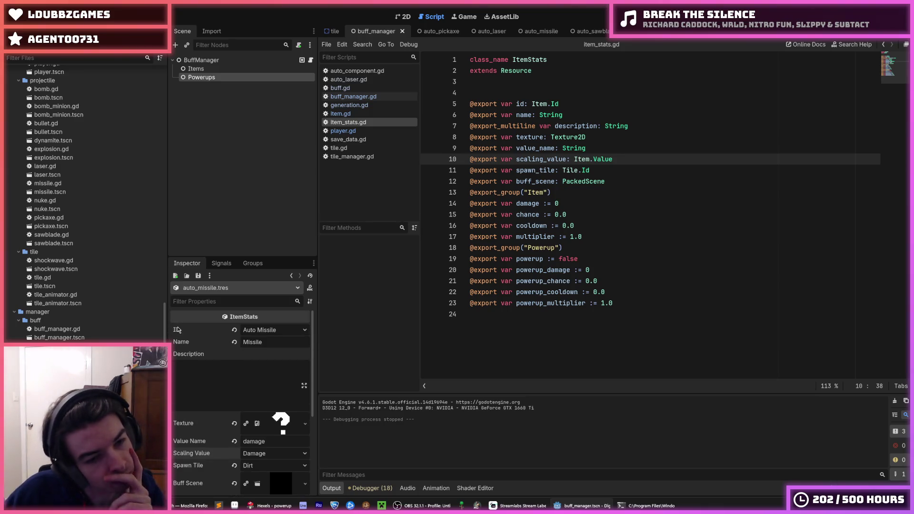
Inspect the BuffManager node's properties, then reselect the Items node
scroll(177, 329, "down", 4)
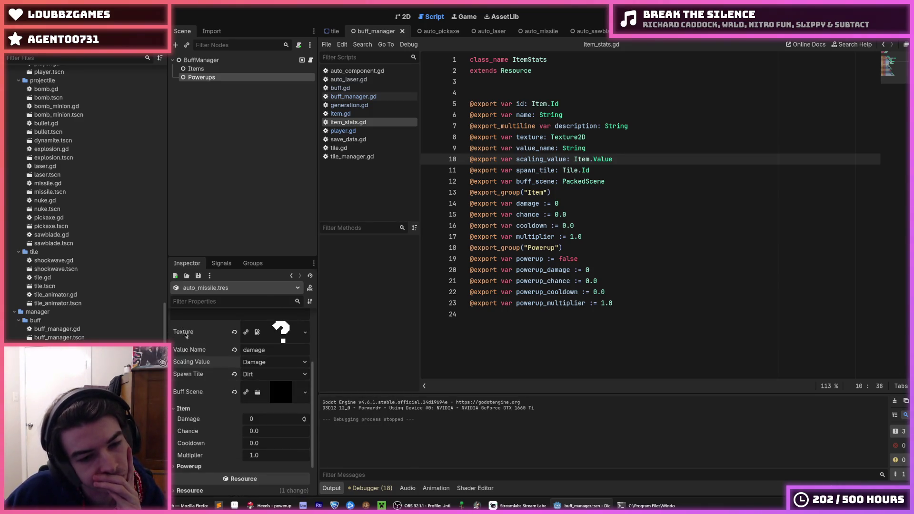
scroll(179, 334, "down", 1)
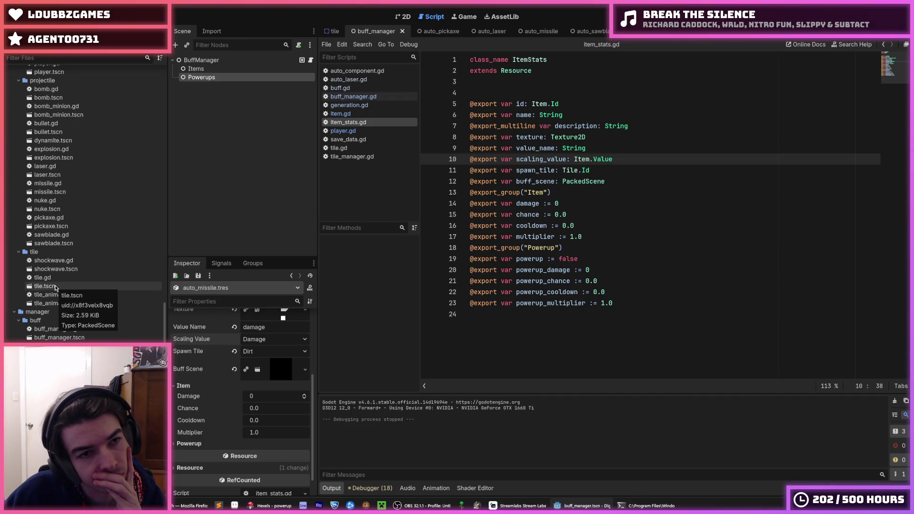
left_click(223, 61)
left_click(188, 328)
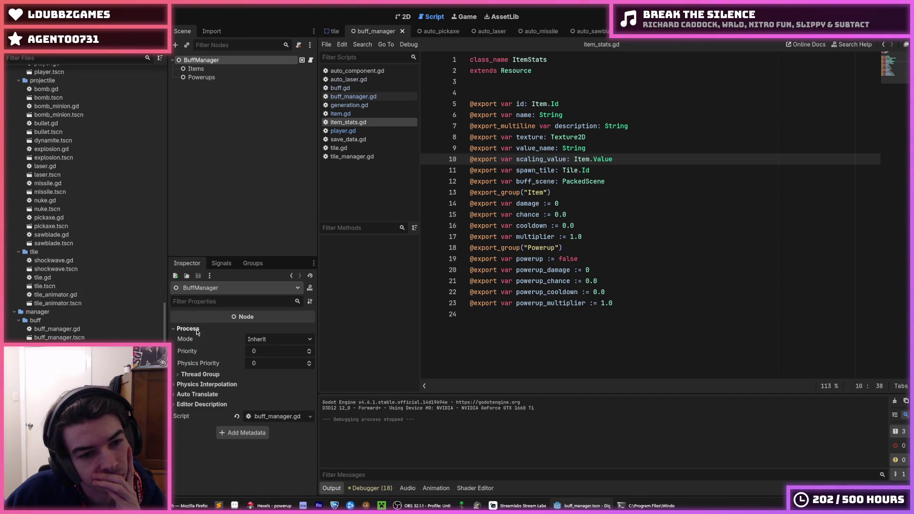
left_click(188, 328)
left_click(205, 70)
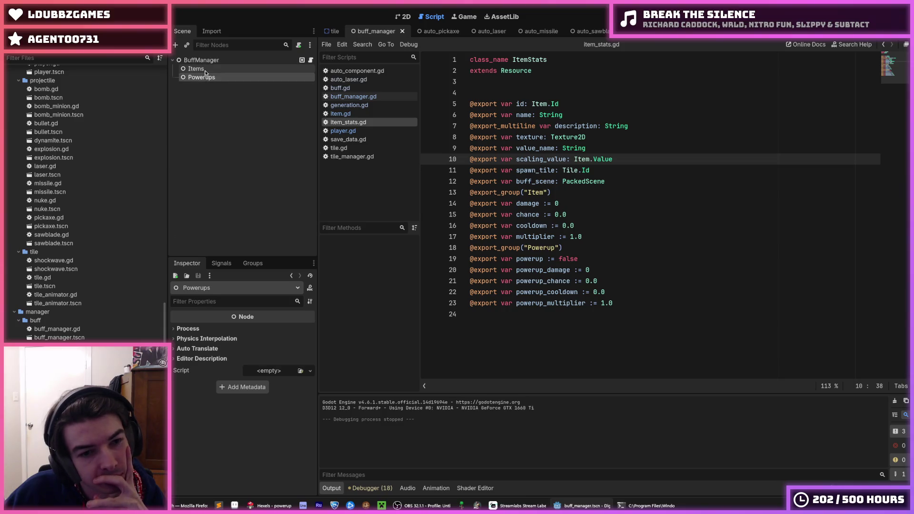
Back in item_stats.gd, insert an empty line below the id export
left_click(339, 115)
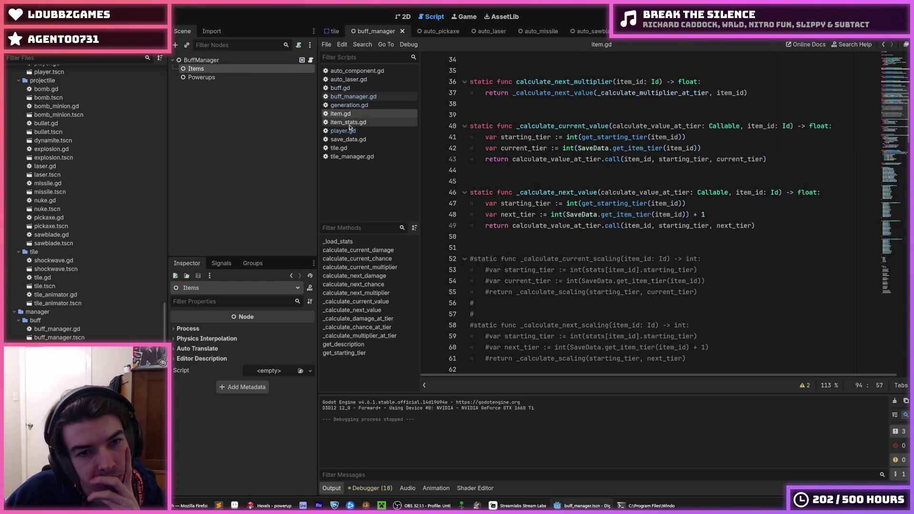
left_click(341, 122)
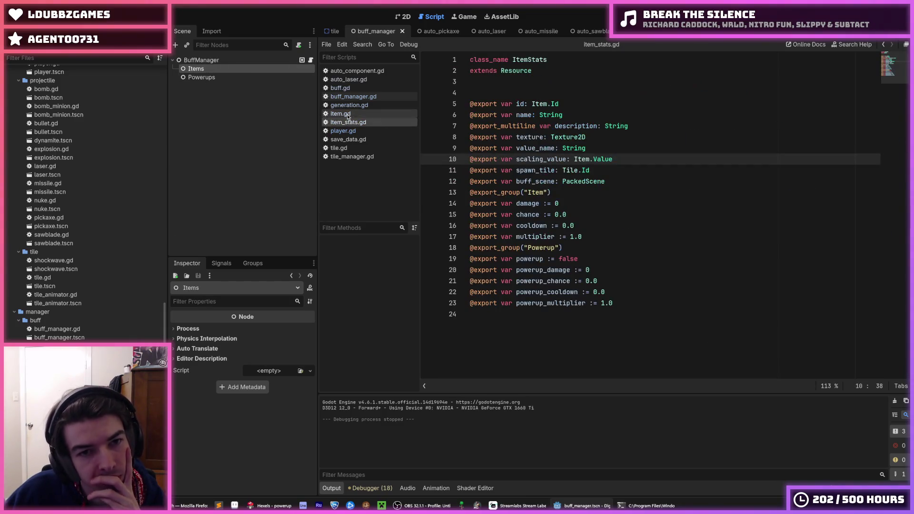
left_click(565, 95)
left_click(571, 104)
key("Return")
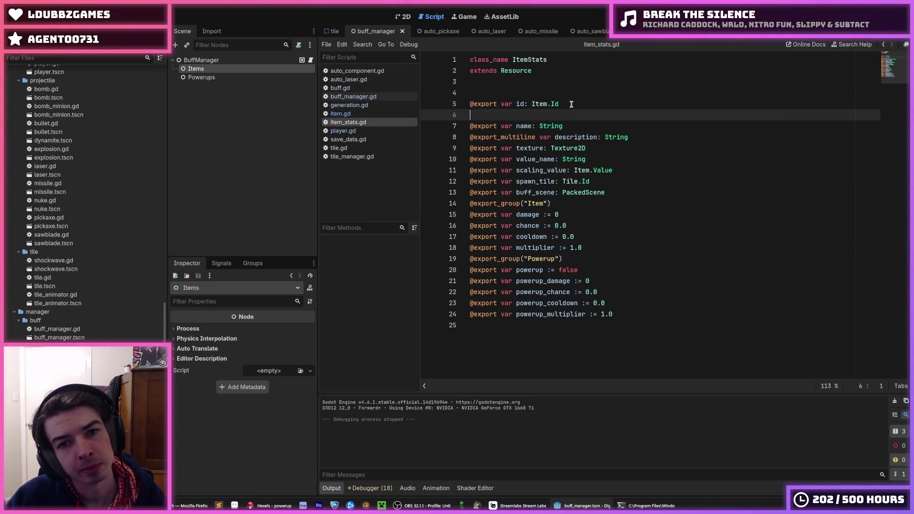
type("@export gro")
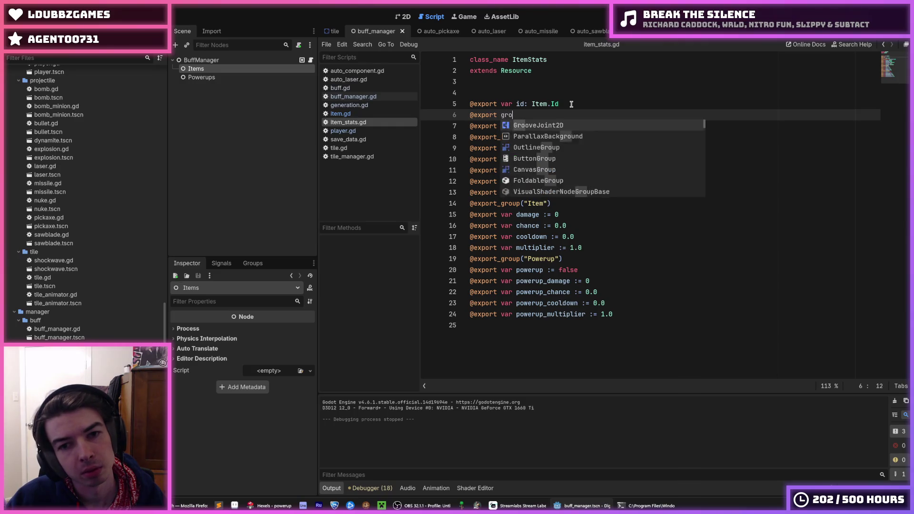
key("BackSpace")
key("BackSpace")
key("BackSpace")
type("_group")
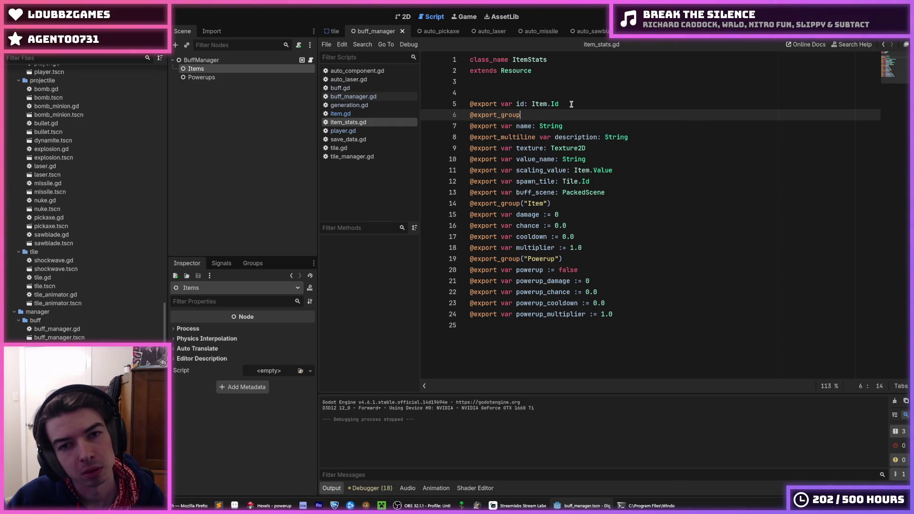
type("(\"UI")
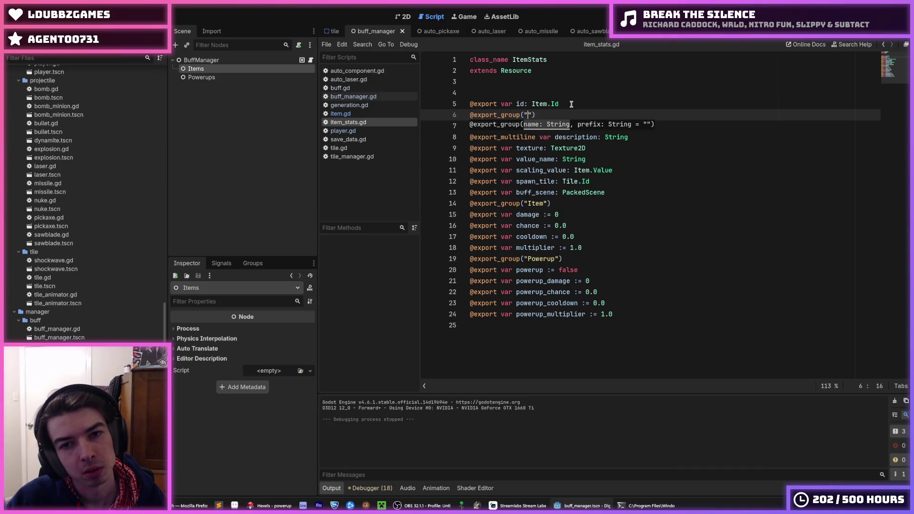
key("ctrl+s")
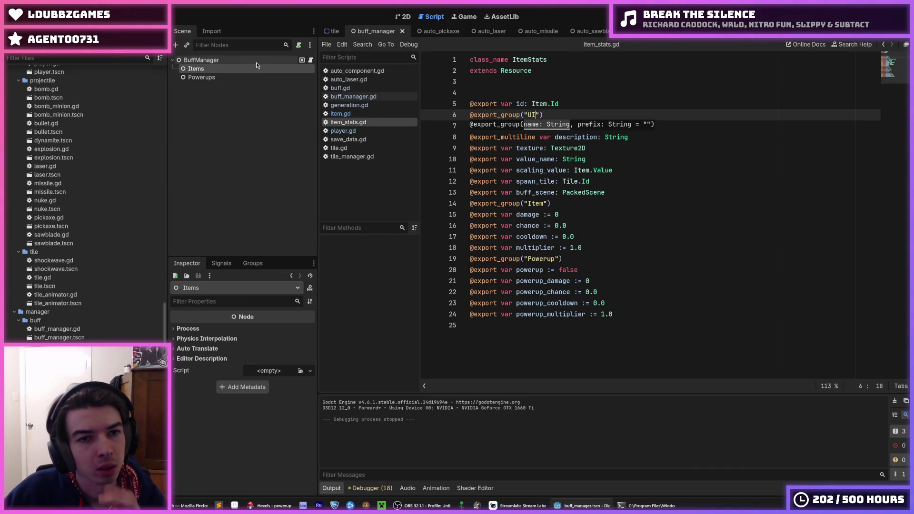
Open auto_missile.tres and check its Spawn Tile choices, leaving it on Dirt
scroll(139, 215, "up", 10)
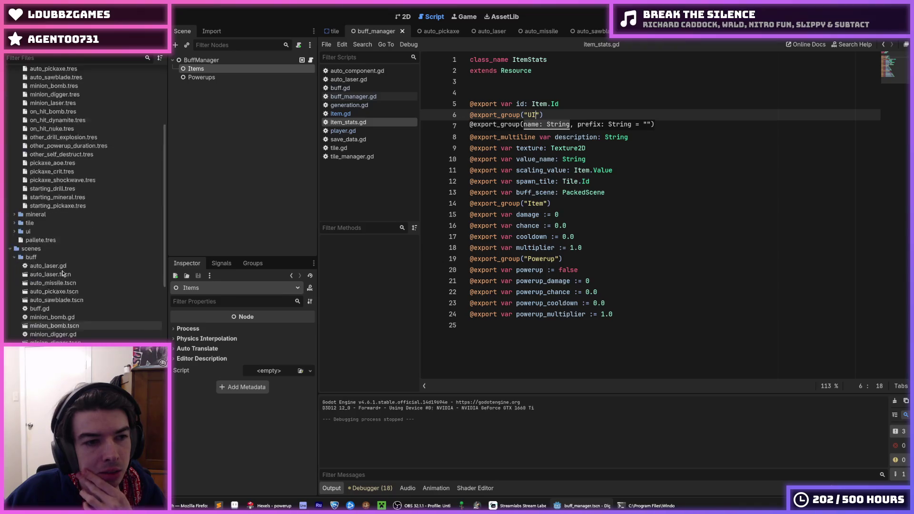
double_click(67, 116)
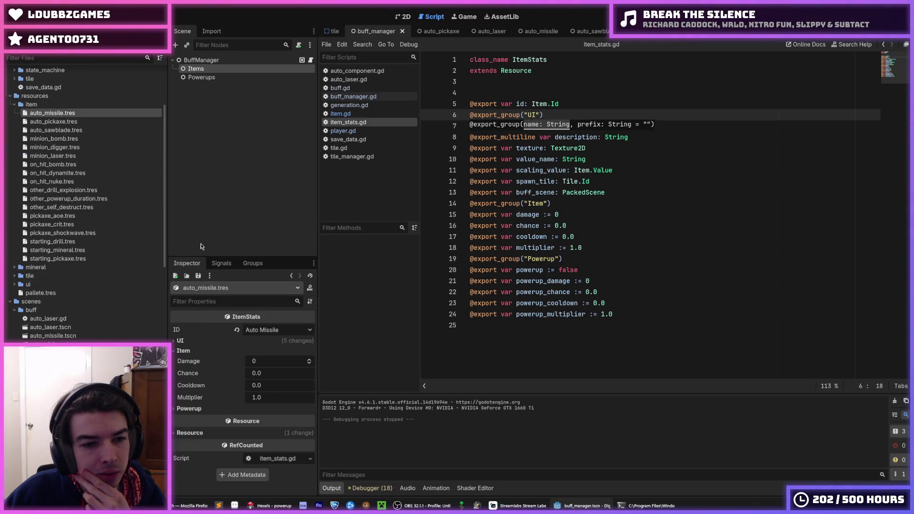
left_click(193, 345)
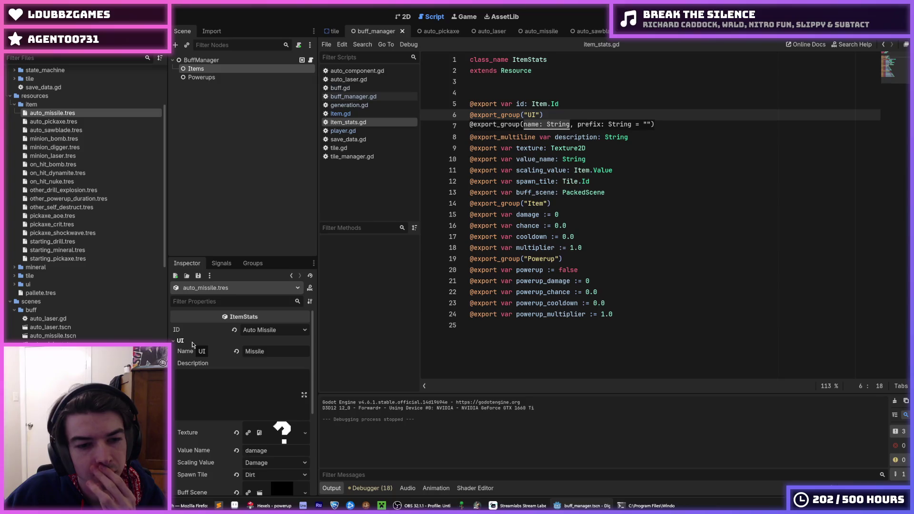
scroll(193, 345, "down", 3)
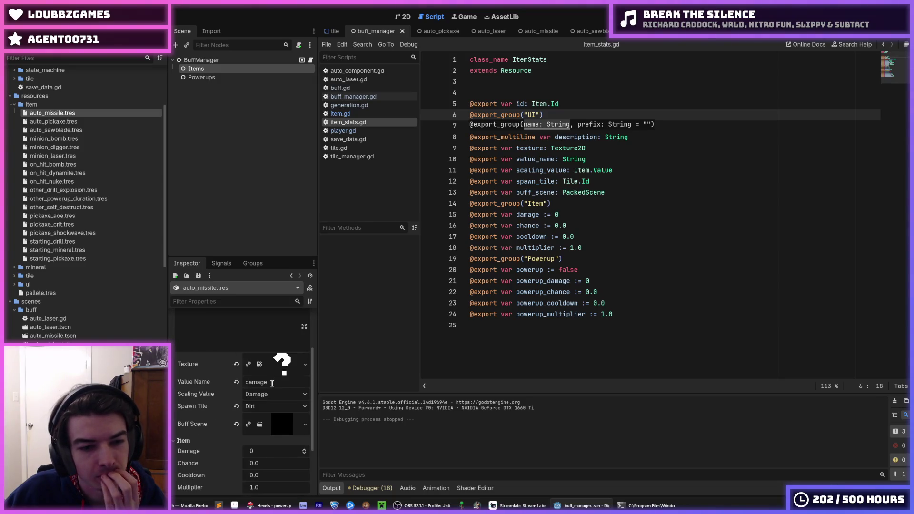
left_click(275, 409)
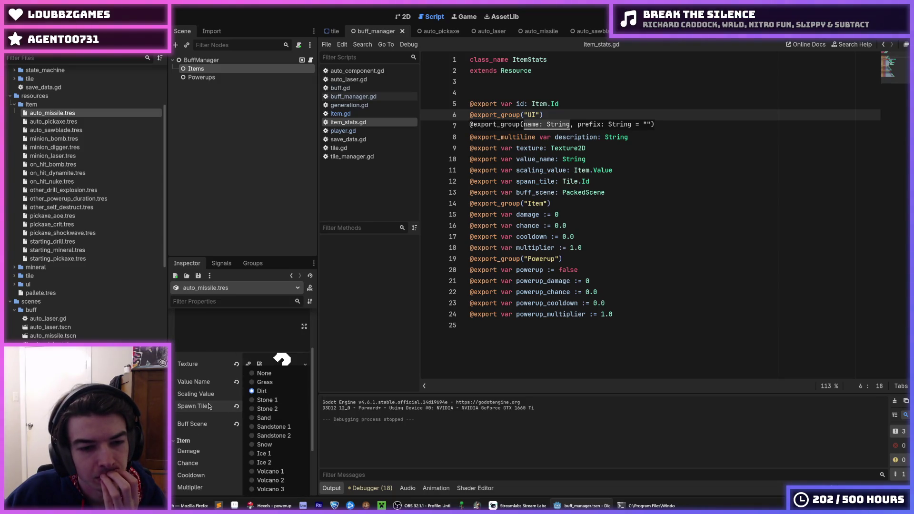
left_click(285, 364)
Move the spawn_tile and buff_scene lines up under id and save the script
left_click(565, 181)
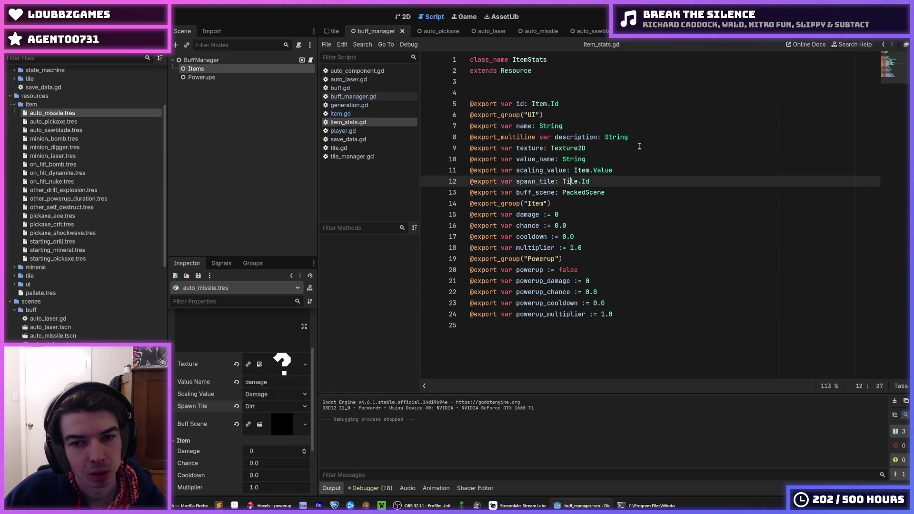
key("alt+Up")
key("alt+Up")
key("alt+Up")
key("Down")
key("Down")
key("Down")
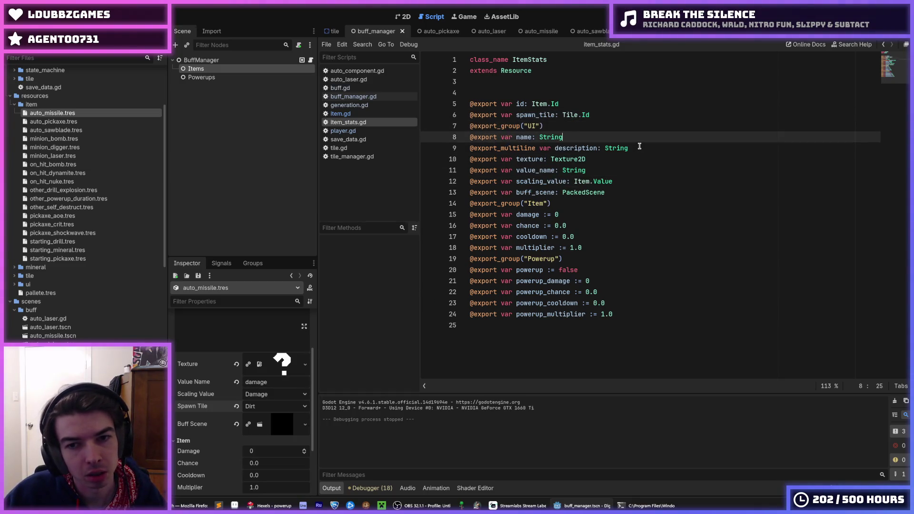
key("alt+Up")
key("alt+Up")
key("alt+Up")
key("alt+Up")
key("alt+Up")
key("alt+Up")
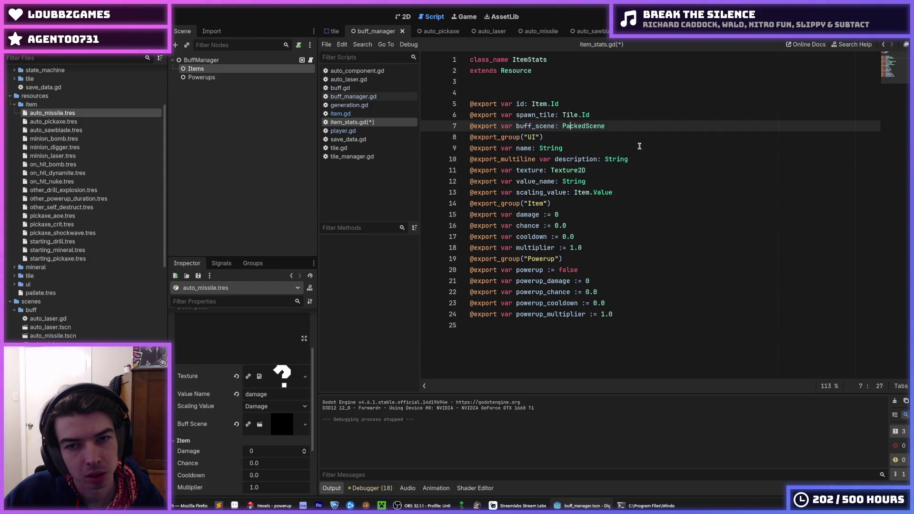
key("ctrl+s")
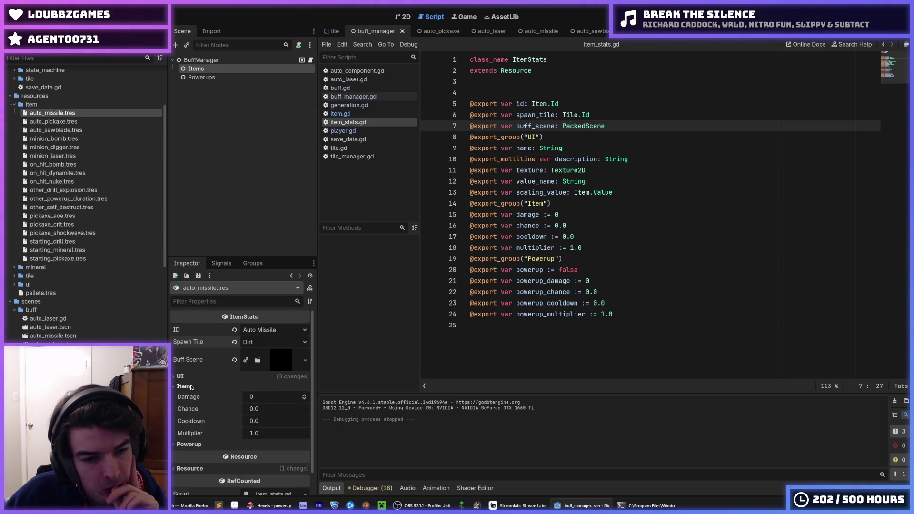
left_click(185, 386)
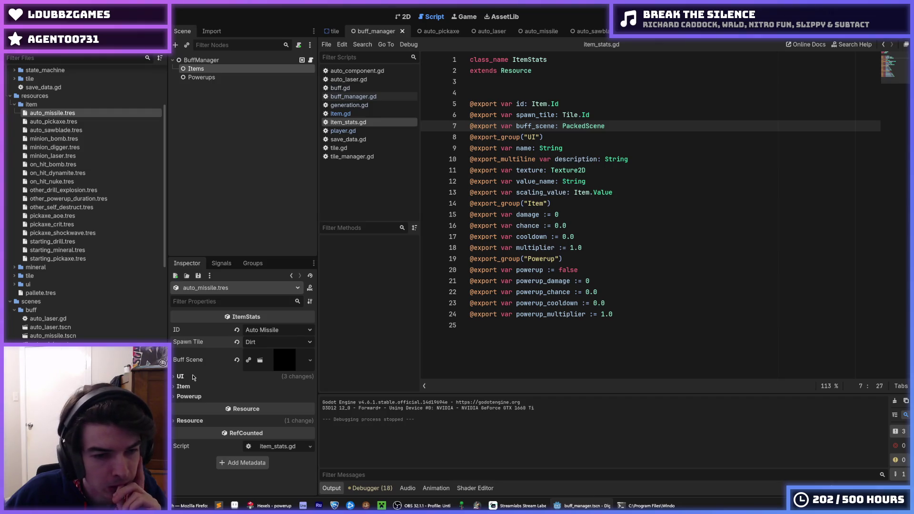
left_click(191, 376)
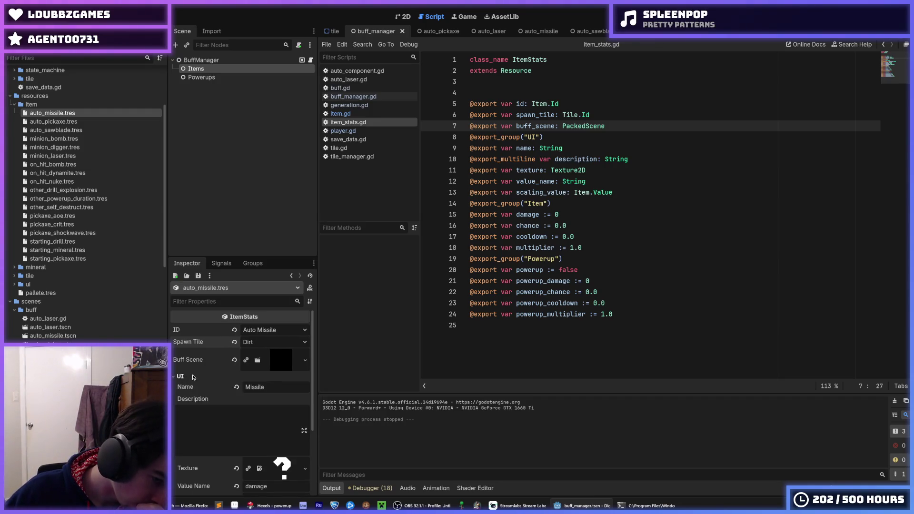
left_click(193, 377)
left_click(193, 376)
left_click(193, 377)
left_click(193, 377)
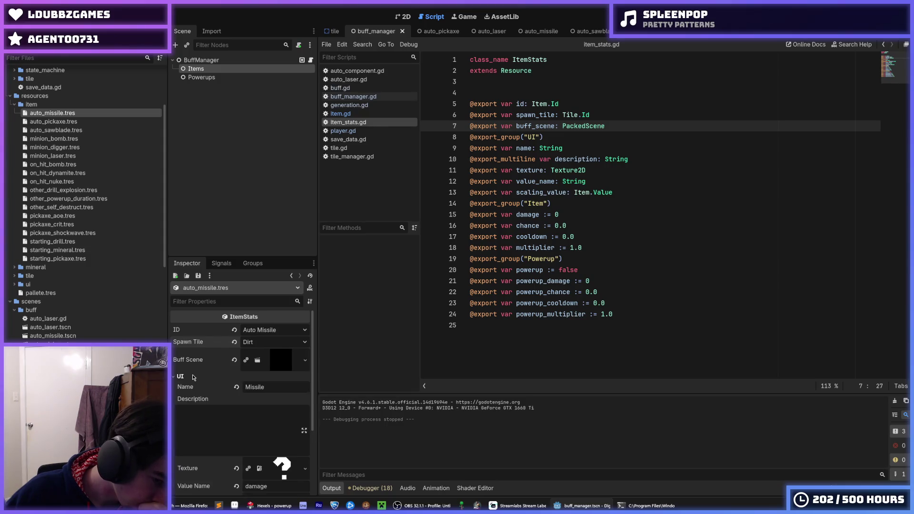
left_click(194, 378)
left_click(194, 387)
left_click(195, 388)
left_click(193, 377)
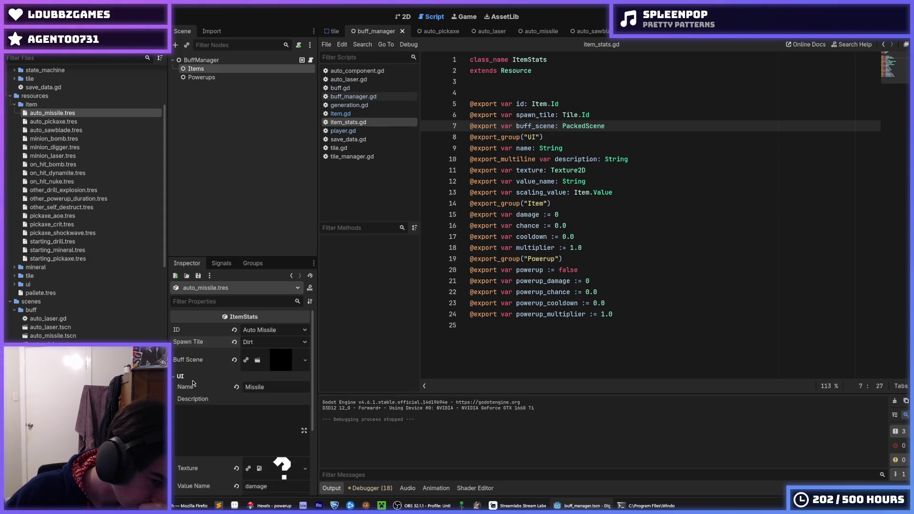
scroll(192, 381, "down", 1)
left_click(198, 332)
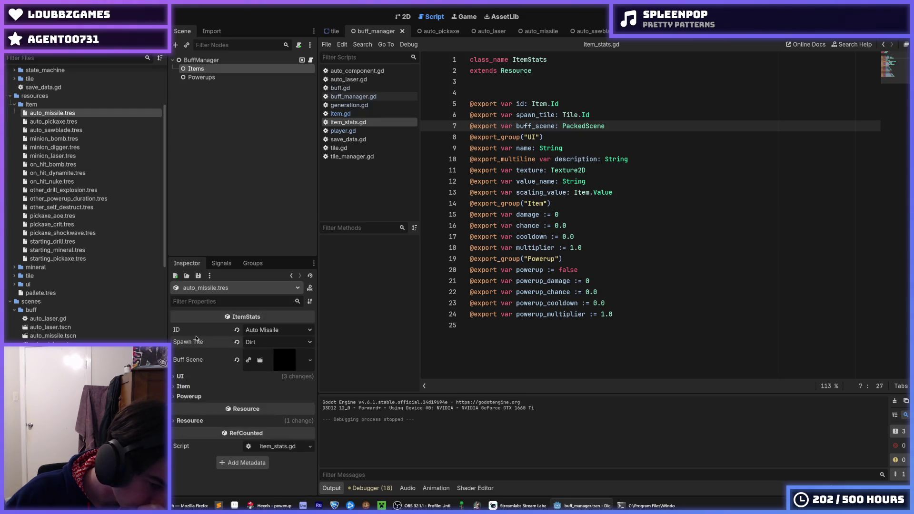
left_click(573, 214)
scroll(86, 200, "down", 10)
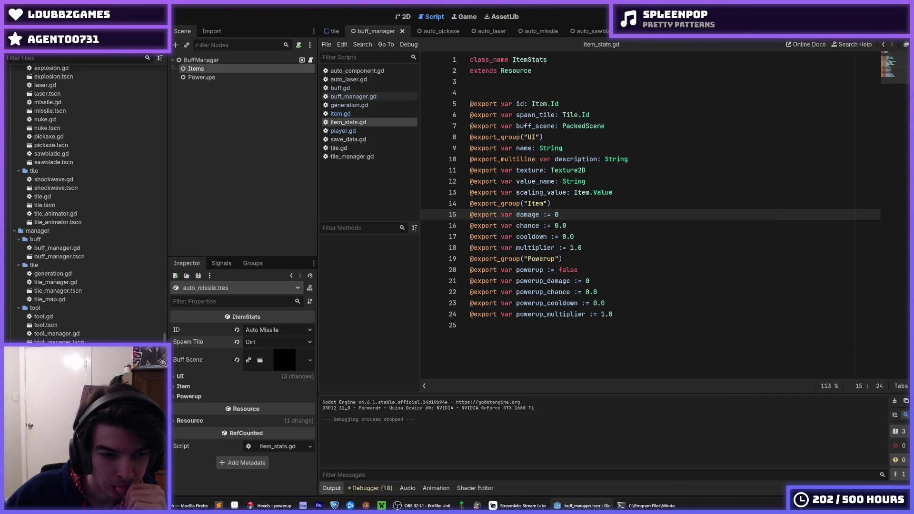
Switch to the ItemButton scene and browse its item_button.gd script
key("ctrl+Tab")
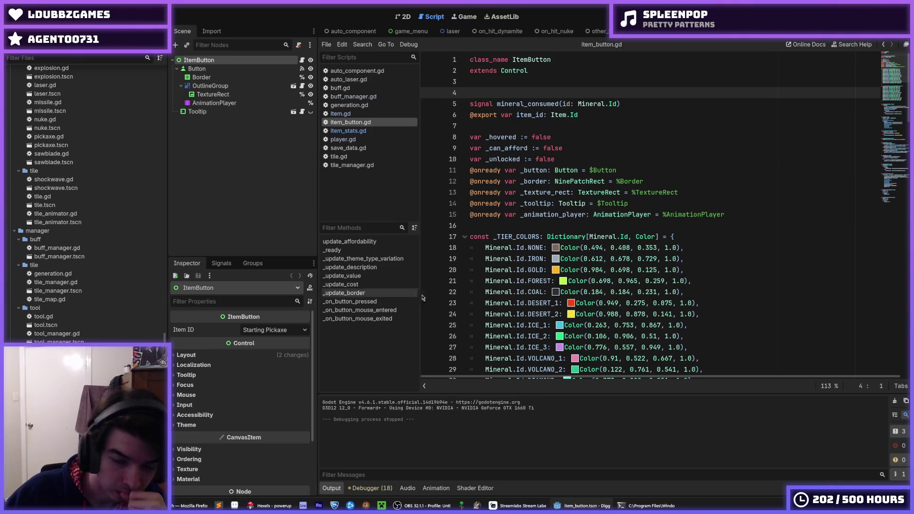
scroll(545, 272, "down", 13)
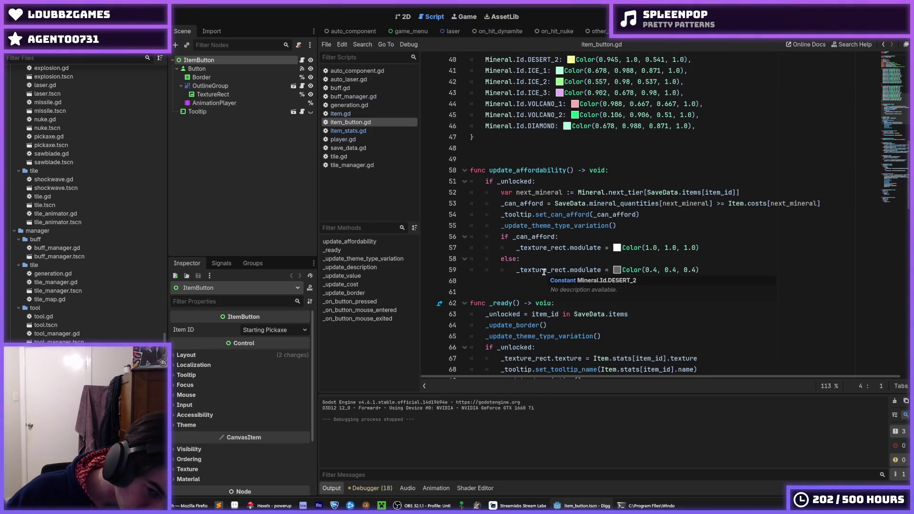
scroll(544, 272, "down", 4)
scroll(544, 272, "up", 2)
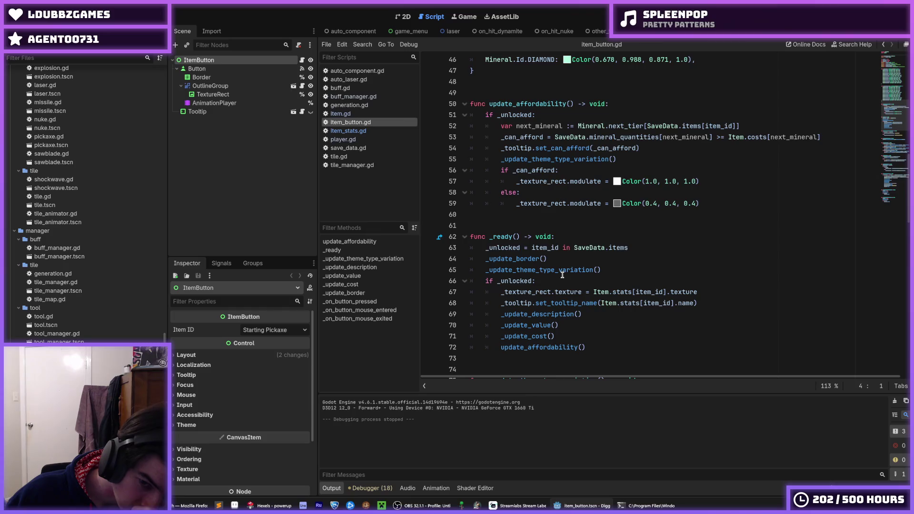
scroll(563, 274, "up", 4)
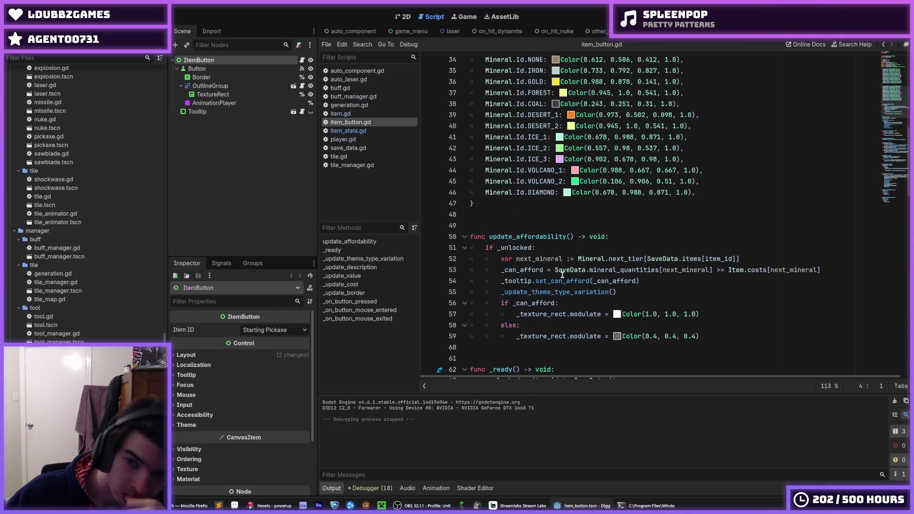
double_click(534, 260)
left_click(534, 261)
Scroll down to _update_value and select the damage != 0 check on line 87
scroll(534, 260, "down", 7)
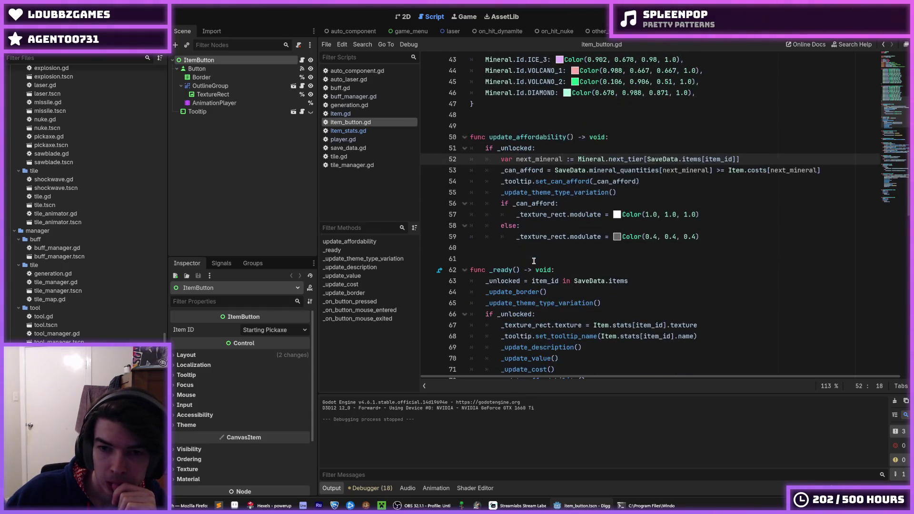
scroll(534, 261, "down", 1)
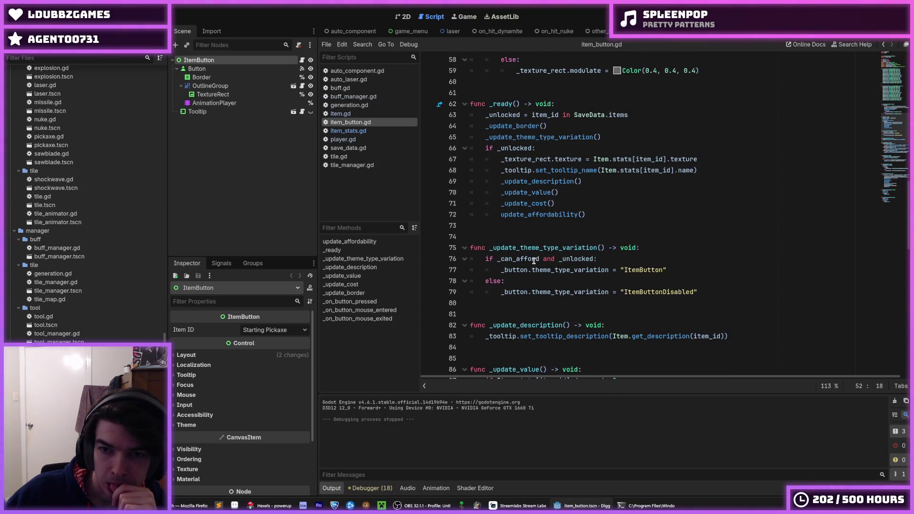
scroll(534, 260, "down", 8)
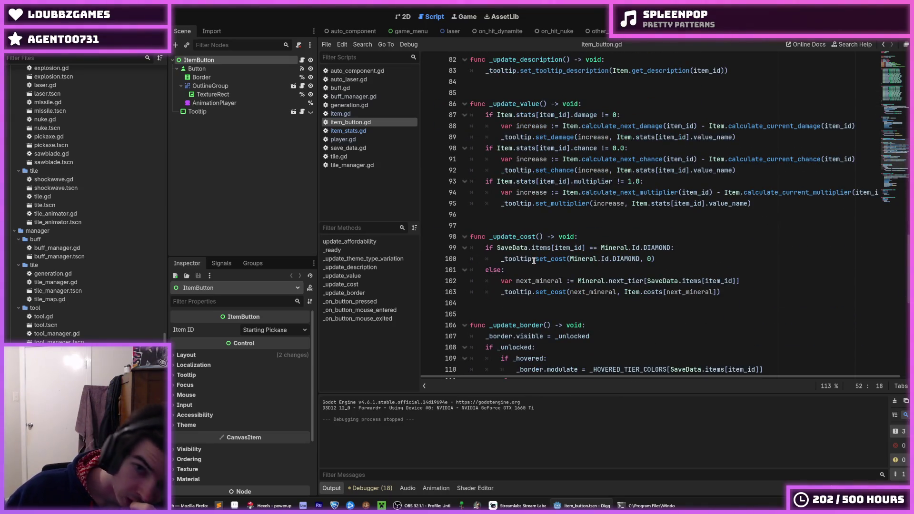
mouse_move(617, 115)
left_mouse_down()
mouse_move(554, 115)
mouse_move(574, 115)
left_mouse_up()
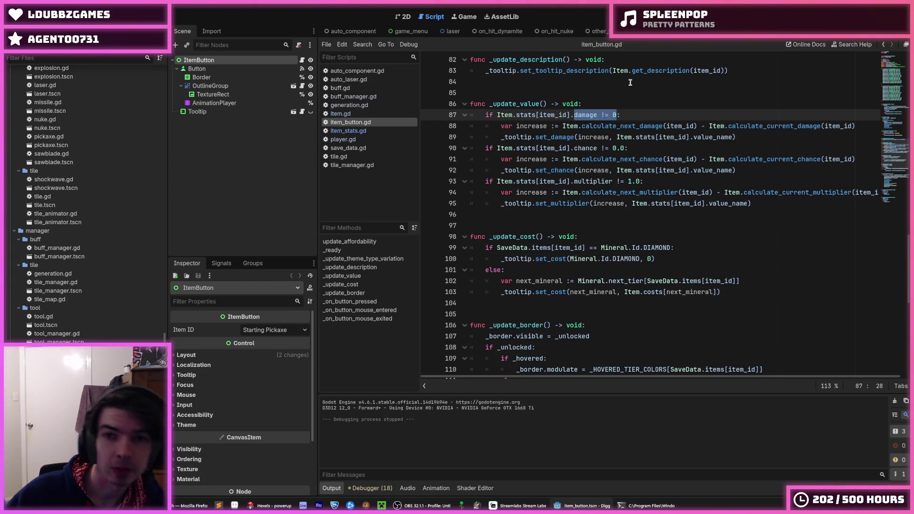
Change line 87's condition to scaling_value == Item.Value.Damage
key("BackSpace")
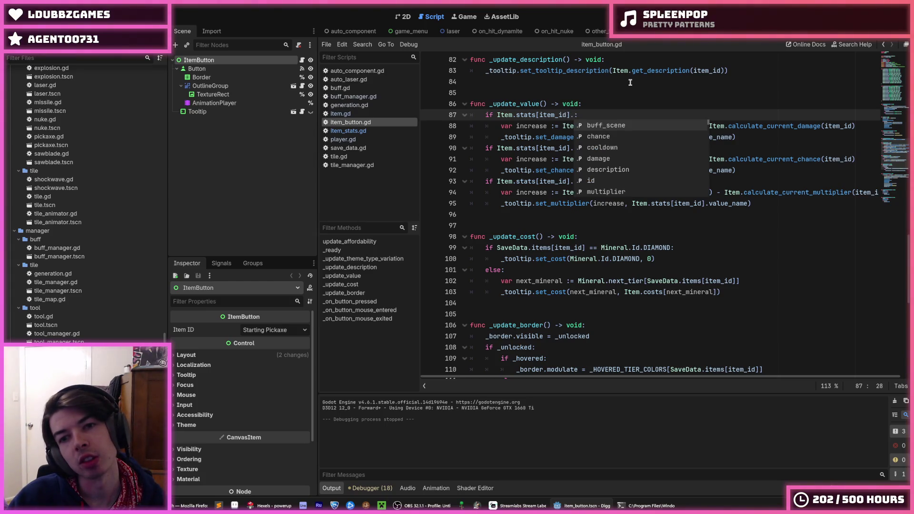
type("scaling_value")
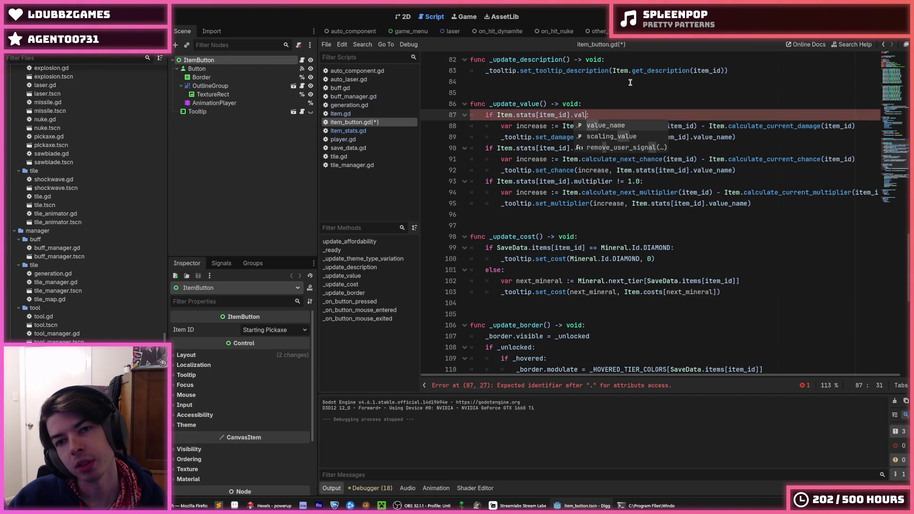
type(" == ")
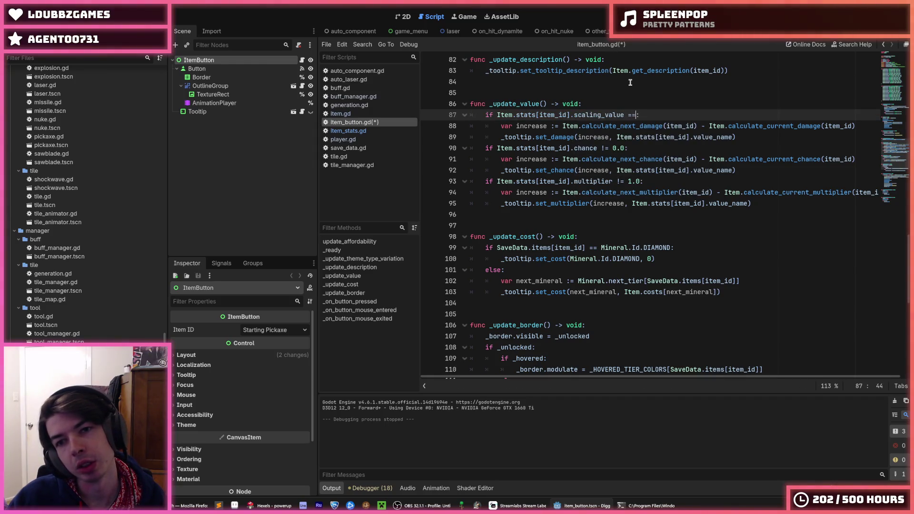
type("Item.Value")
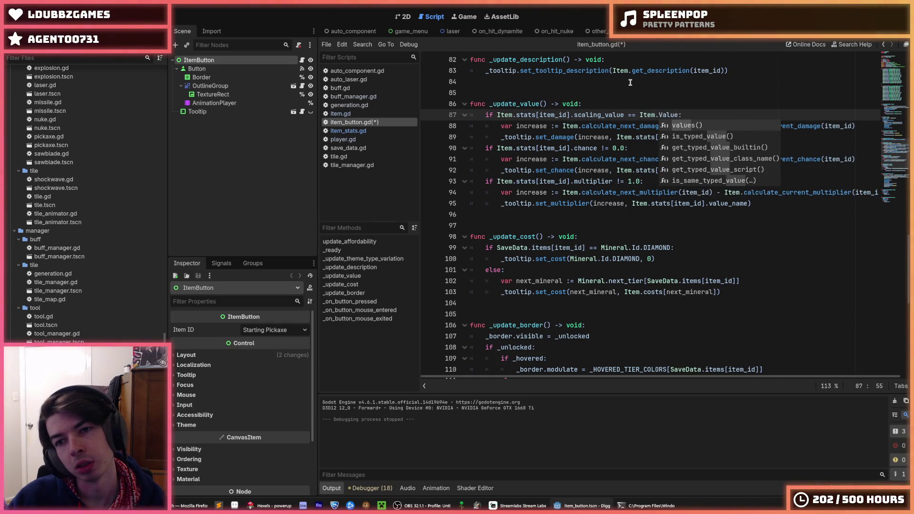
type(".")
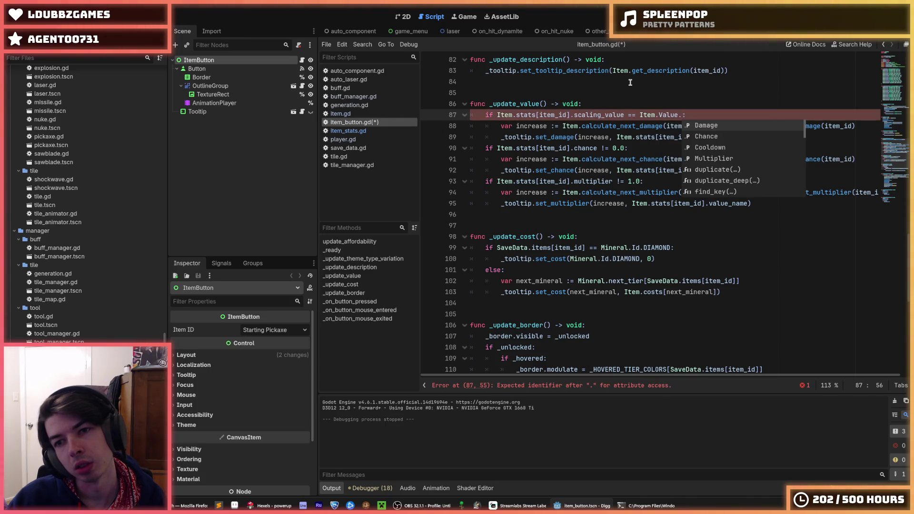
type("DA")
key("Return")
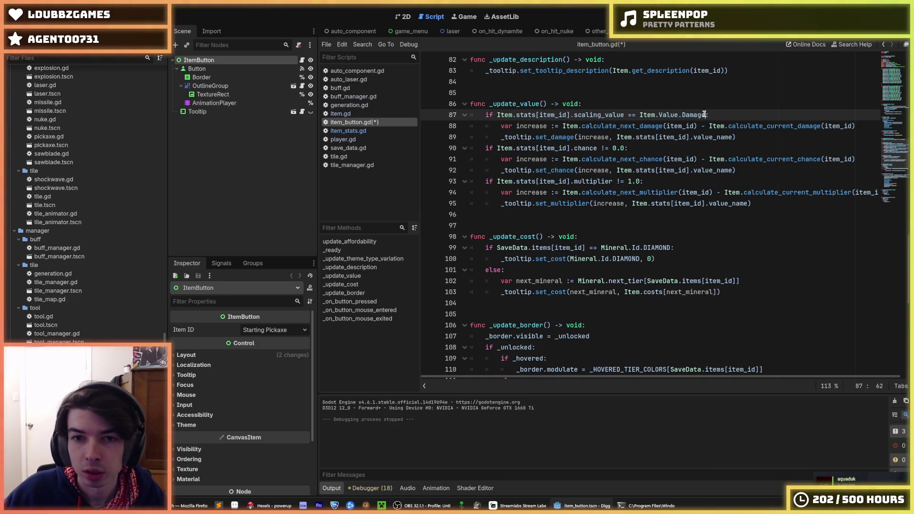
left_click_drag(706, 114, 625, 116)
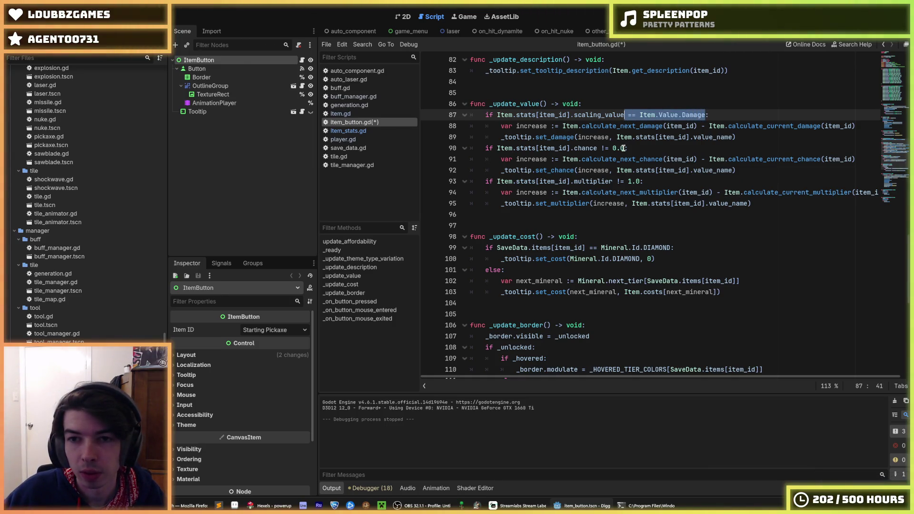
left_click_drag(624, 148, 598, 151)
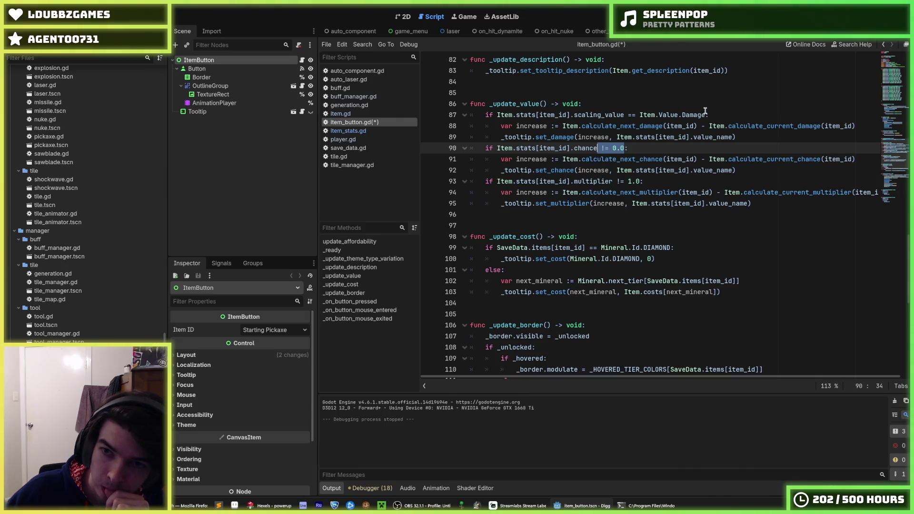
Replace line 90's check with scaling_value == Item.Value.Chance and change its if to elif
mouse_move(707, 114)
left_mouse_down()
mouse_move(629, 125)
mouse_move(566, 120)
left_mouse_up()
key("ctrl+c")
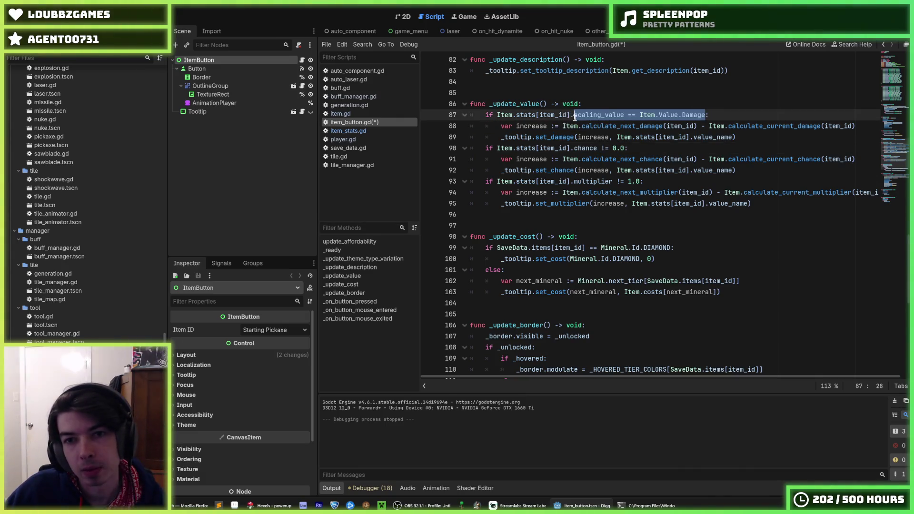
left_click_drag(624, 148, 573, 150)
key("ctrl+v")
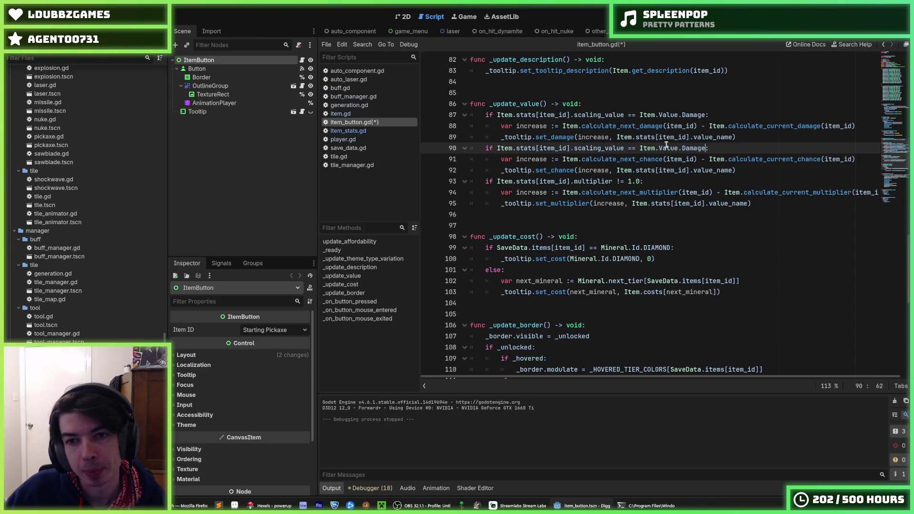
double_click(693, 148)
type("Chance")
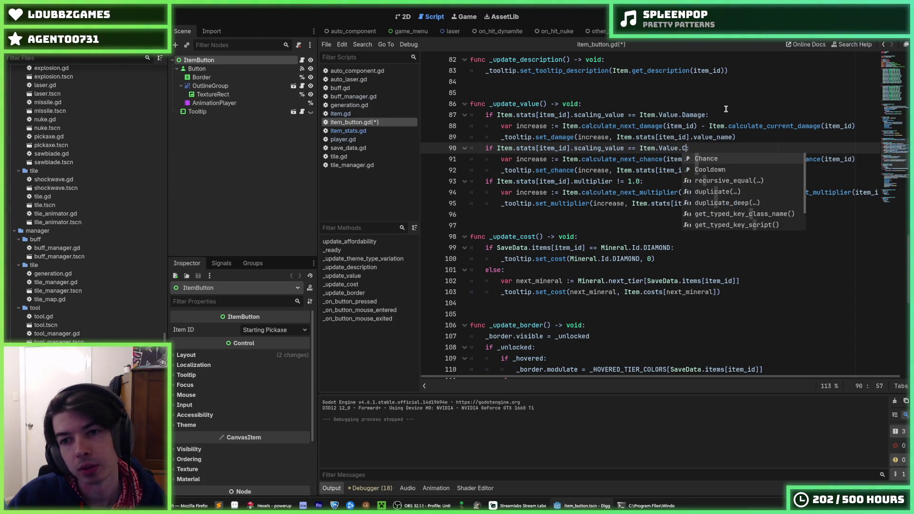
type("el")
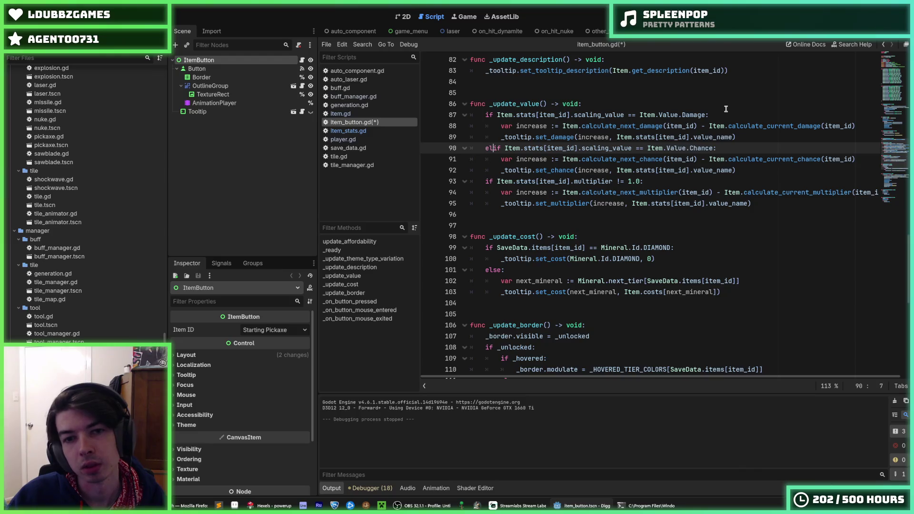
key("Down")
key("Down")
key("Down")
type("el")
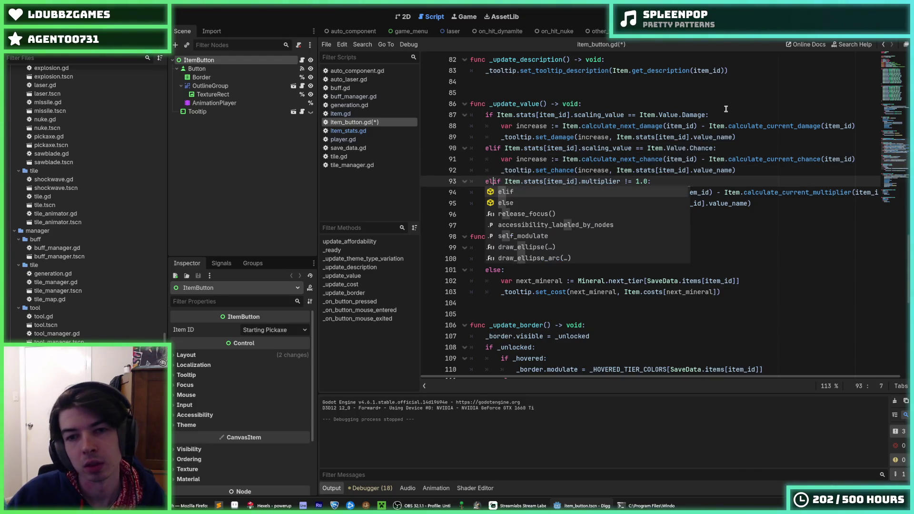
Put the same condition on line 93 as Item.Value.Multiplier and save the script
left_click_drag(714, 148, 505, 148)
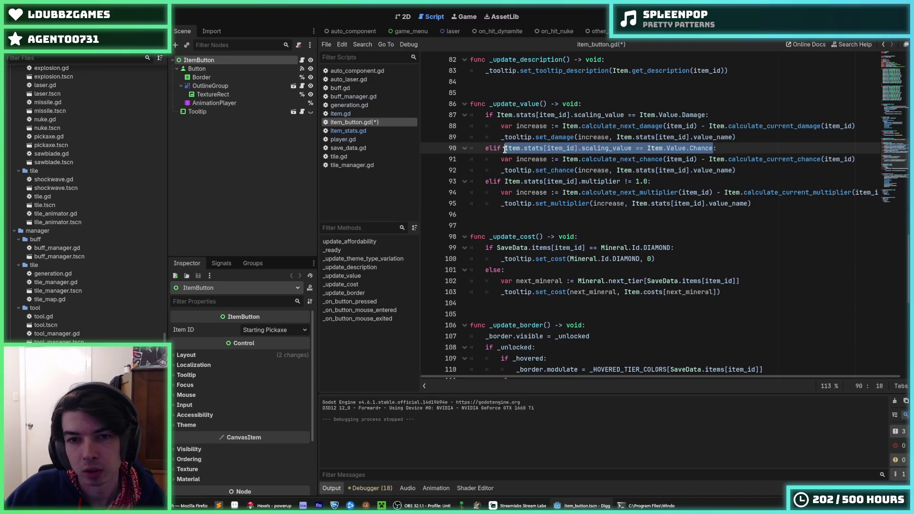
key("ctrl+c")
left_click_drag(505, 181, 648, 181)
key("ctrl+v")
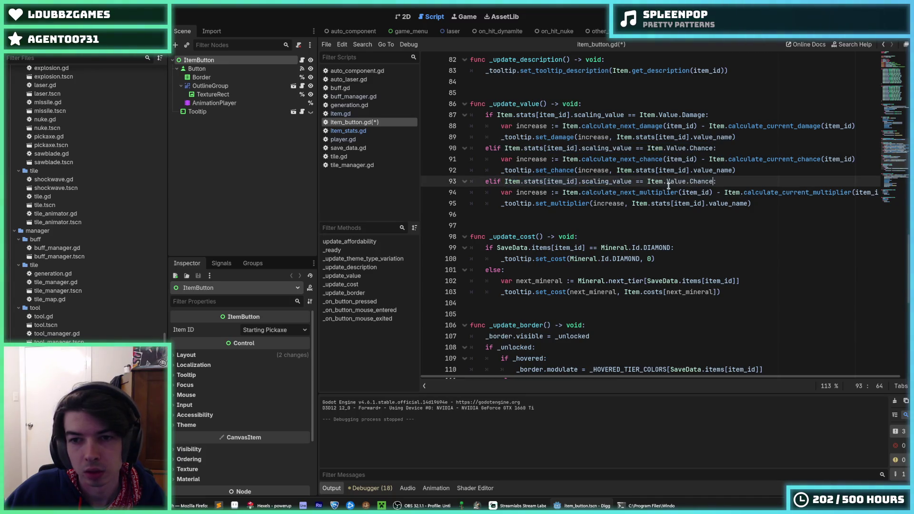
double_click(704, 182)
type("Multiplier")
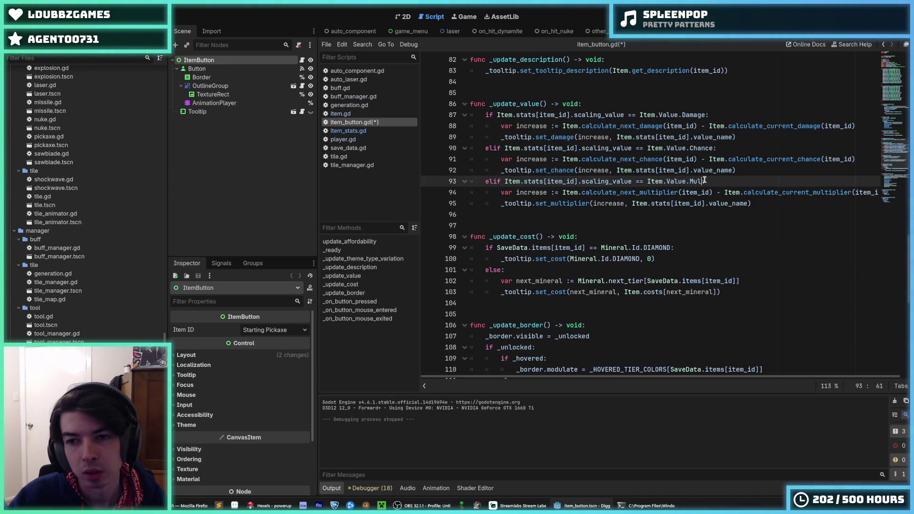
key("ctrl+s")
Review the tooltip lines 88–93 of _update_value and run the game to test
left_click(753, 173)
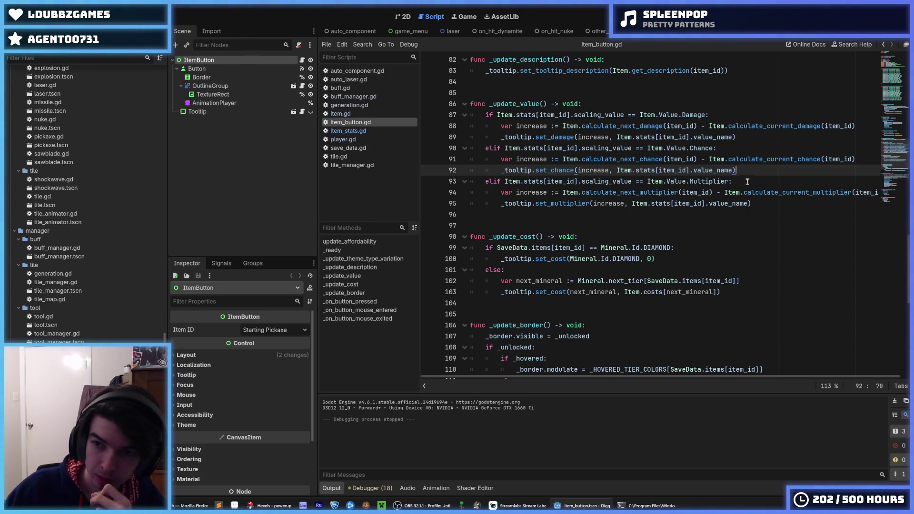
left_click(743, 180)
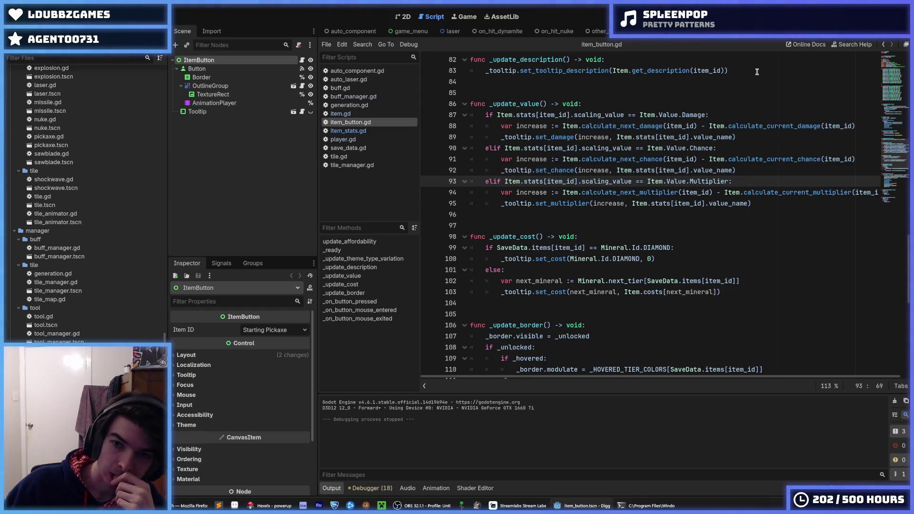
left_click(743, 173)
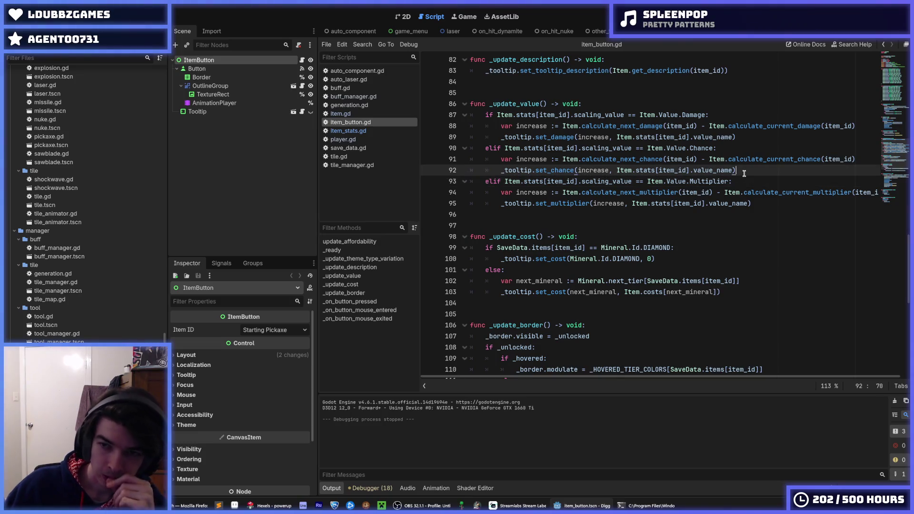
left_click(745, 180)
left_click(749, 172)
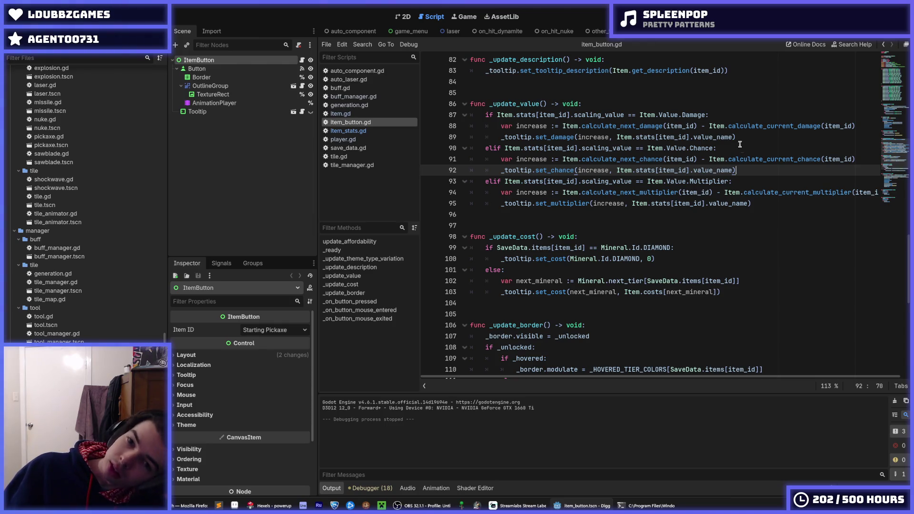
left_click(709, 125)
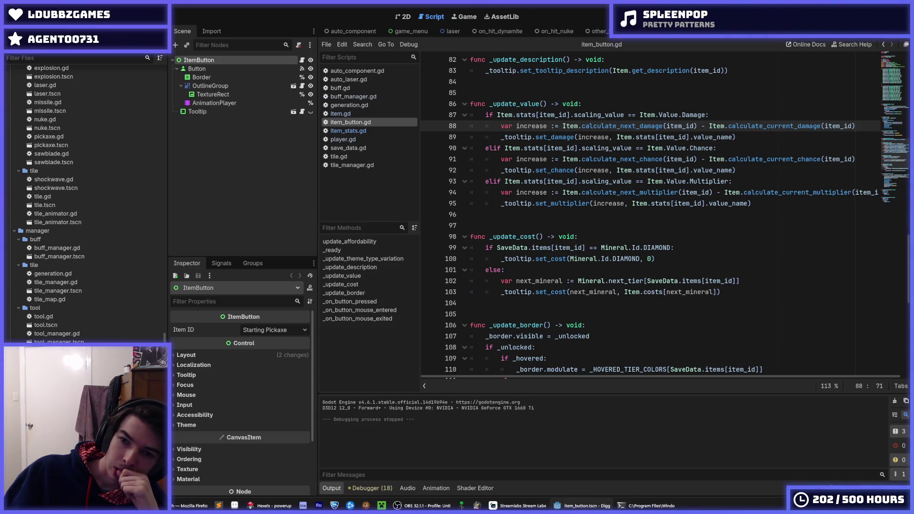
key("F5")
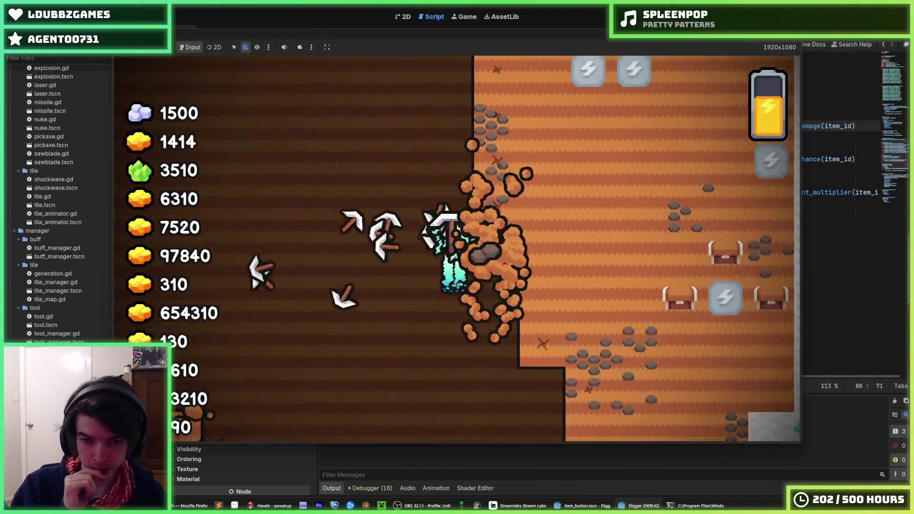
key("F8")
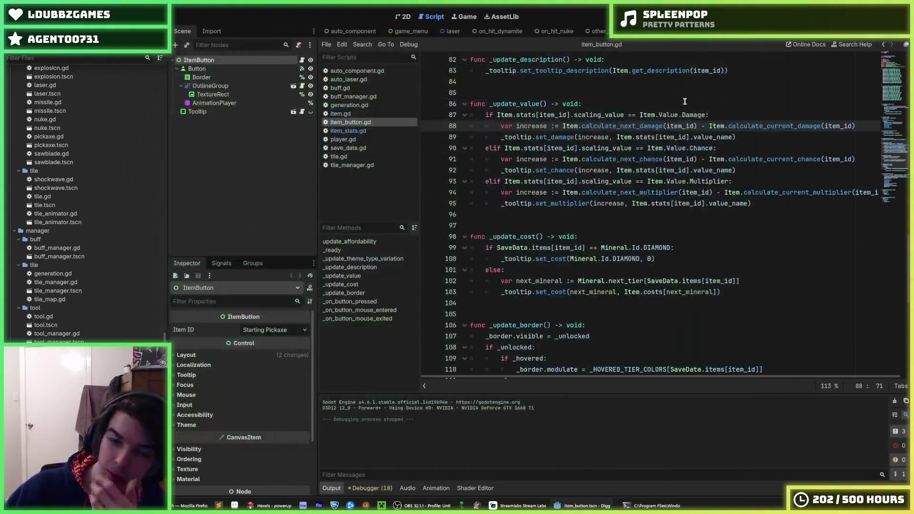
Close the running game and return to the item_button.gd script
left_click(617, 104)
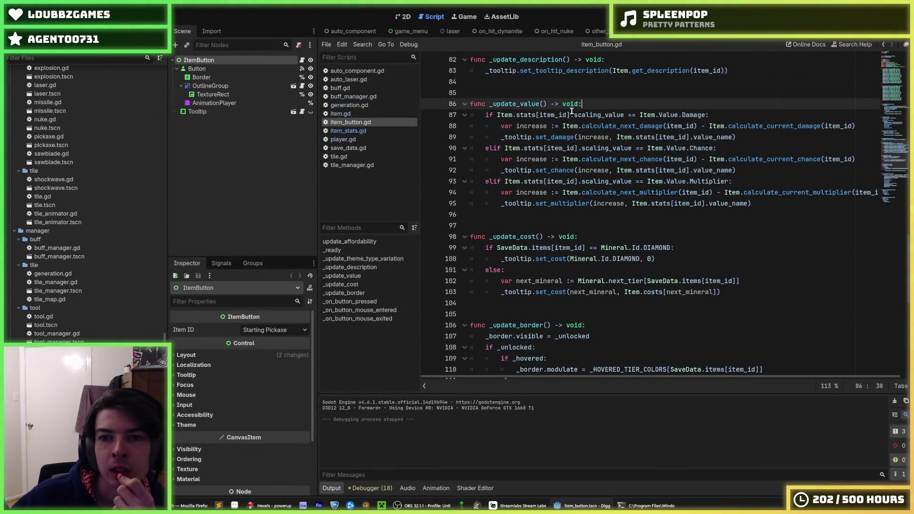
left_click(535, 88)
left_click(535, 86)
scroll(111, 253, "up", 15)
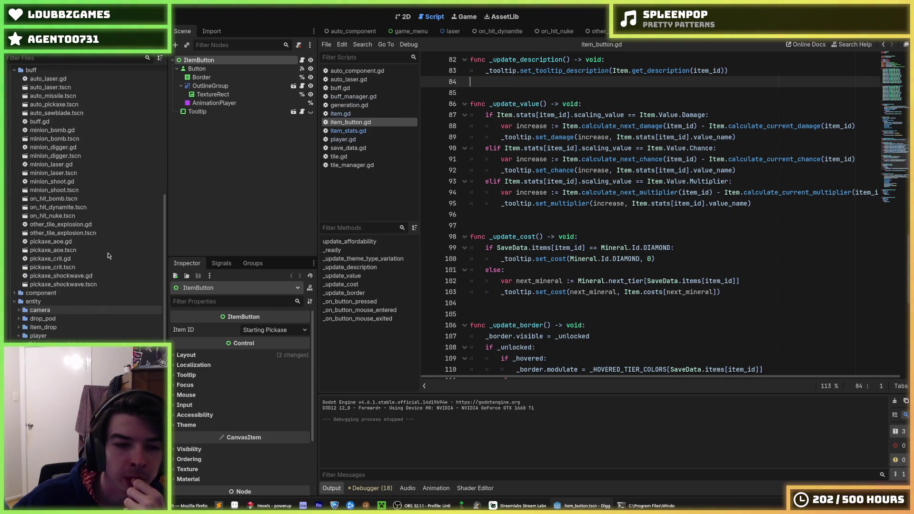
scroll(111, 252, "down", 10)
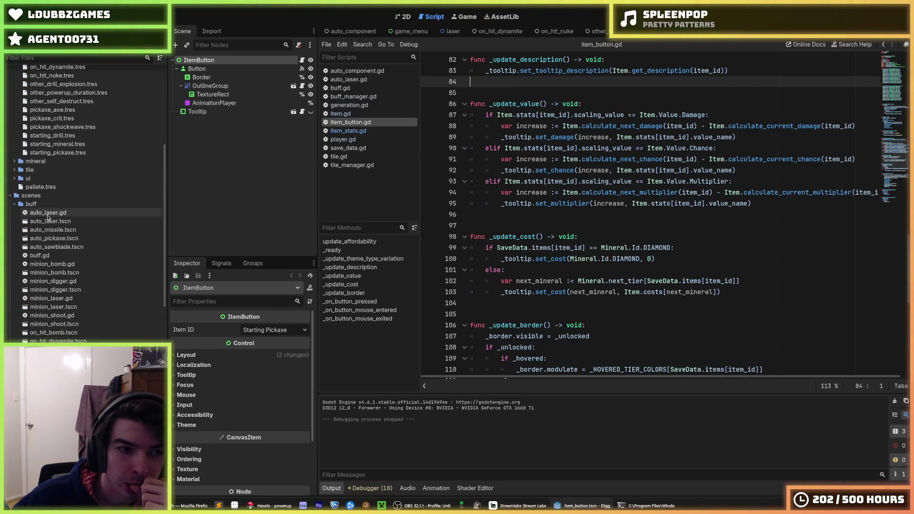
scroll(55, 221, "up", 10)
Load auto_missile.tres in the Inspector and look over its Spawn Tile options, keeping Dirt
left_click(57, 218)
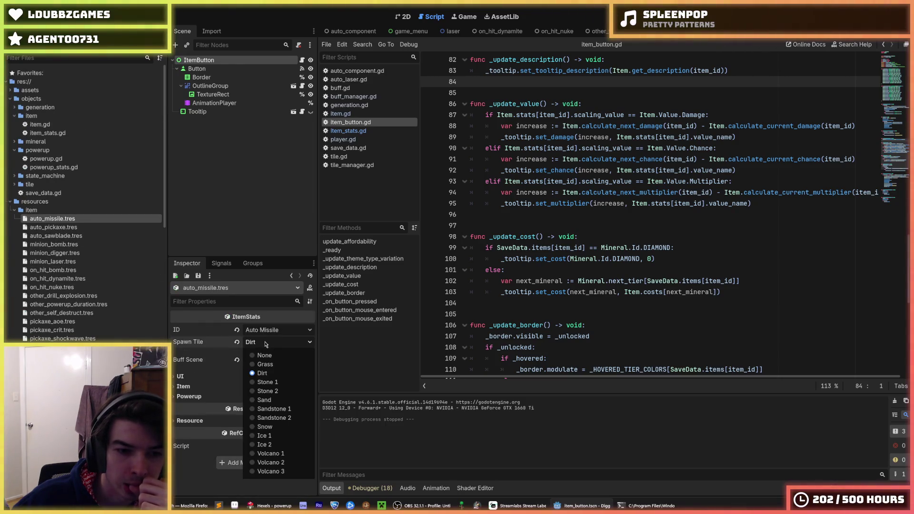
left_click(266, 343)
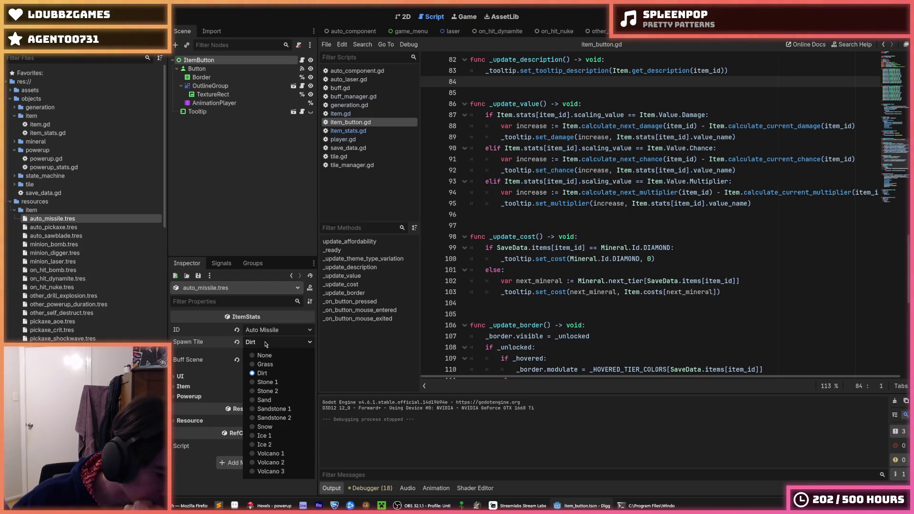
left_click(705, 247)
scroll(705, 247, "down", 1)
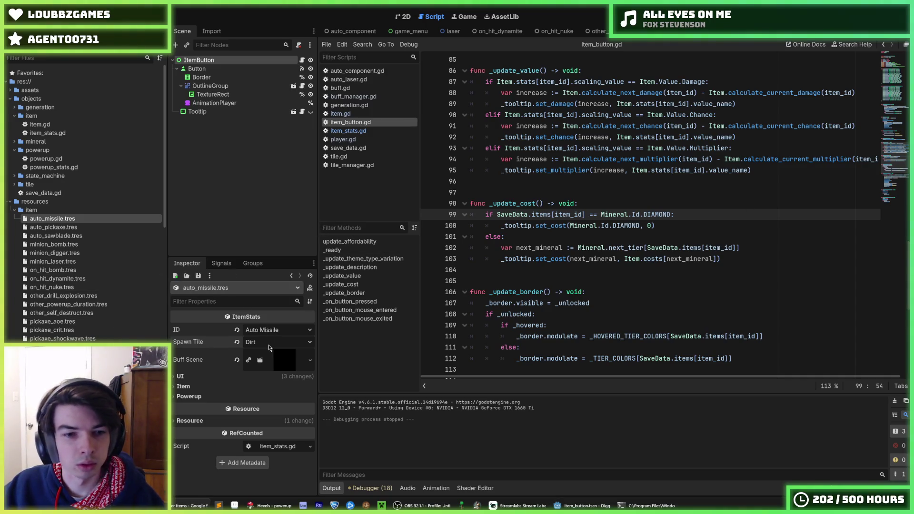
Change auto_missile's Spawn Tile from Dirt to Stone 2 and save, then glance at auto_pickaxe
left_click(267, 343)
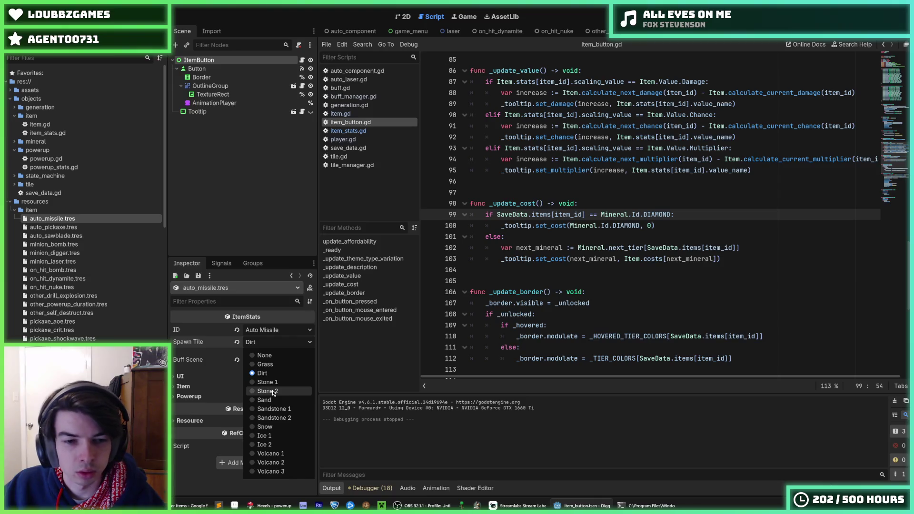
left_click(274, 392)
left_click(275, 343)
left_click(276, 343)
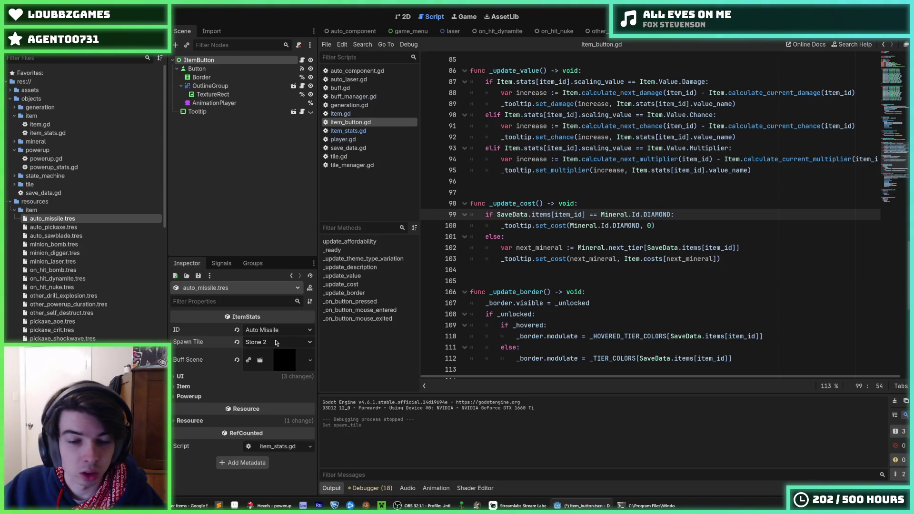
key("ctrl+s")
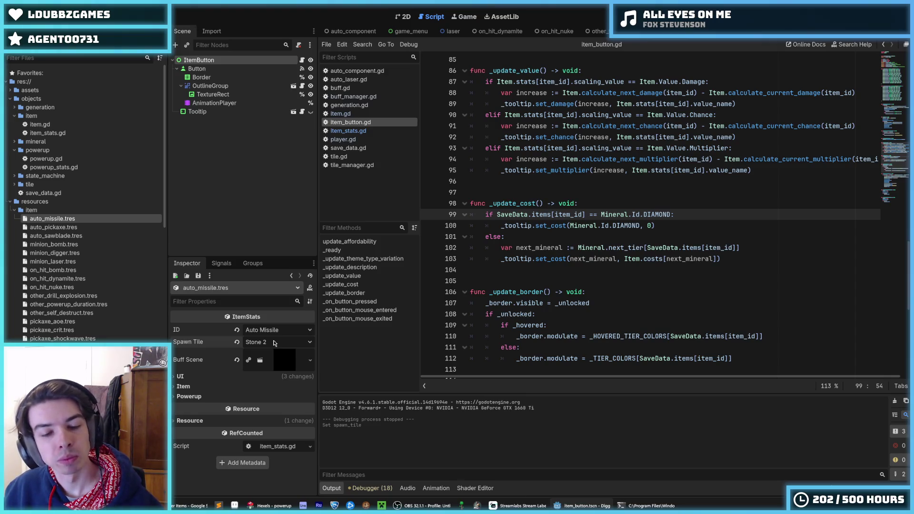
left_click(275, 344)
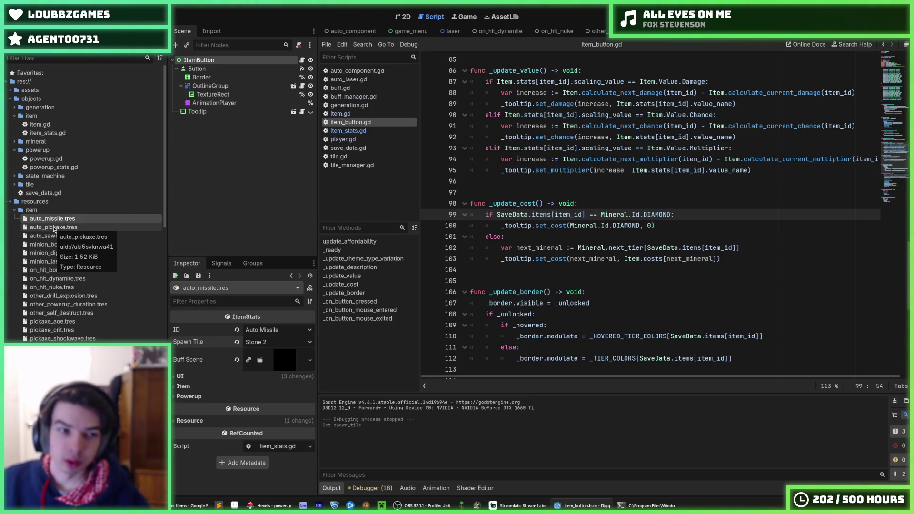
left_click(54, 228)
Select auto_missile.tres and begin its Description with 'Fires a missile every <'
left_click(52, 219)
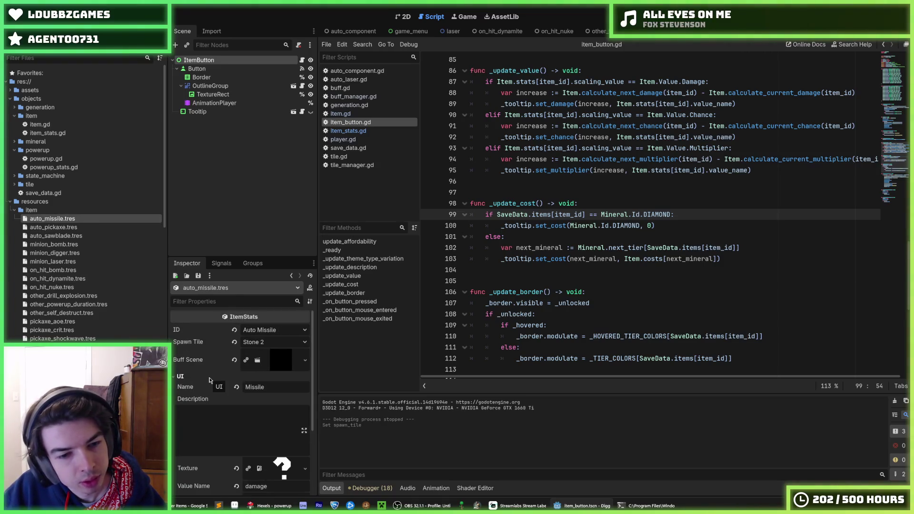
left_click(231, 433)
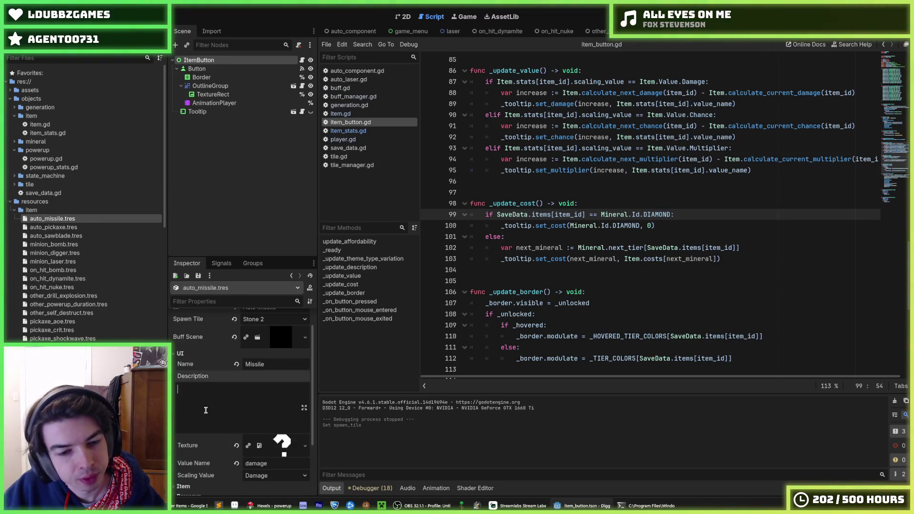
left_click(48, 236)
left_click(54, 220)
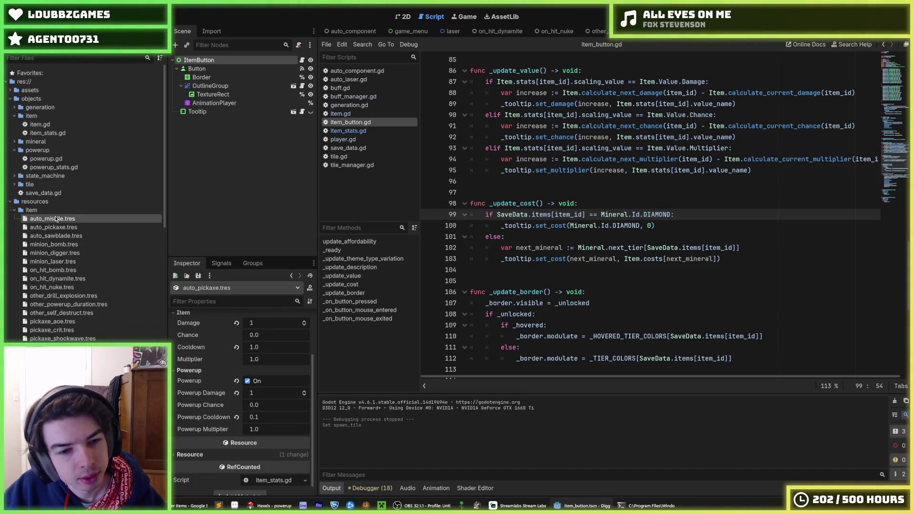
scroll(232, 407, "down", 2)
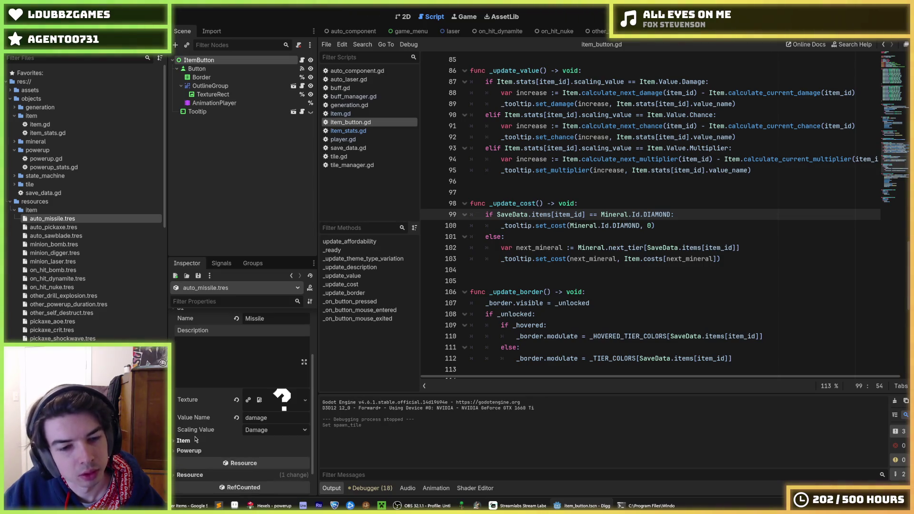
scroll(235, 398, "up", 3)
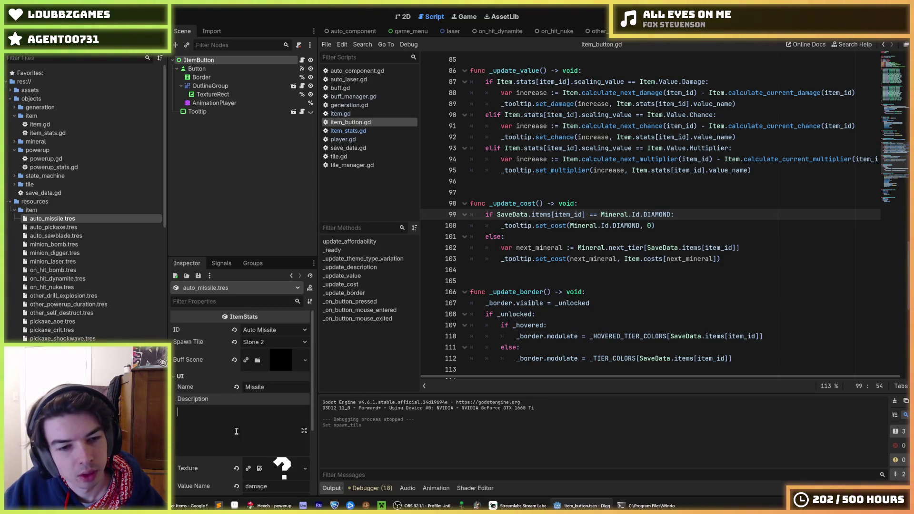
type("Fires a mis")
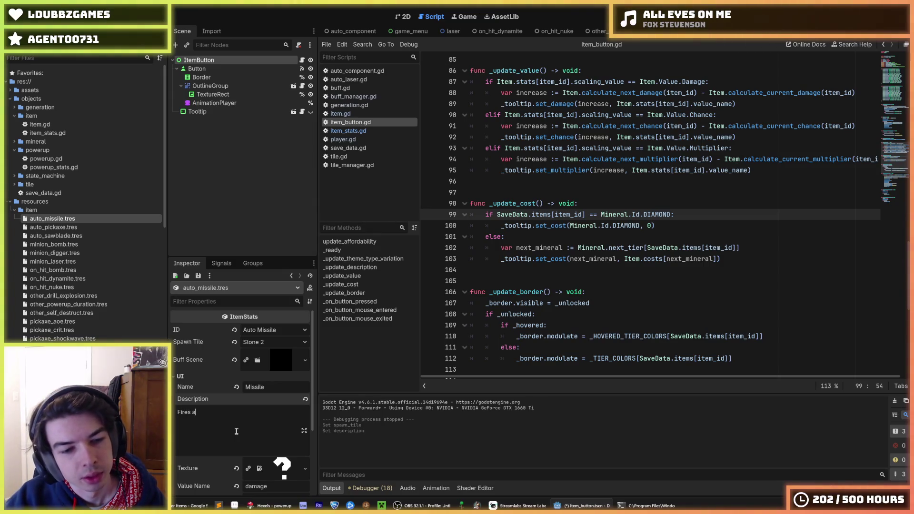
type("sile every ")
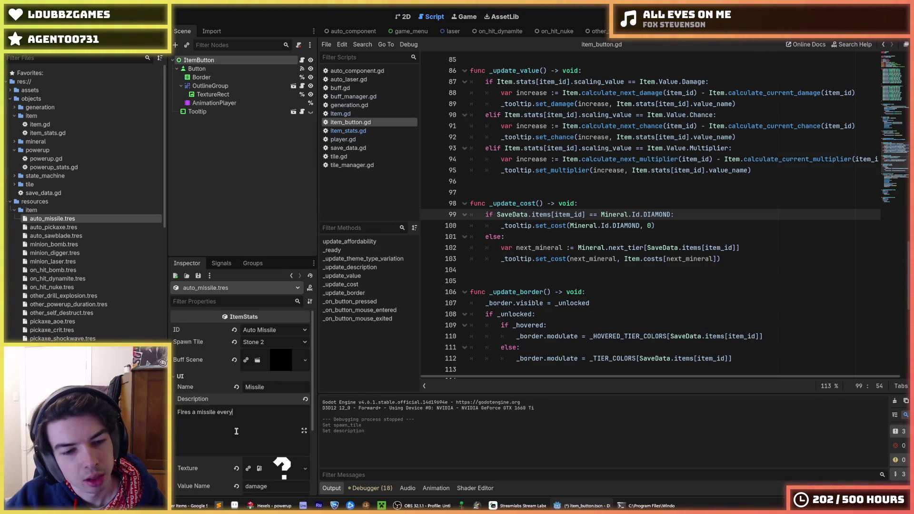
type("<")
Check the item's stat values, then finish with '<t> seconds in a random direction, dealing <d> damage in an area.'
scroll(228, 427, "down", 3)
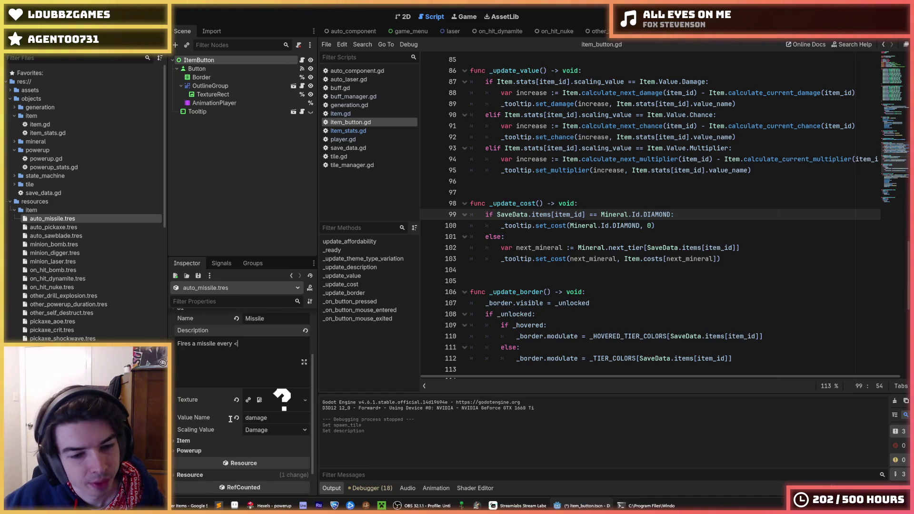
left_click(191, 442)
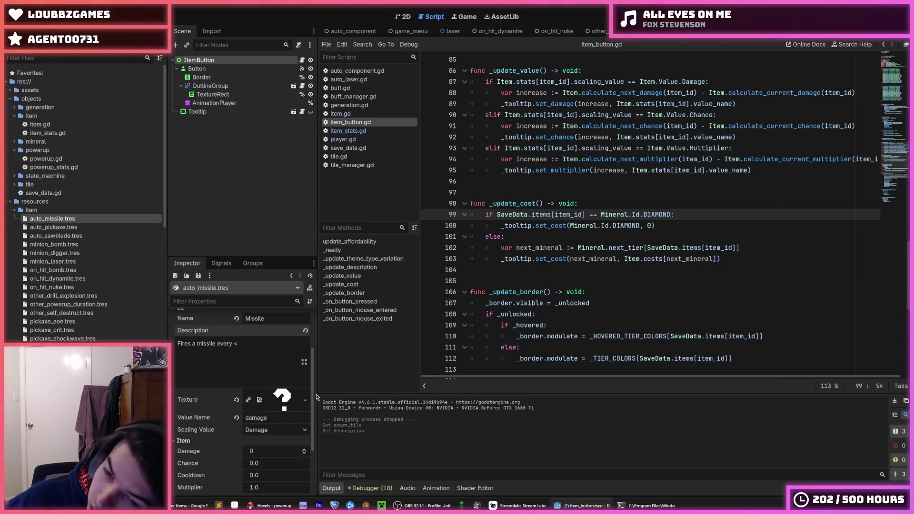
left_click(259, 366)
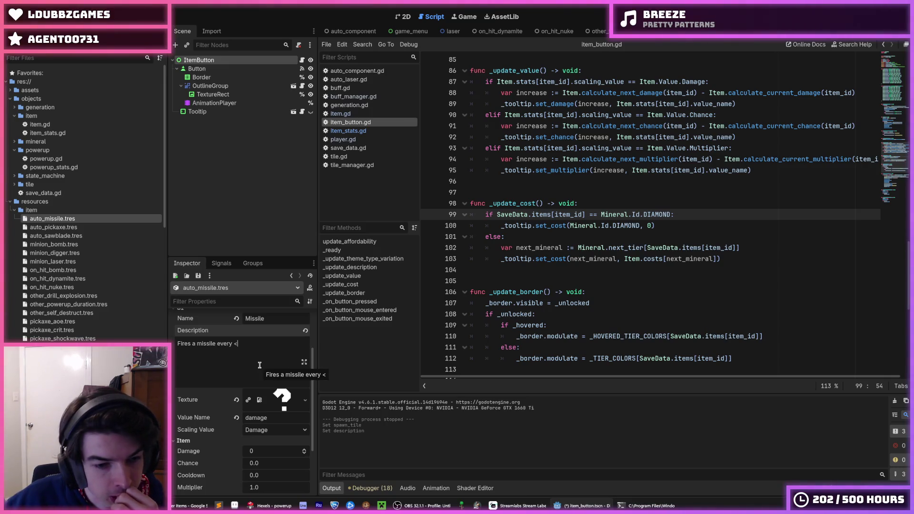
type("t>")
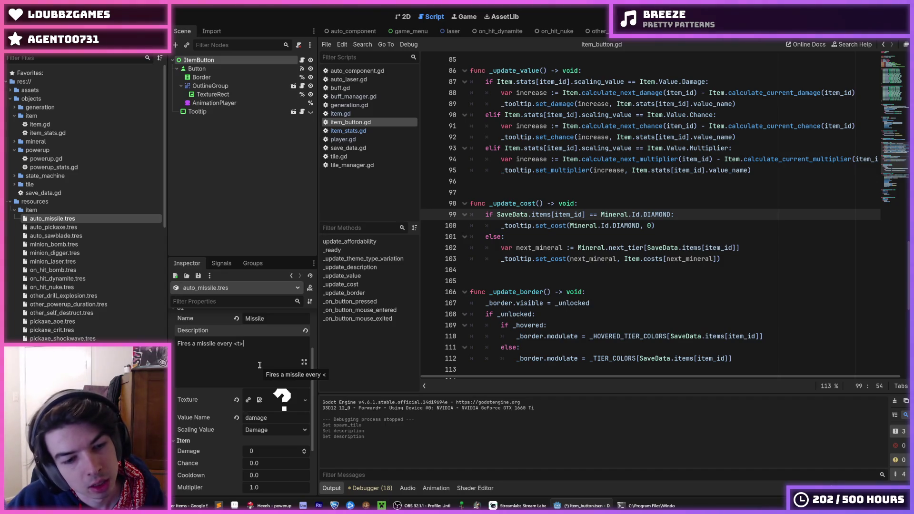
type(" seconds")
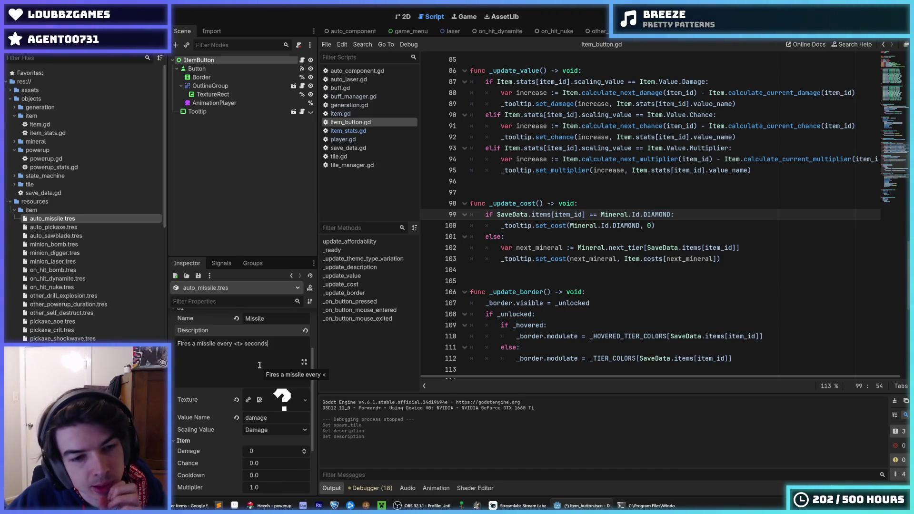
type("in a ra")
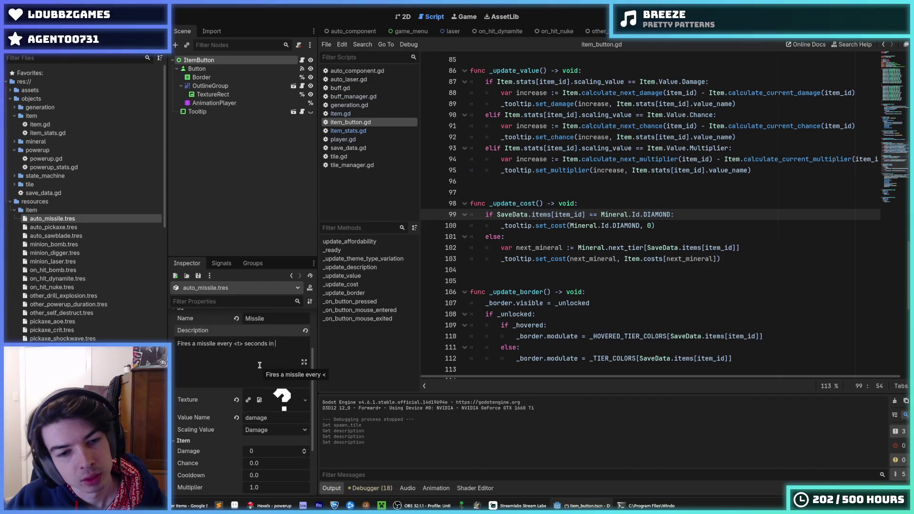
type("ndom direction, ")
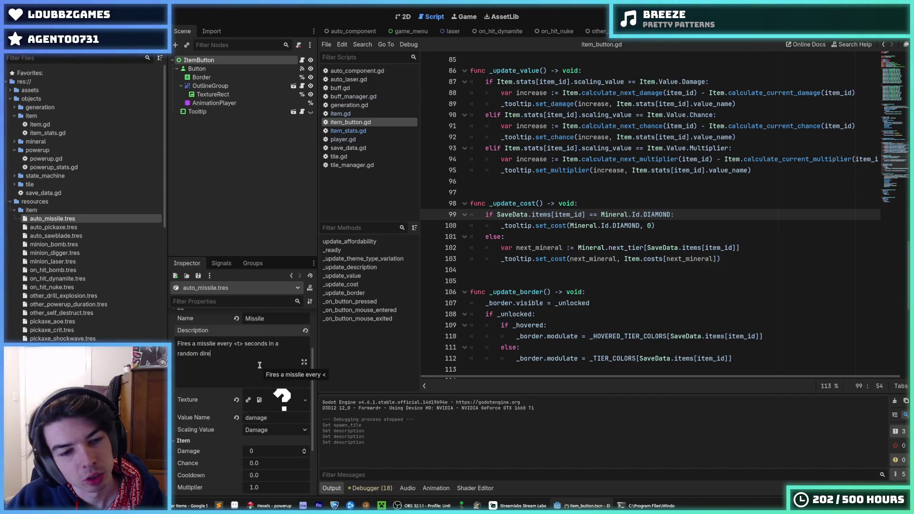
type("dealing ")
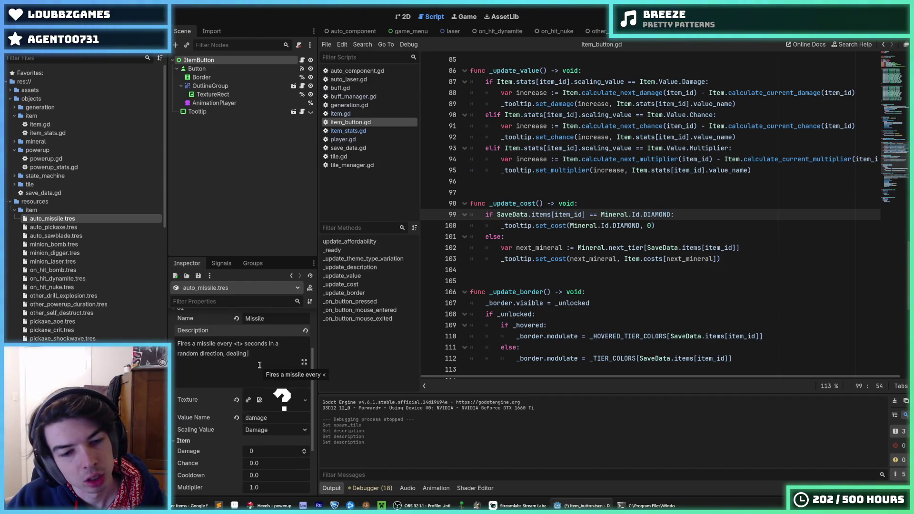
type("<")
type("d> ")
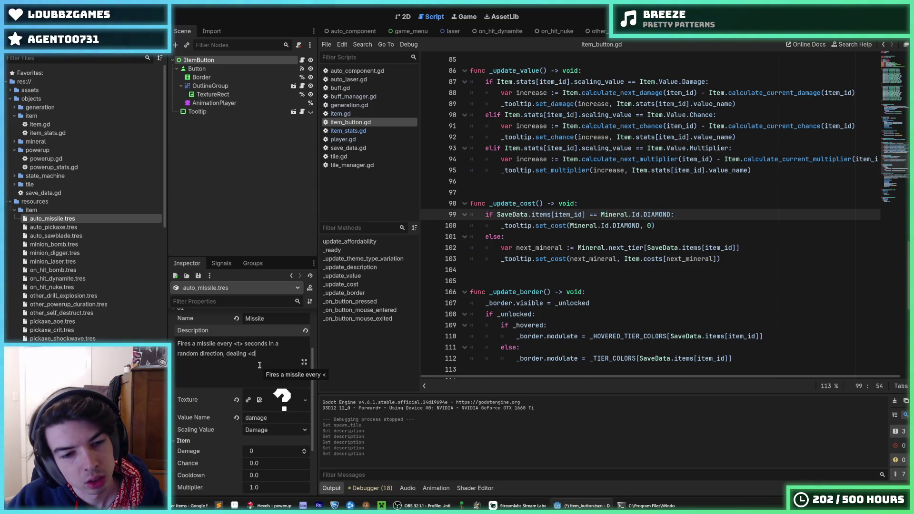
type("damage in an a")
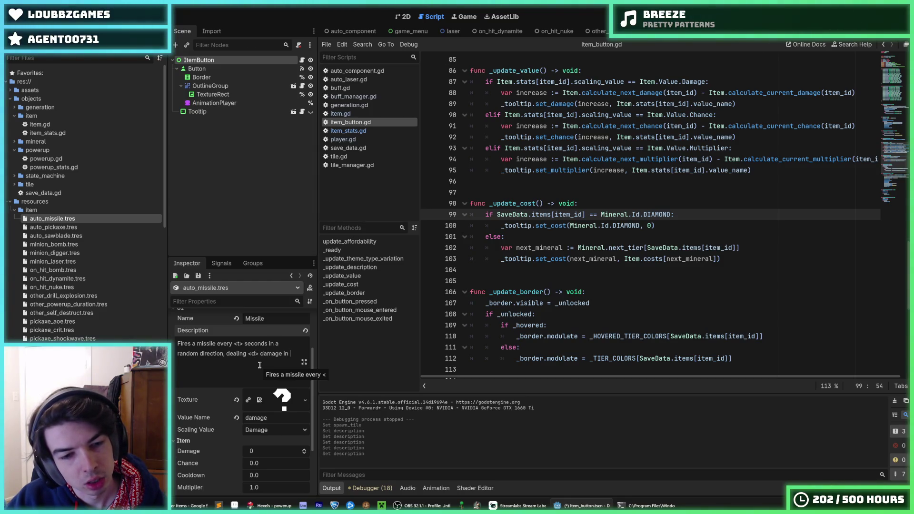
type("rea.")
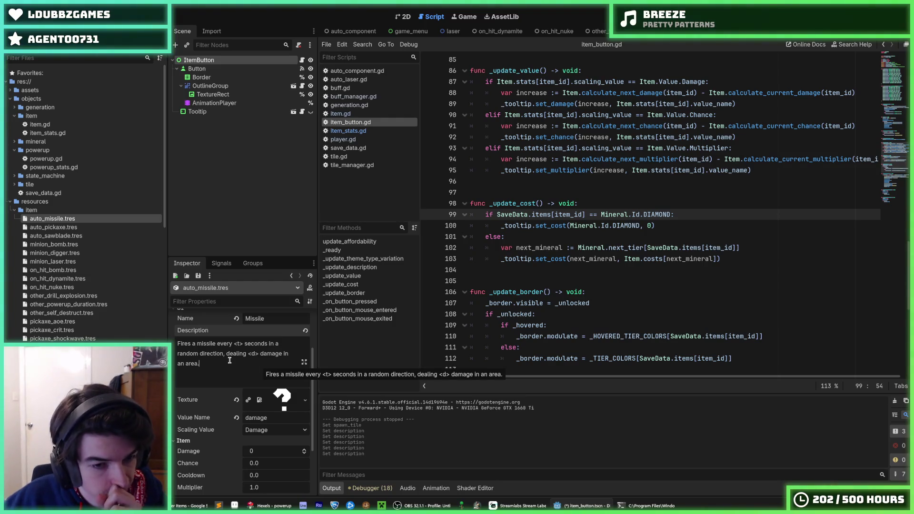
mouse_move(223, 355)
left_mouse_down()
mouse_move(189, 355)
mouse_move(269, 344)
left_mouse_up()
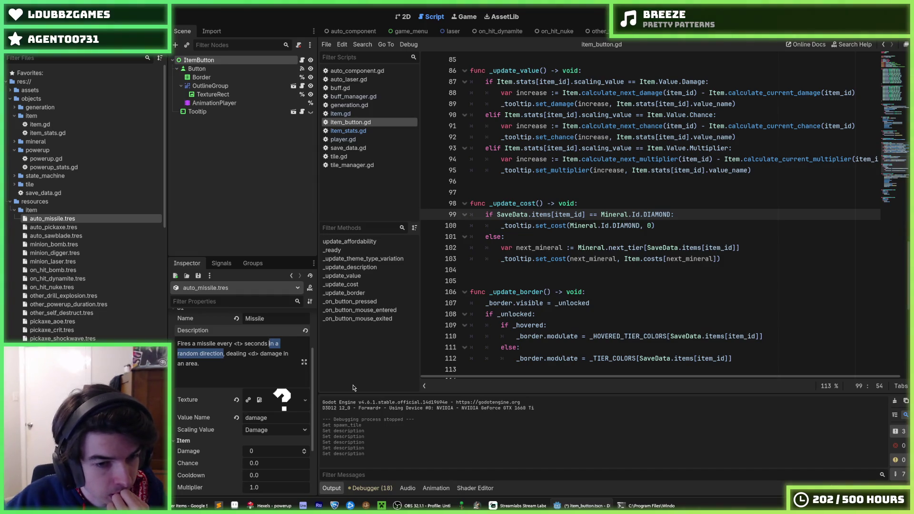
Remove 'in a random direction' and 'dealing … in an area', ending the description with 'in an explosion.'
key("BackSpace")
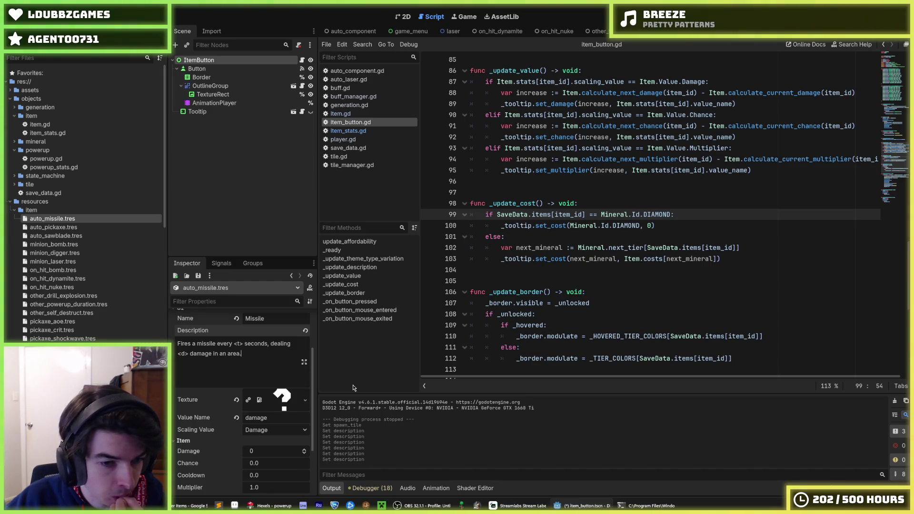
key("Left")
key("Left")
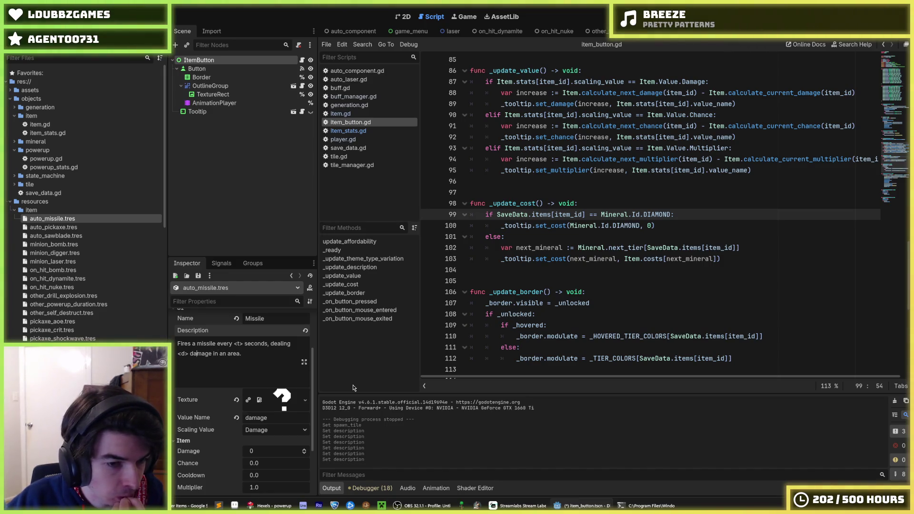
key("ctrl+Left")
key("ctrl+Left")
key("ctrl+Left")
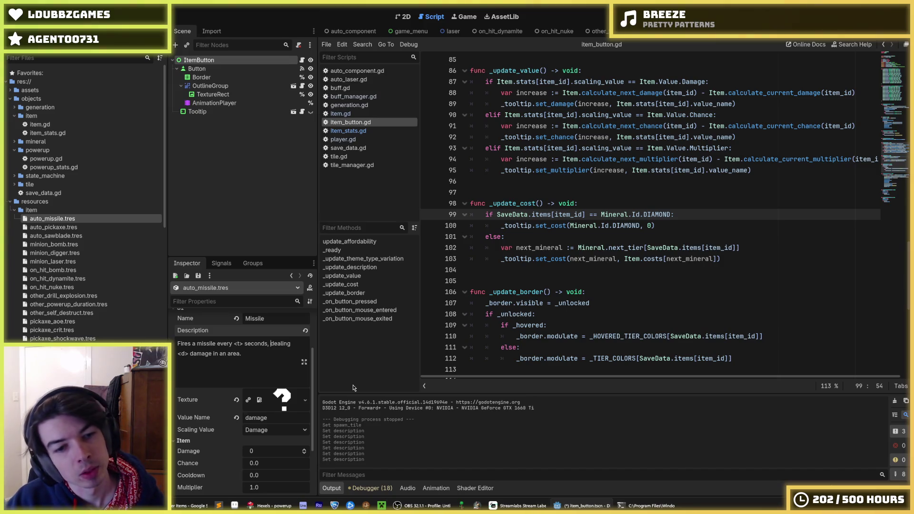
type("exploding to")
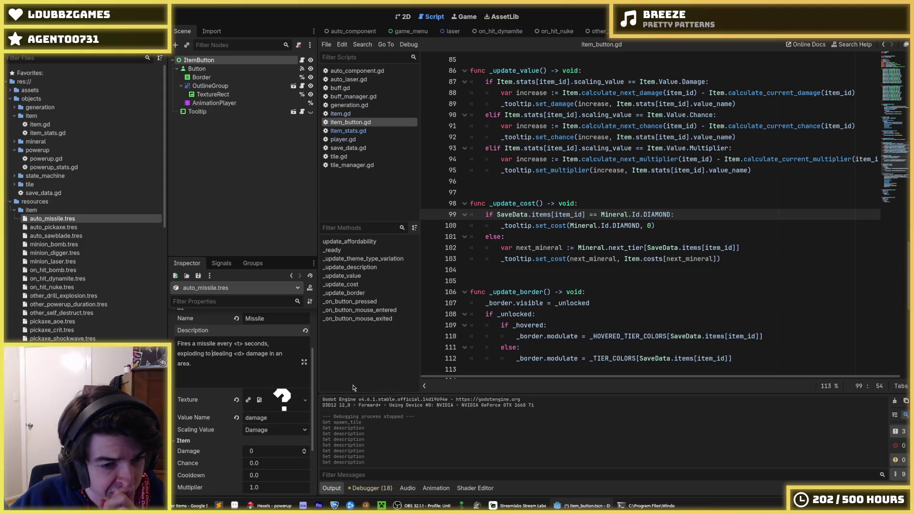
key("Delete")
key("Delete")
key("Delete")
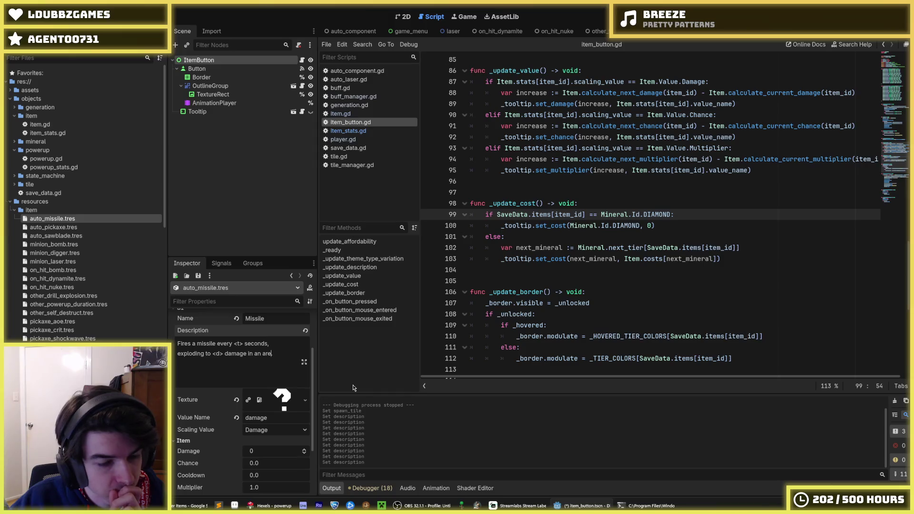
key("BackSpace")
key("BackSpace")
key("BackSpace")
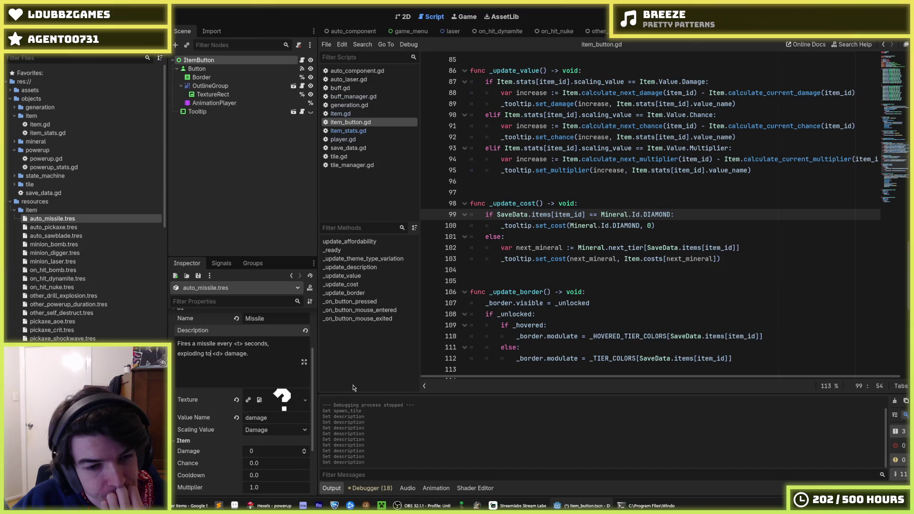
key("BackSpace")
key("BackSpace")
key("BackSpace")
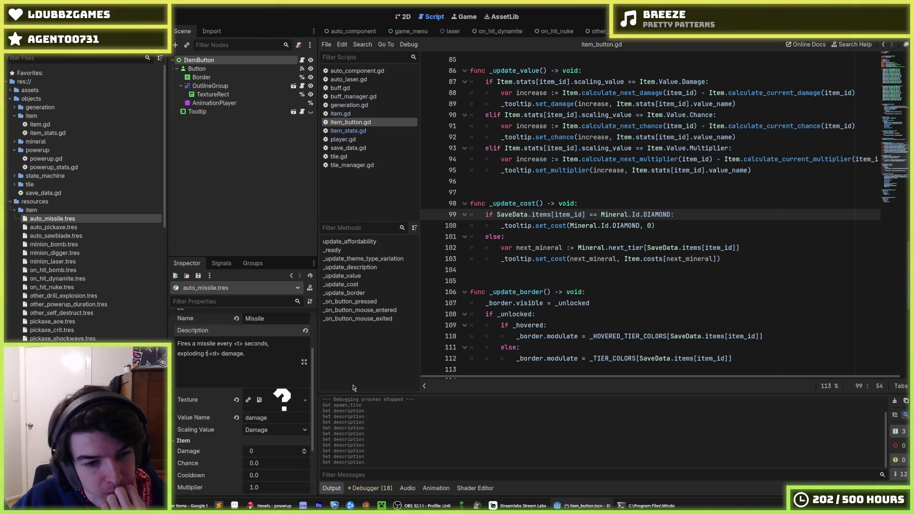
key("BackSpace")
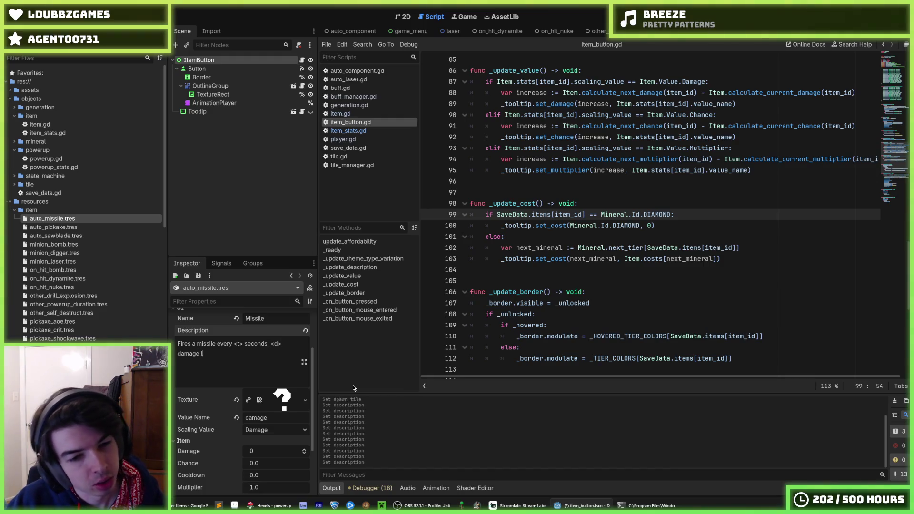
type("in an explosion.")
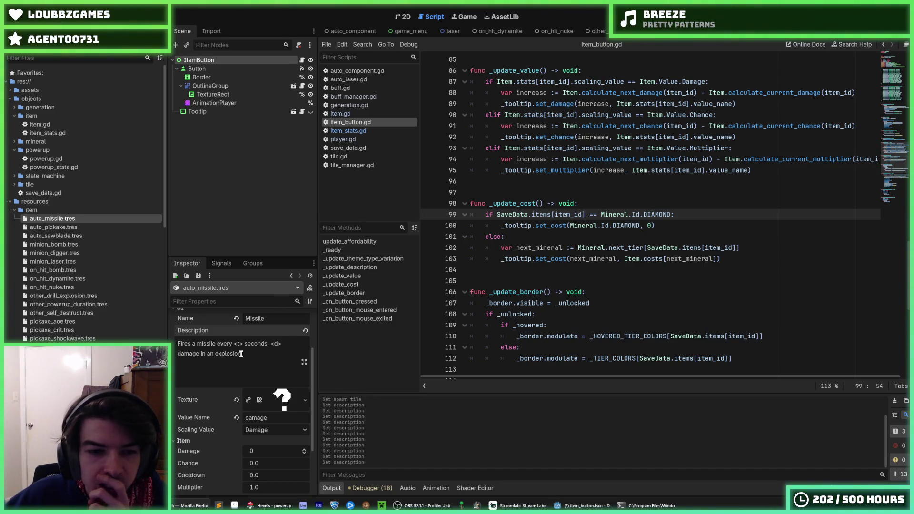
Replace 'in an explosion' with wording where the missile explodes, dealing <d> damage
left_click_drag(242, 354, 201, 355)
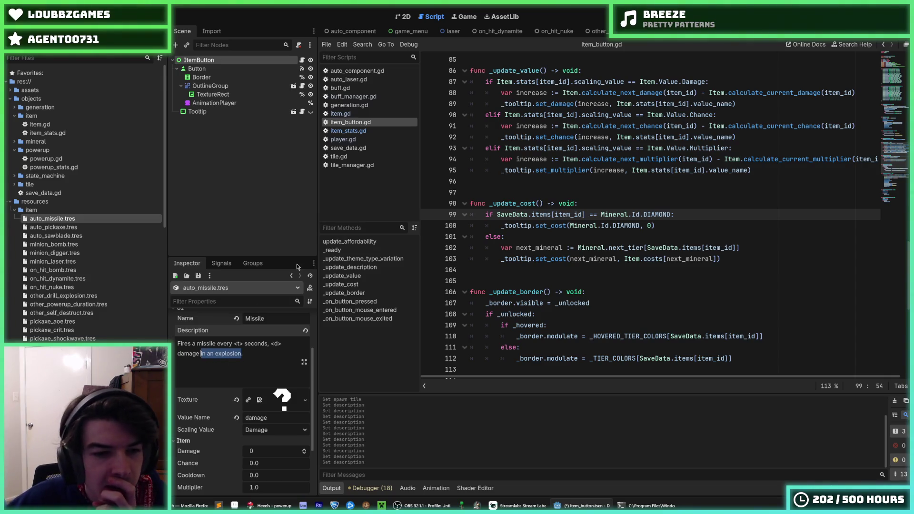
key("BackSpace")
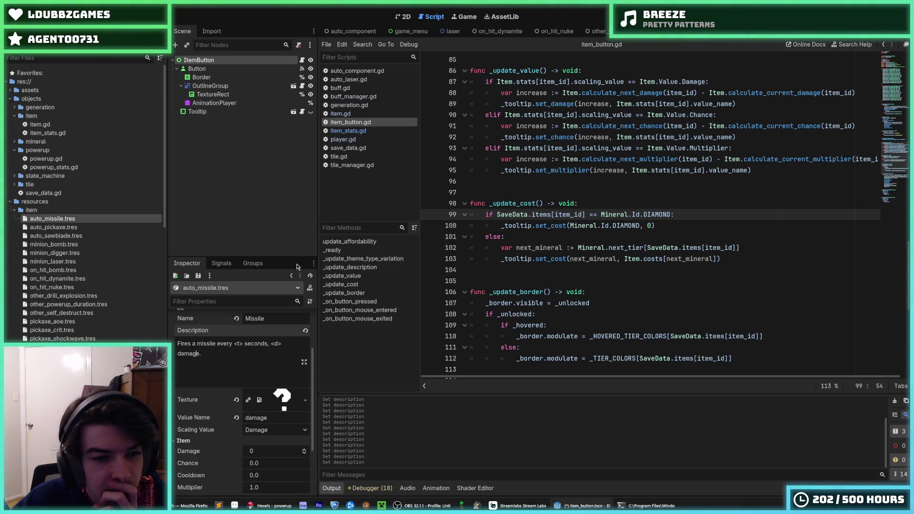
type("explod")
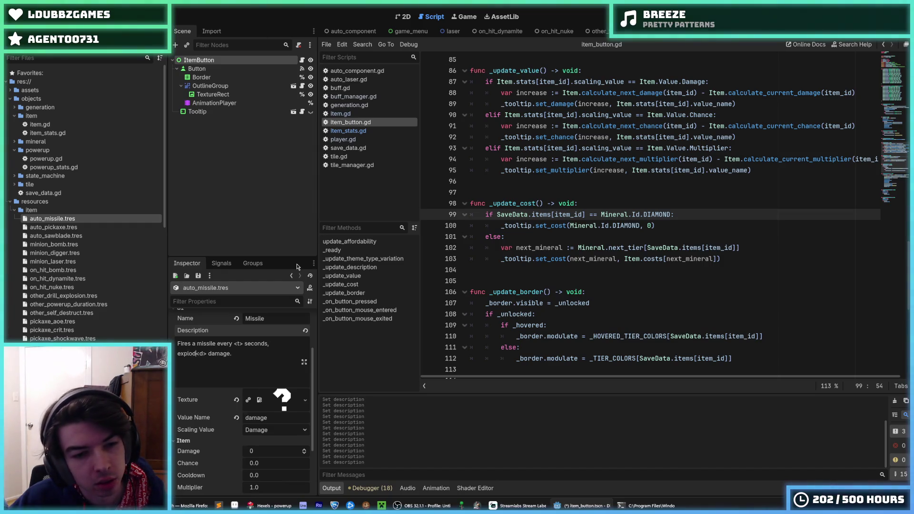
type("ing for")
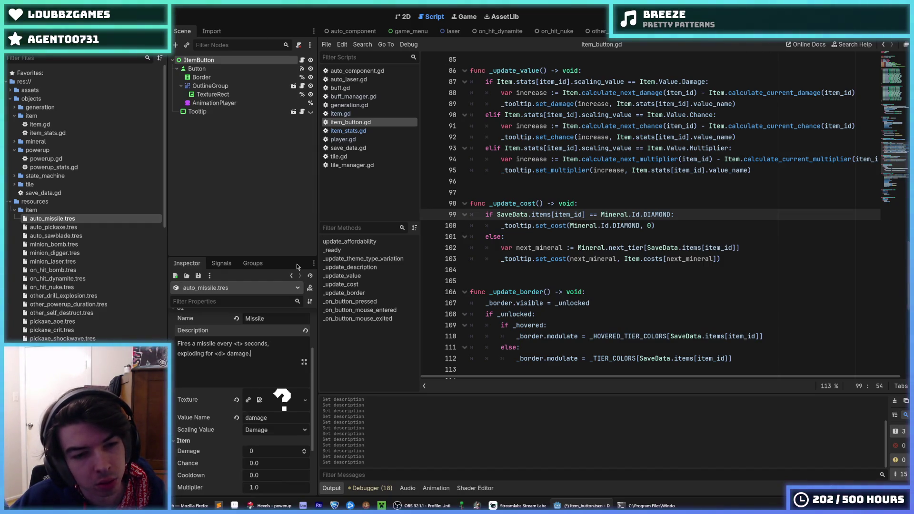
key("BackSpace")
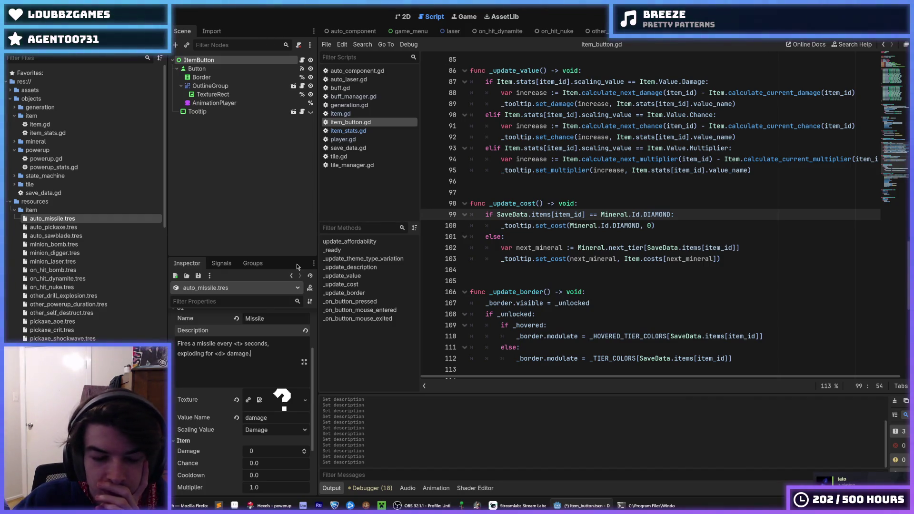
key("BackSpace")
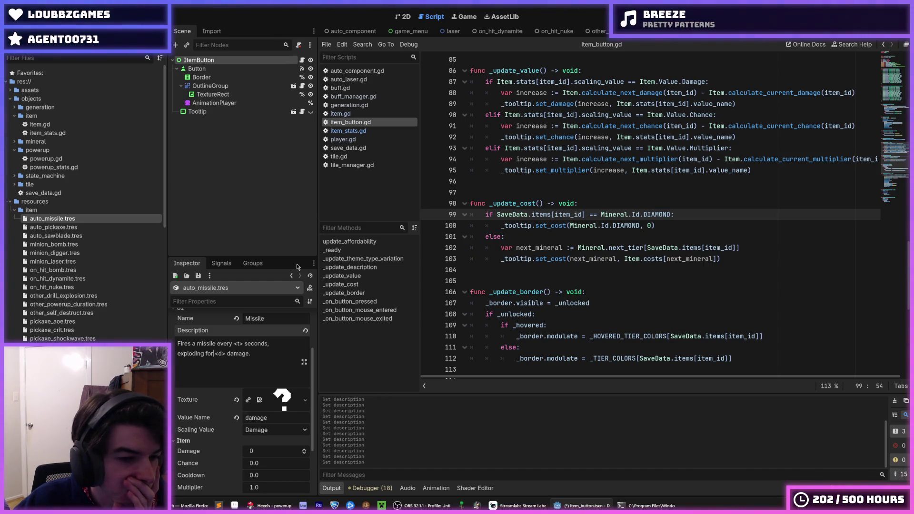
key("BackSpace")
key("BackSpace")
key("BackSpace")
type("and ")
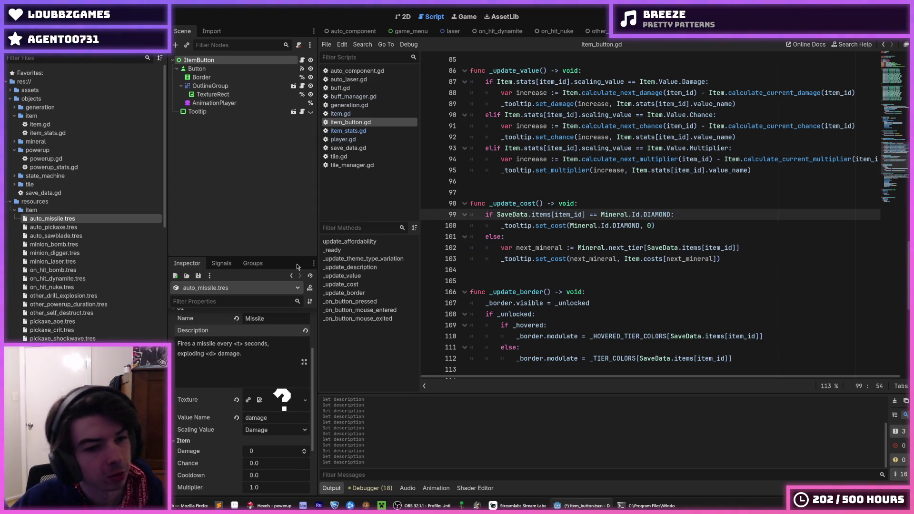
type("dealing")
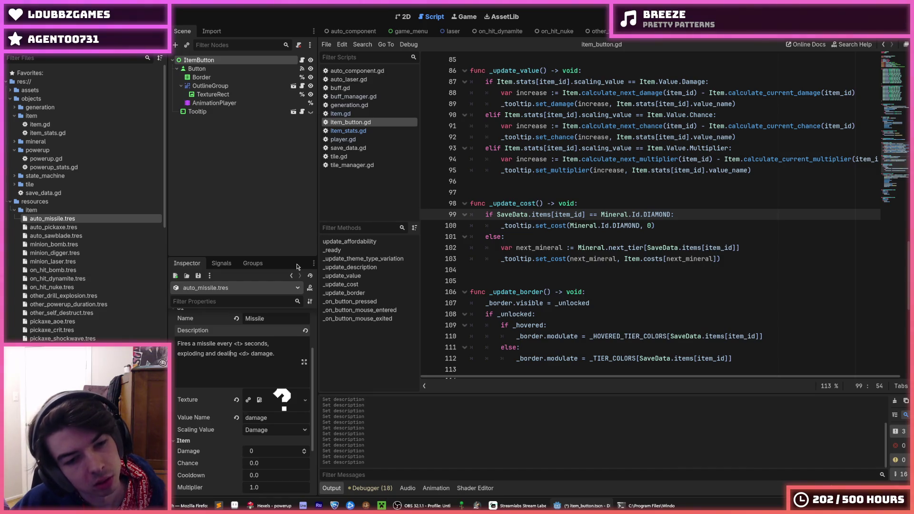
key("BackSpace")
key("BackSpace")
key("BackSpace")
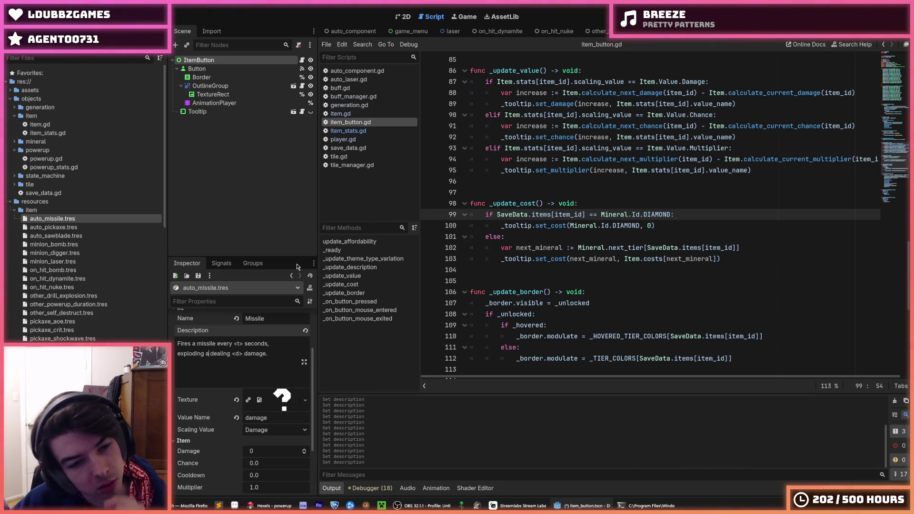
type(",")
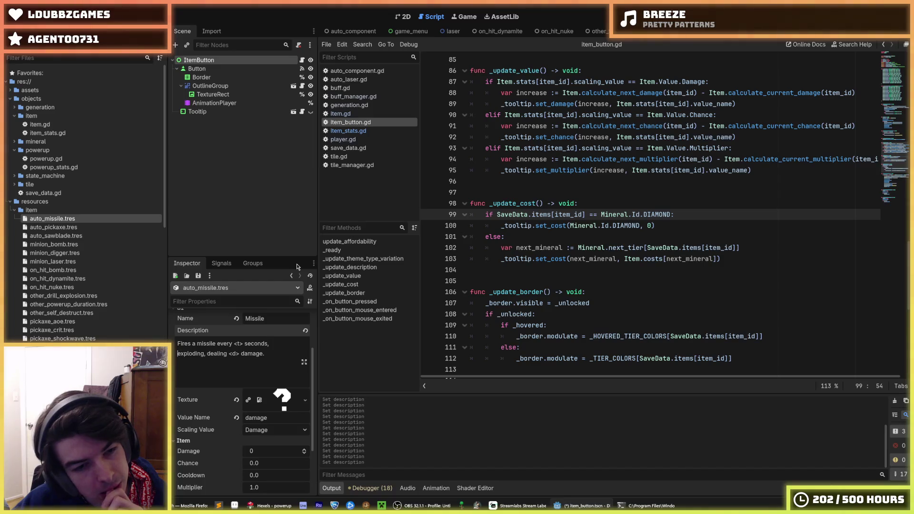
Split it into 'Fires a missile every <t> seconds. Explodes on contact, dealing <d> damage.'
key("BackSpace")
key("BackSpace")
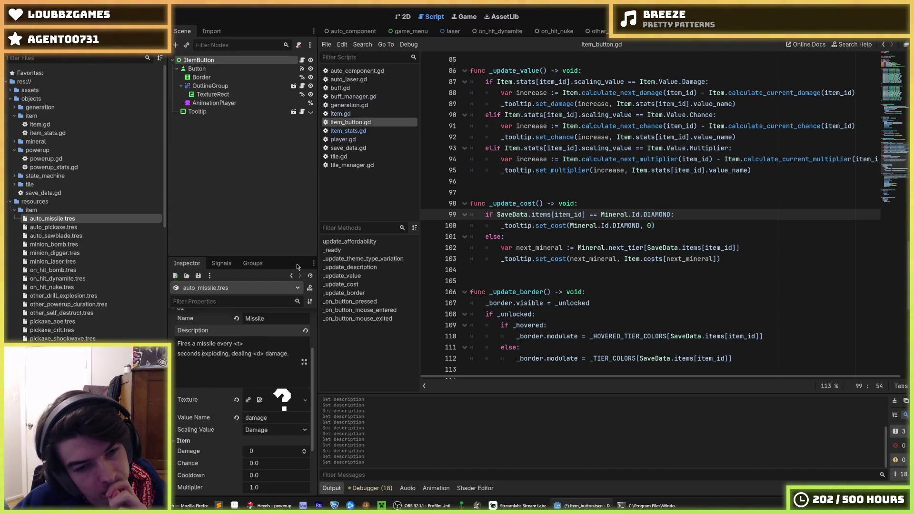
type(". E")
type("xplodes on cont")
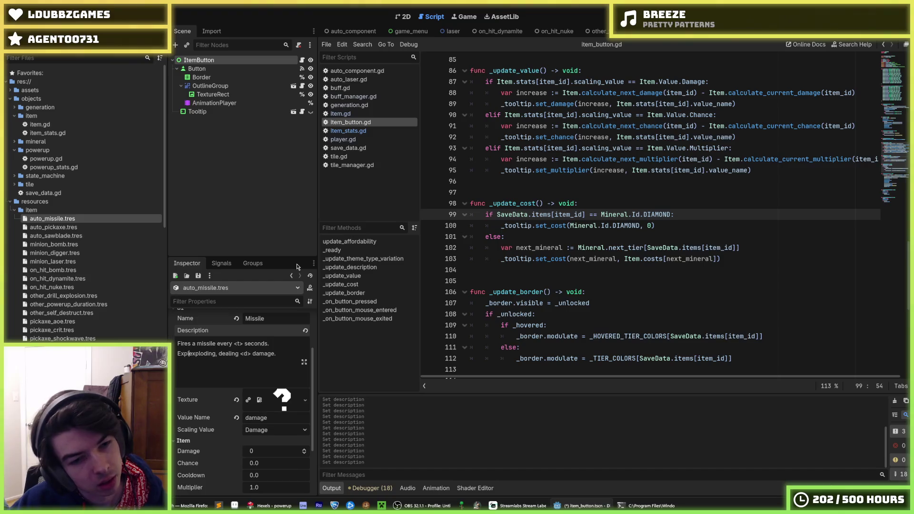
type("act")
key("Delete")
key("Delete")
key("Delete")
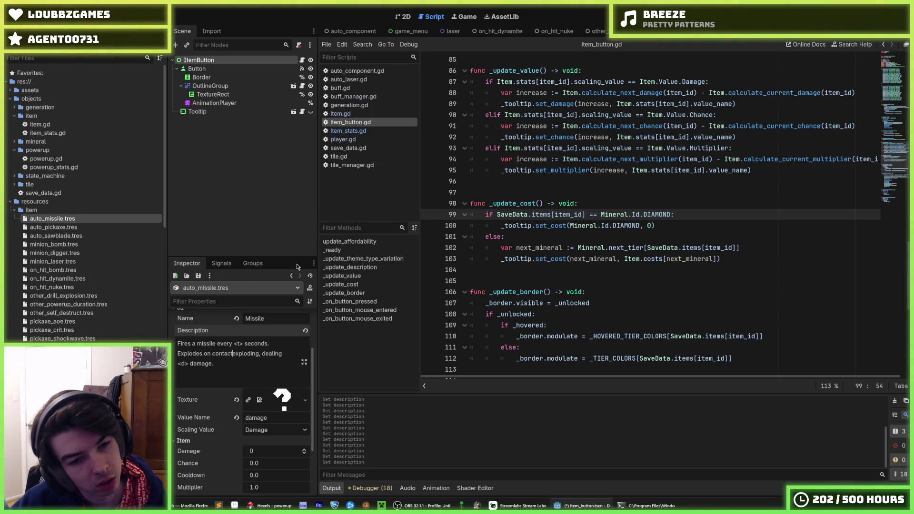
key("Delete")
key("ctrl+End")
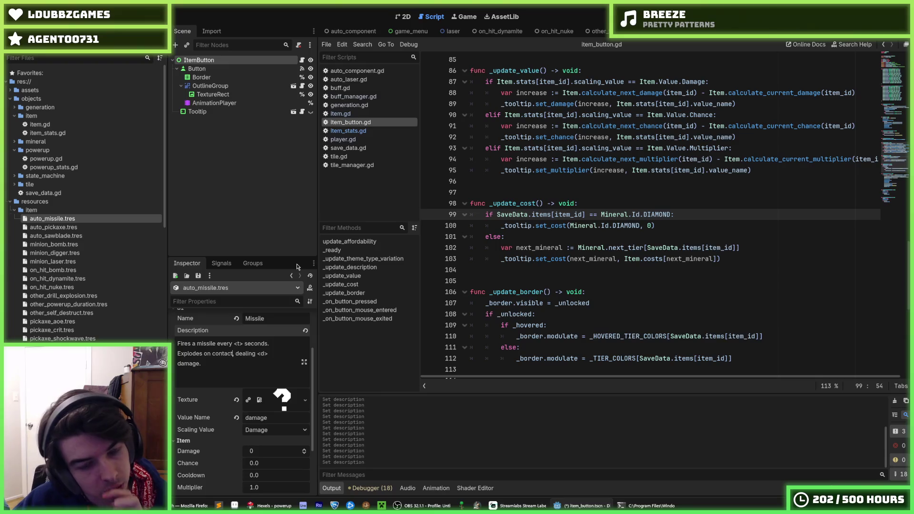
key("ctrl+End")
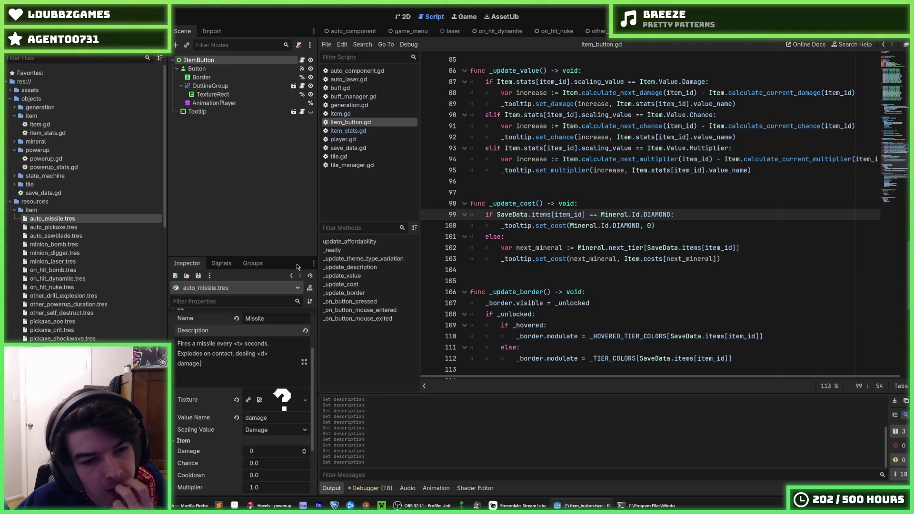
key("Right")
key("Right")
key("Right")
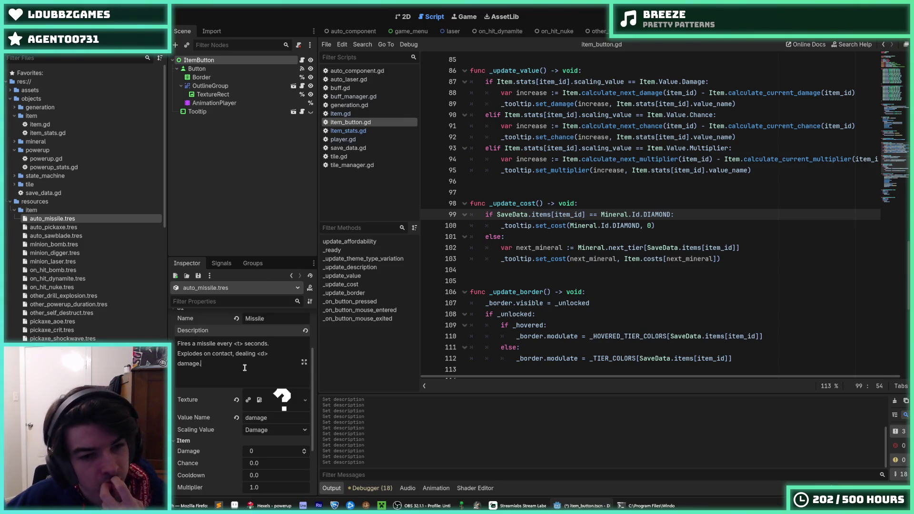
left_click(234, 354)
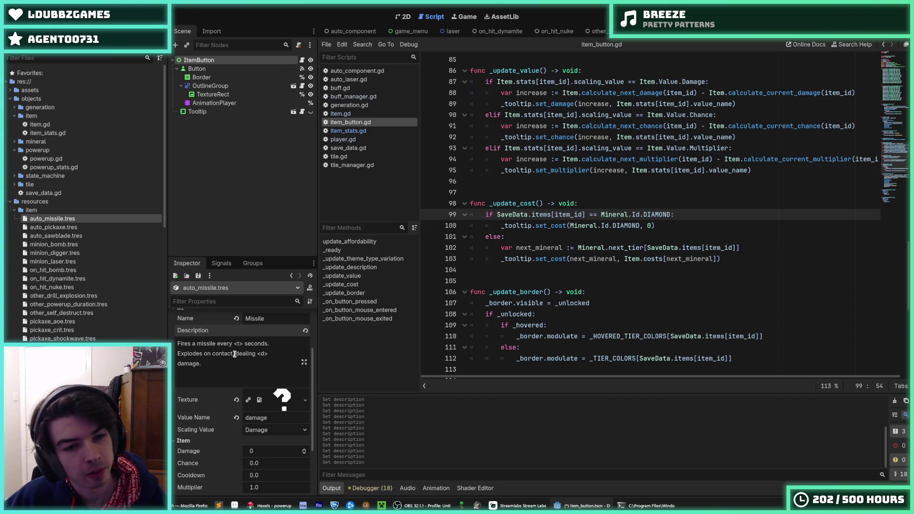
left_click(58, 270)
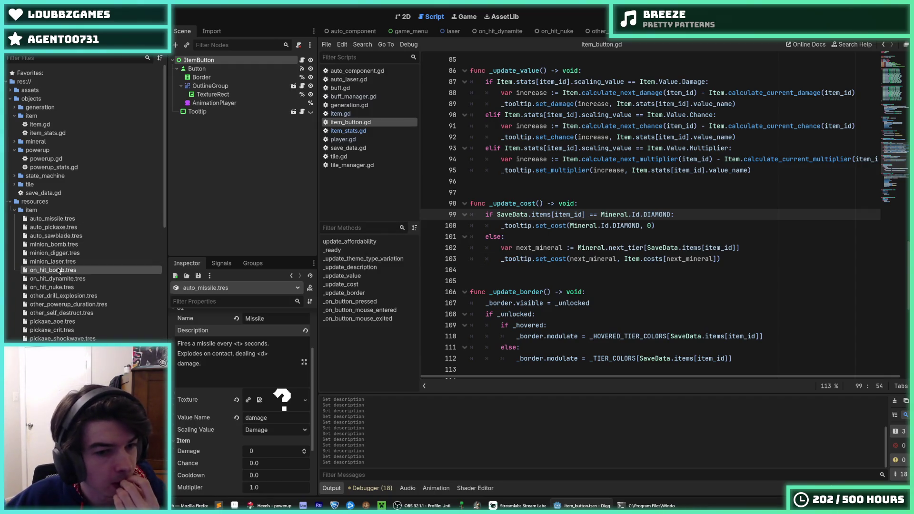
Following on_hit_bomb's format, add [w]…[/w] tags around <d> damage and <t> seconds in auto_missile
left_click(198, 407)
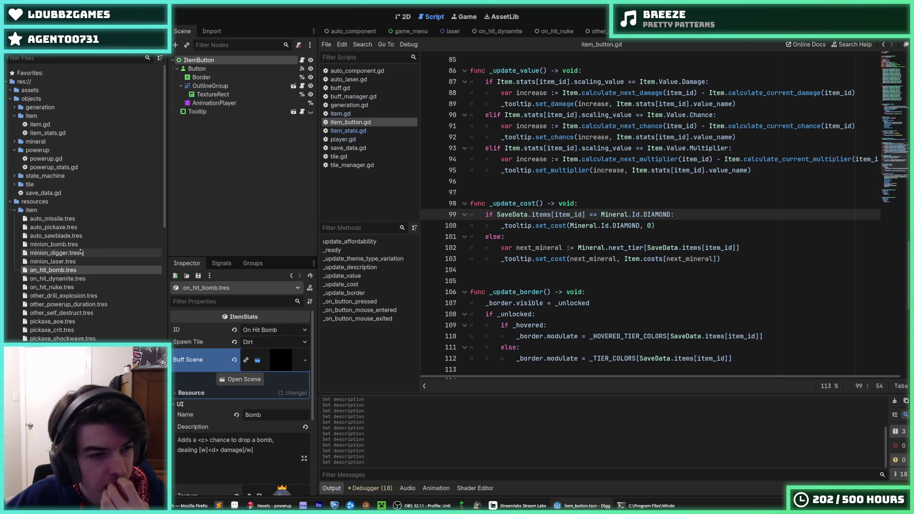
left_click(63, 221)
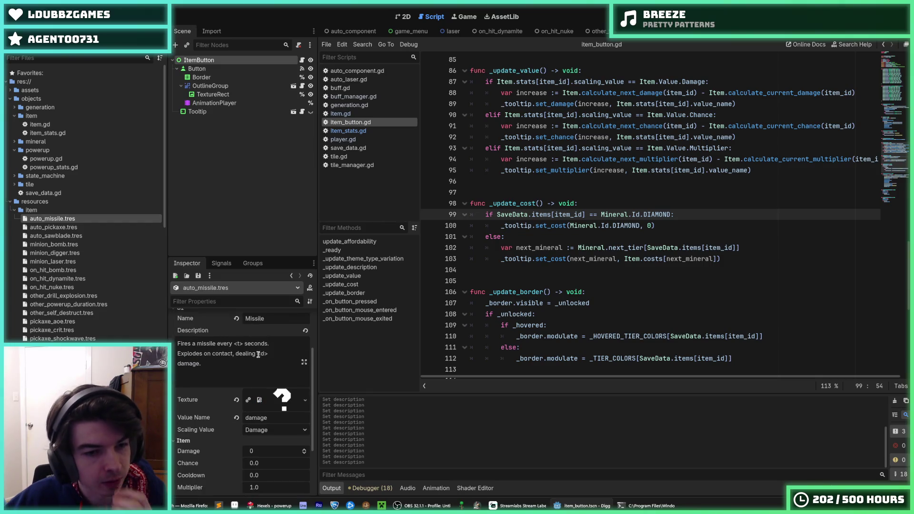
type("[w")
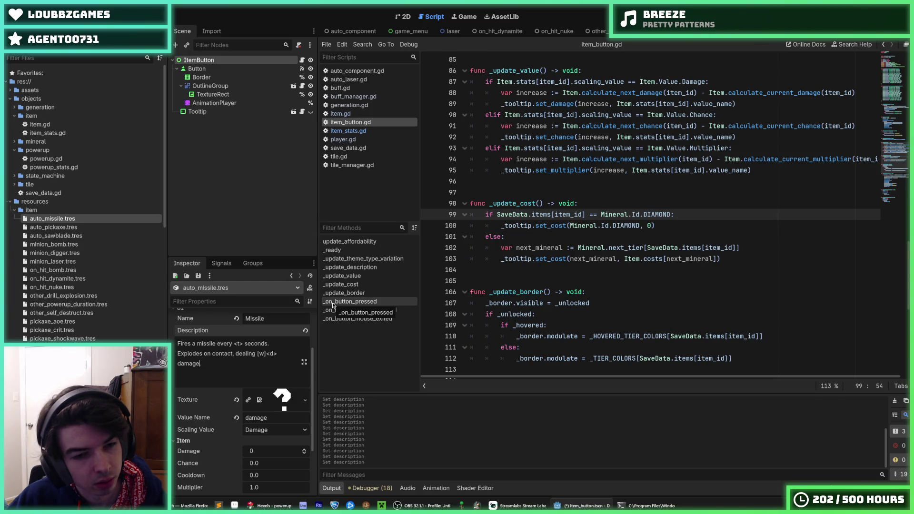
type("[/w].")
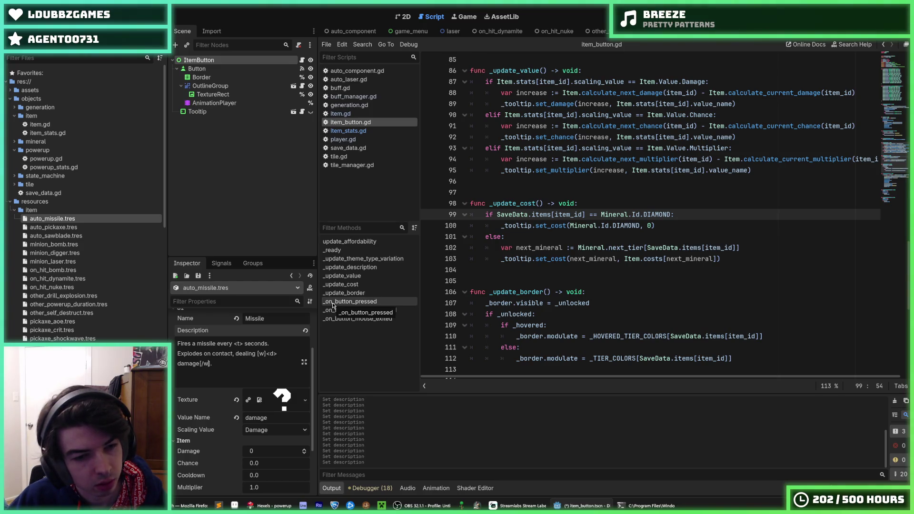
left_click(53, 227)
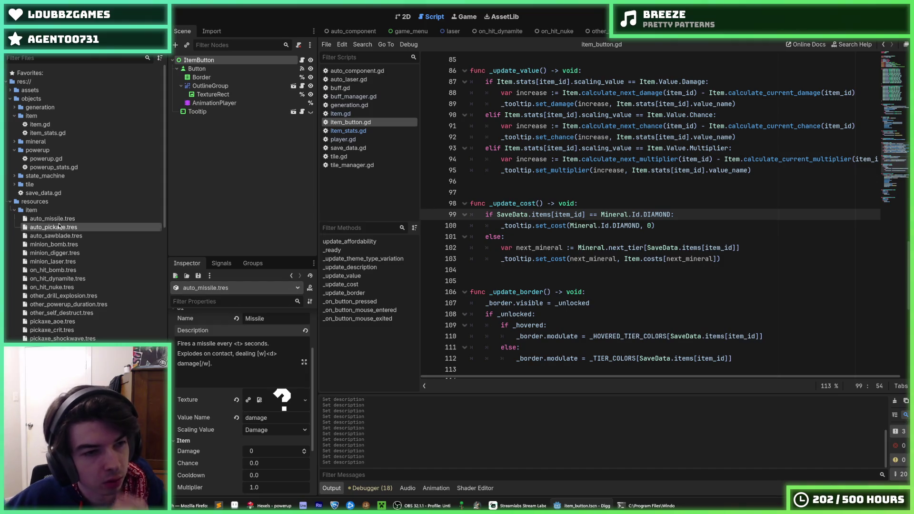
left_click(65, 271)
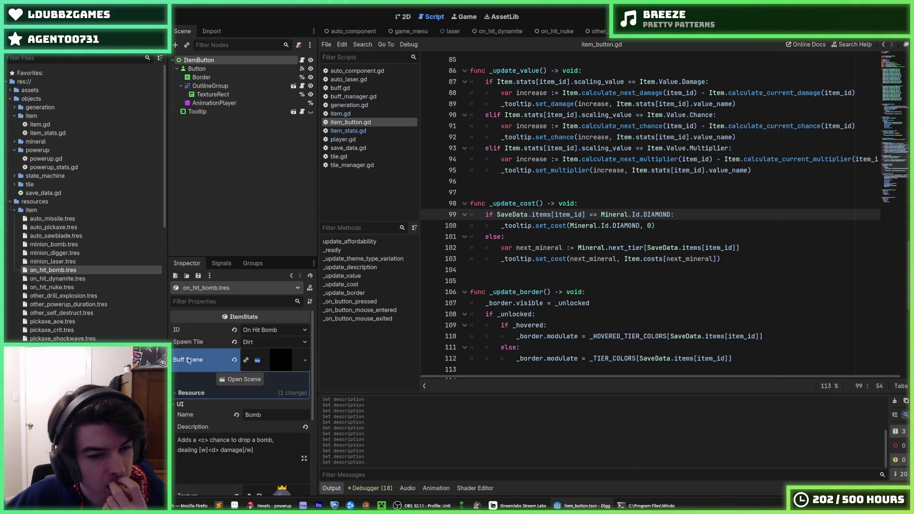
left_click(46, 220)
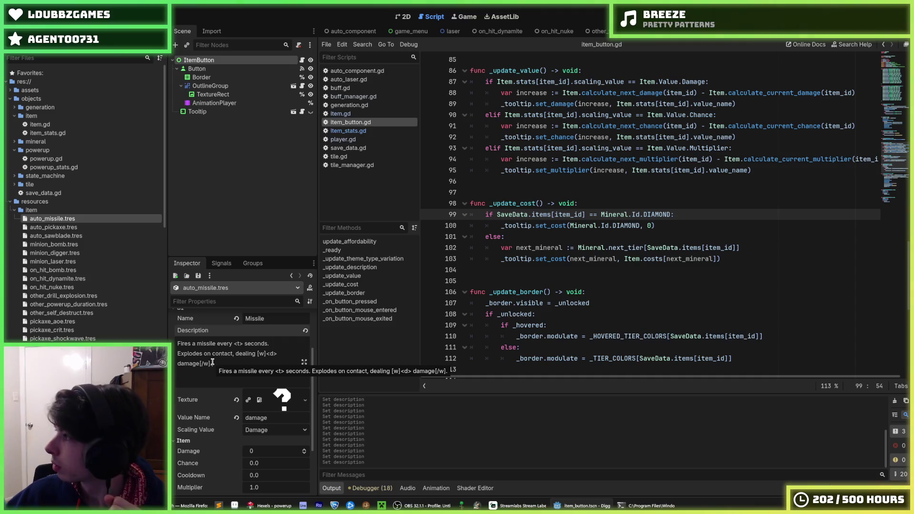
left_click(232, 343)
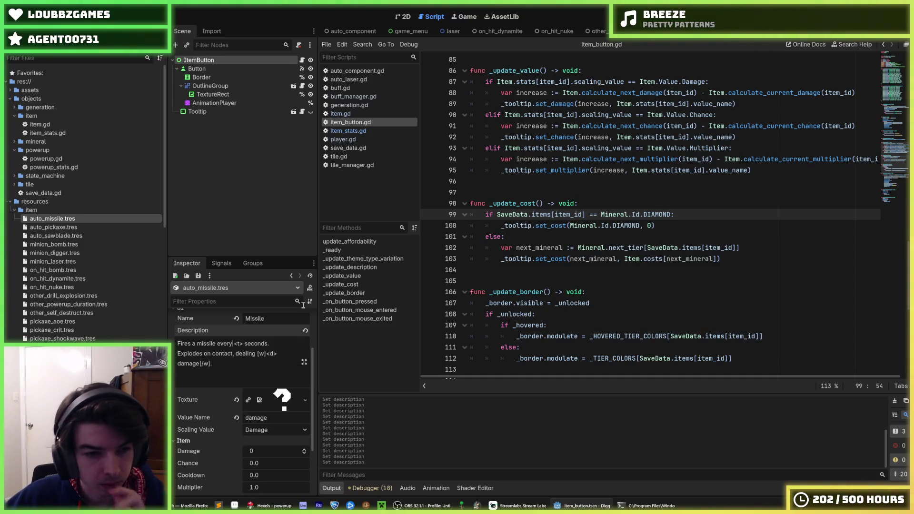
type("[")
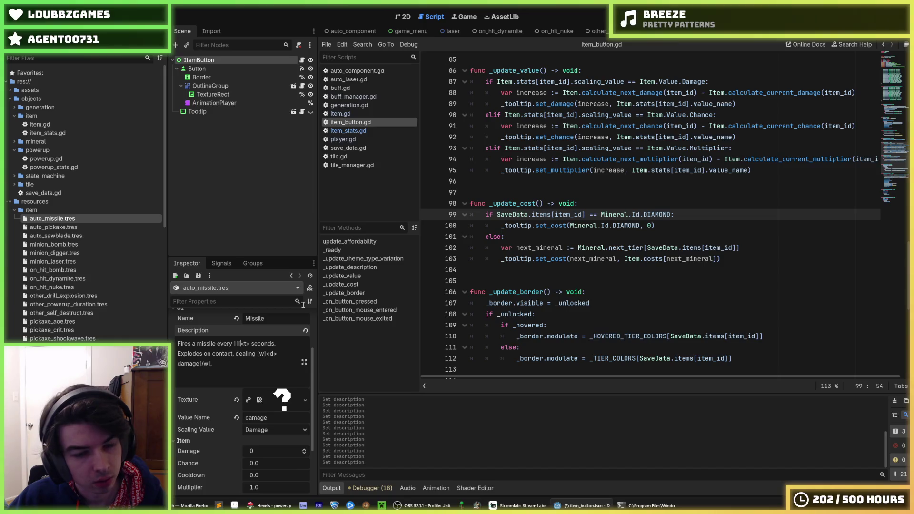
type("w")
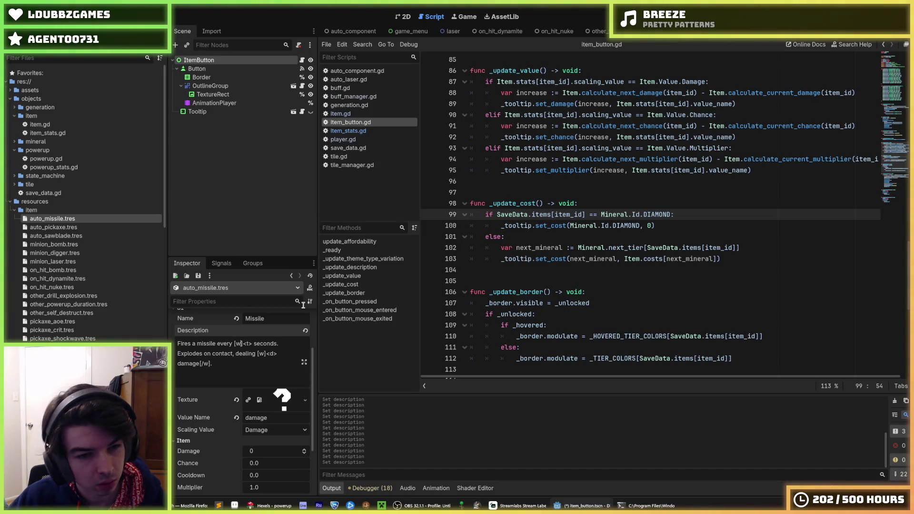
type("[/w")
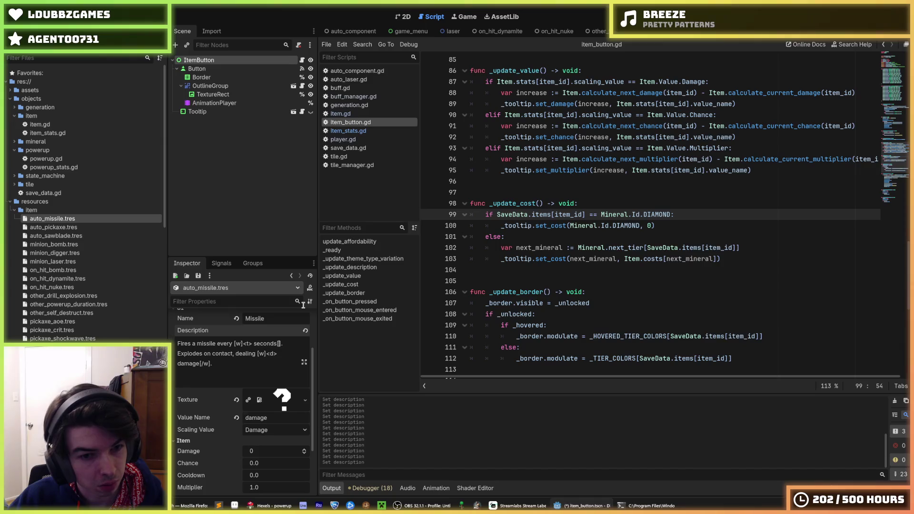
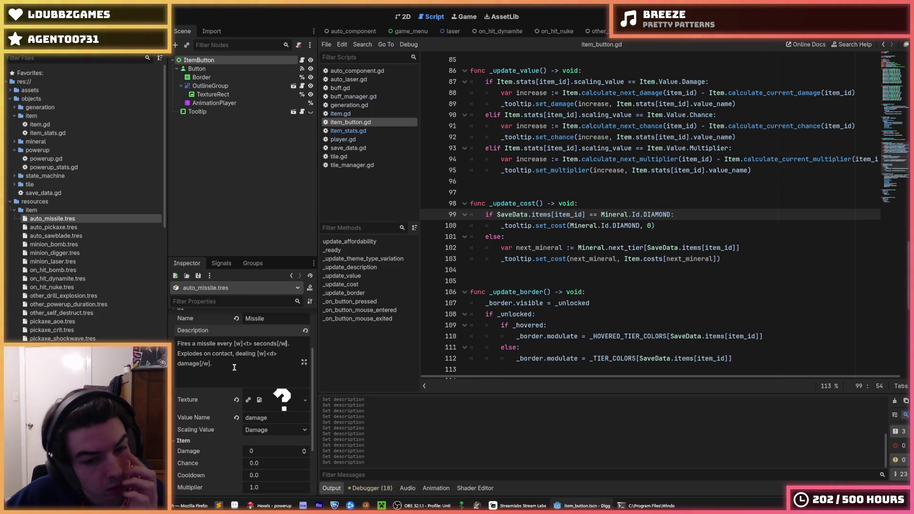
Give auto_missile.tres a Damage of 3 and a Cooldown of 3.0, keeping Scaling Value on damage
key("ctrl+a")
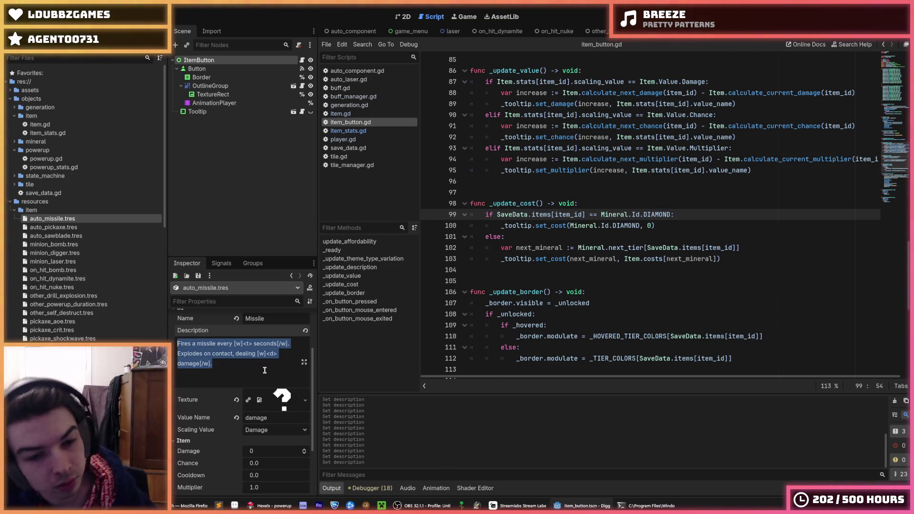
left_click(221, 371)
scroll(224, 374, "down", 1)
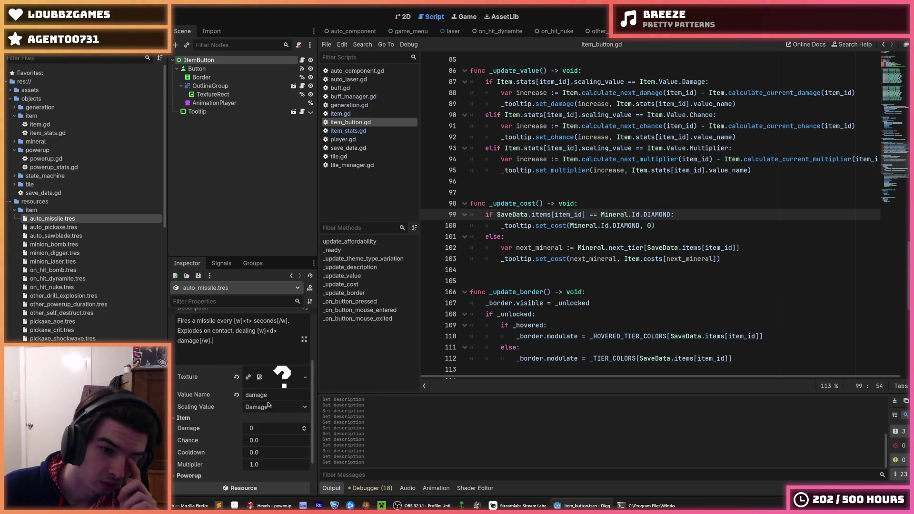
left_click(257, 429)
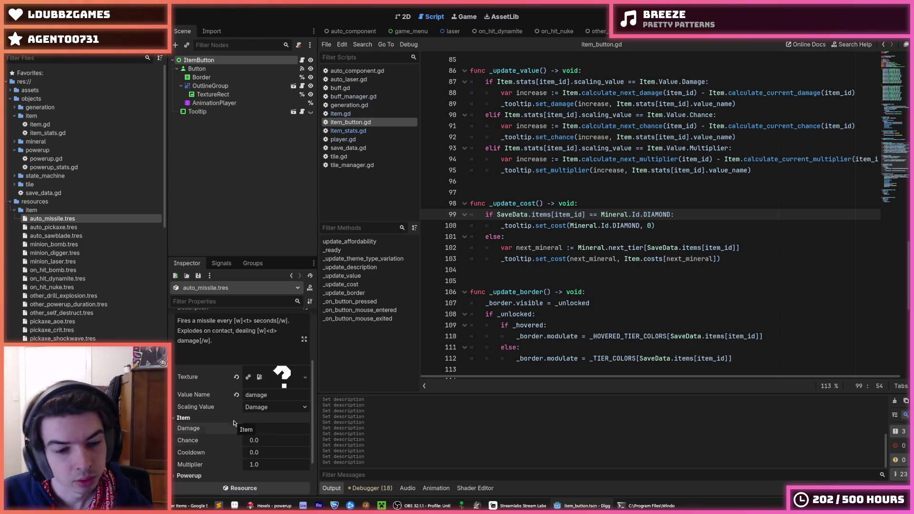
key("Tab")
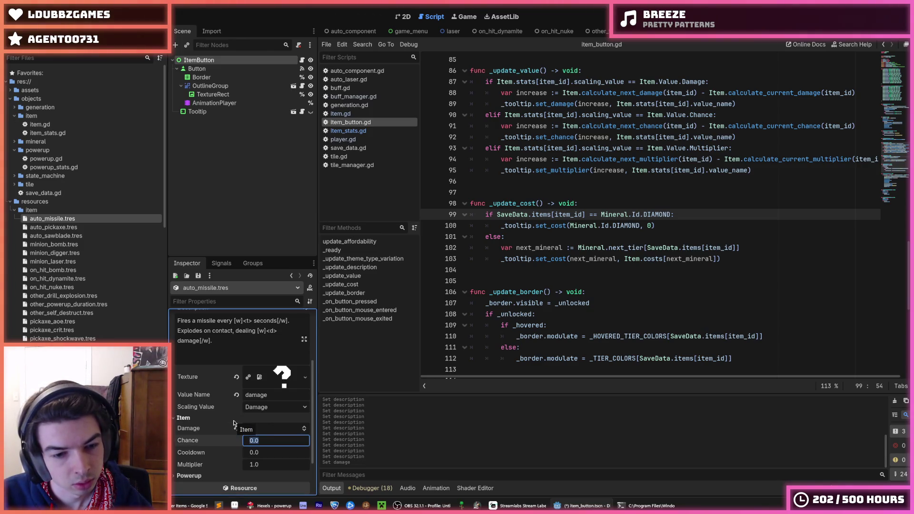
key("Tab")
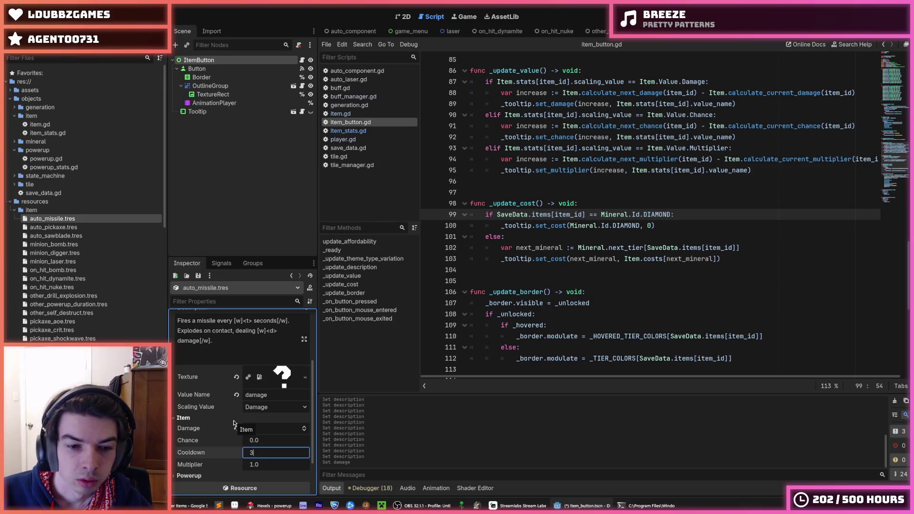
type("3")
key("Return")
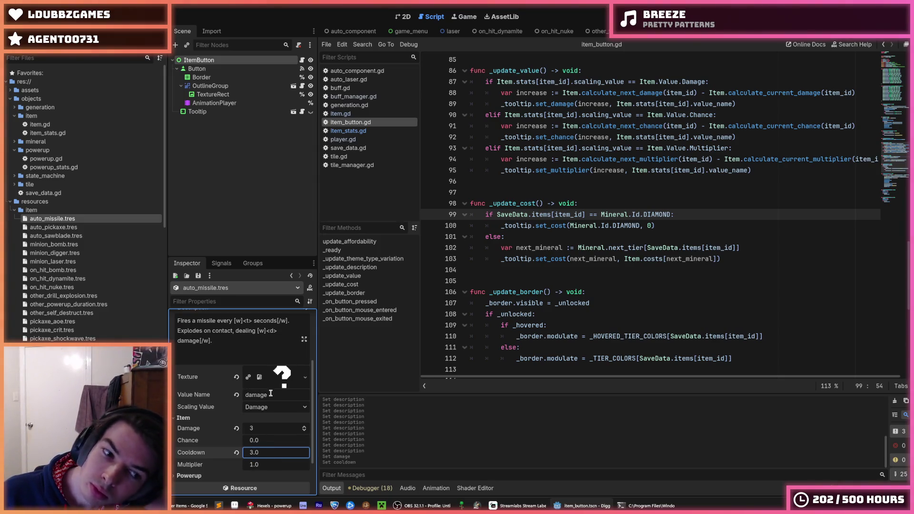
left_click(262, 407)
Check the Scaling Value and Spawn Tile choices, keeping Damage and Stone 2
left_click(262, 408)
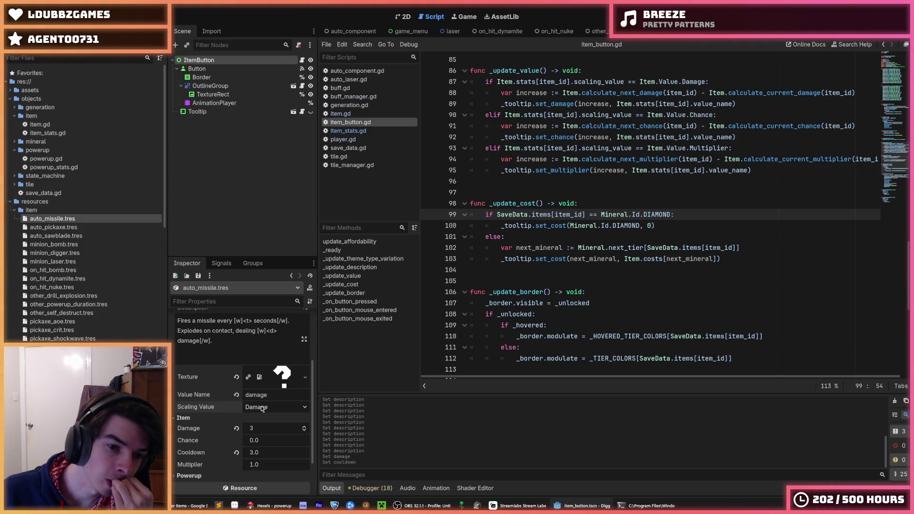
left_click(262, 407)
left_click(262, 409)
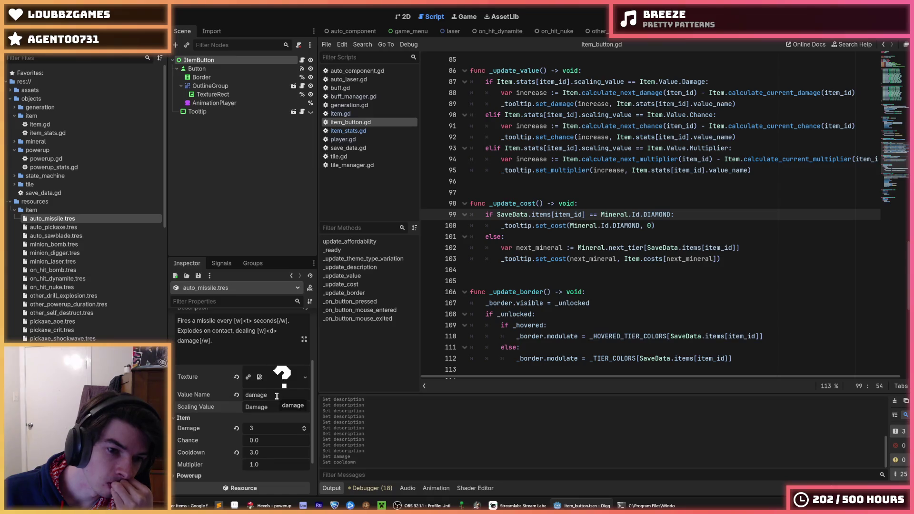
scroll(220, 412, "up", 5)
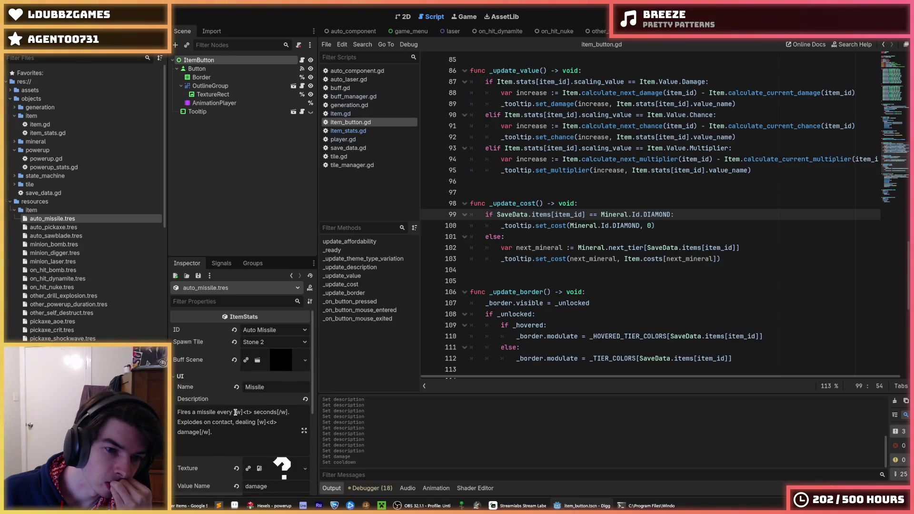
left_click(268, 343)
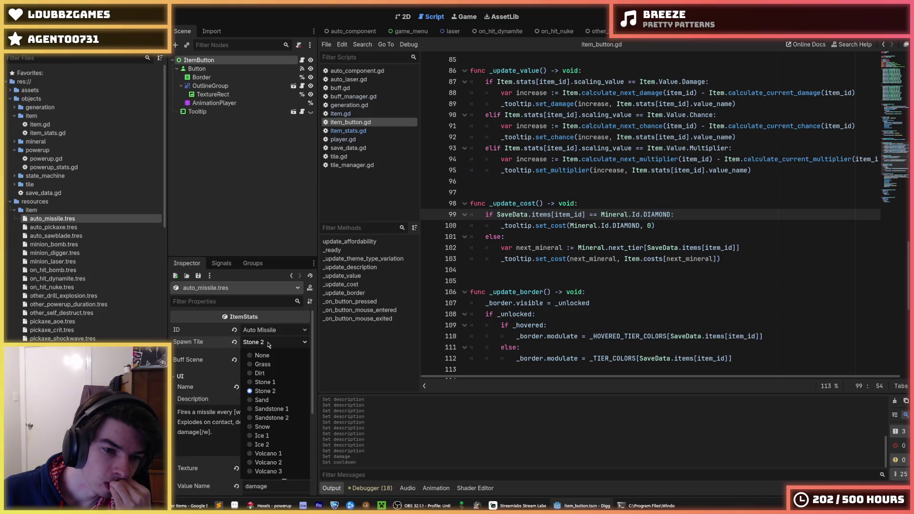
left_click(269, 344)
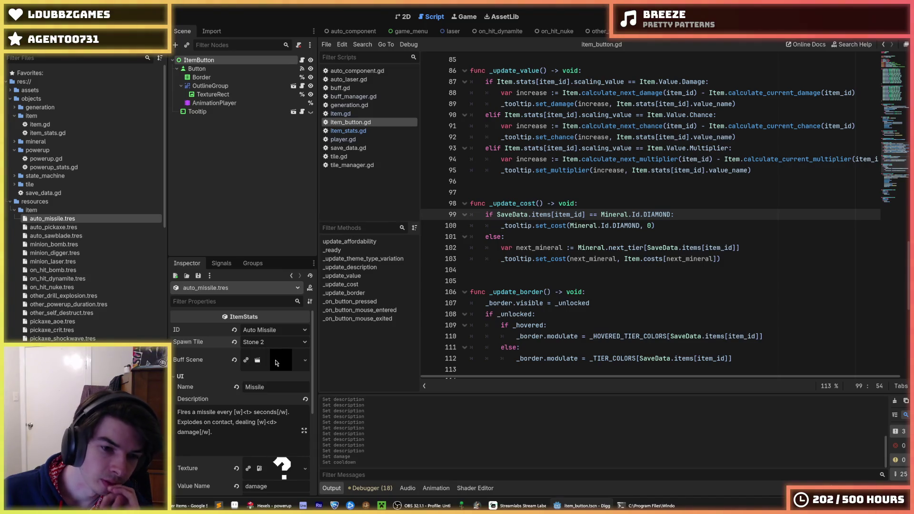
left_click(270, 344)
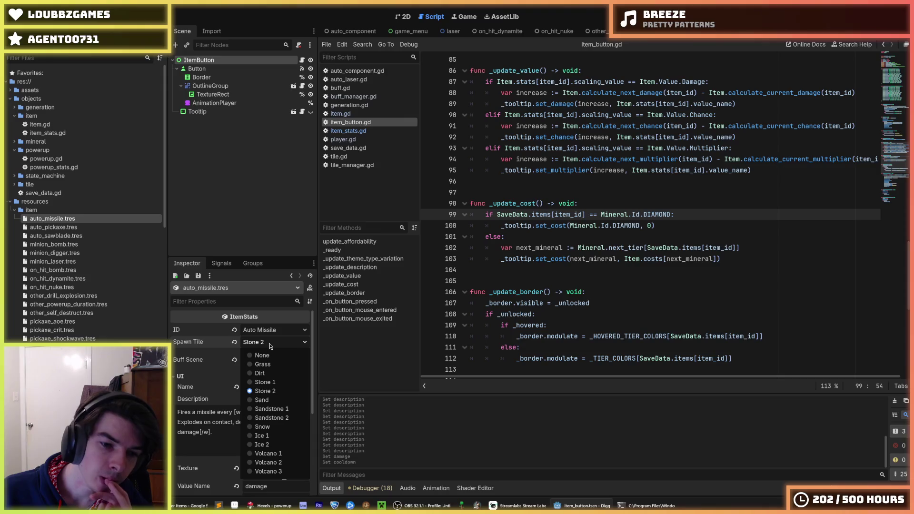
left_click(269, 344)
left_click(270, 344)
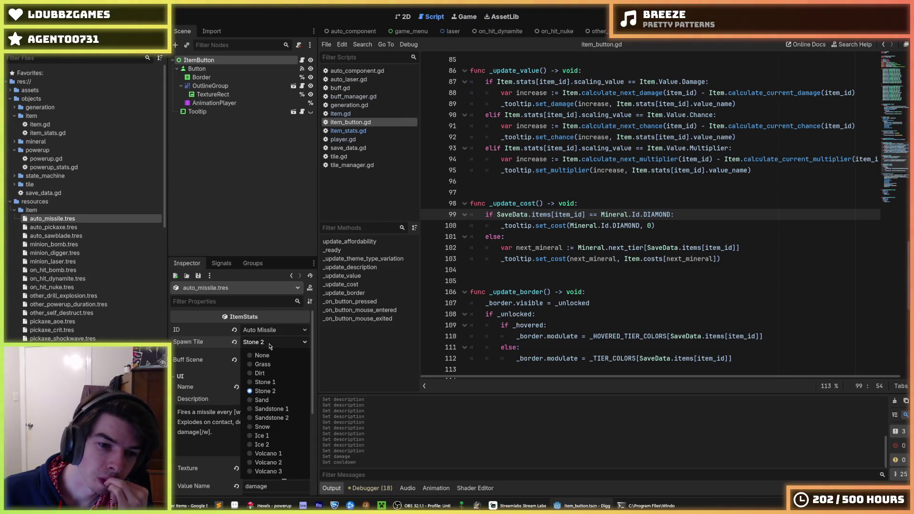
left_click(269, 344)
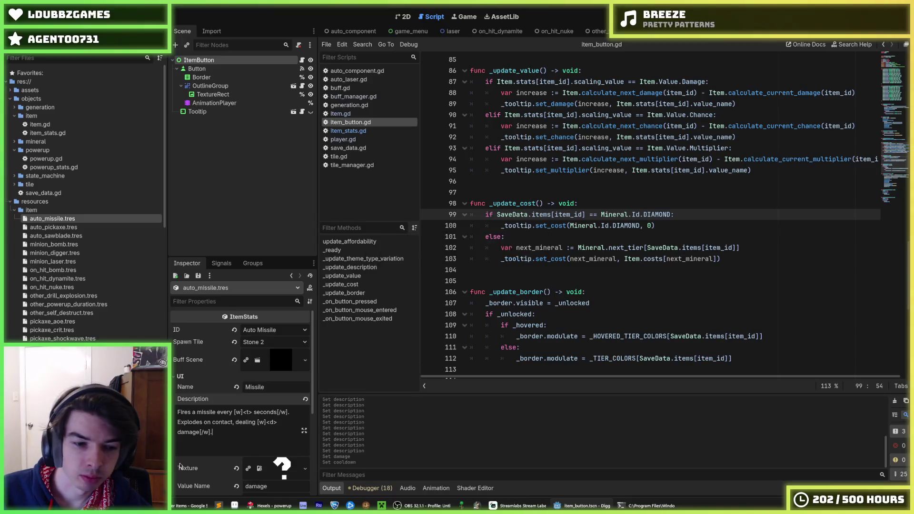
left_click(266, 342)
left_click(266, 342)
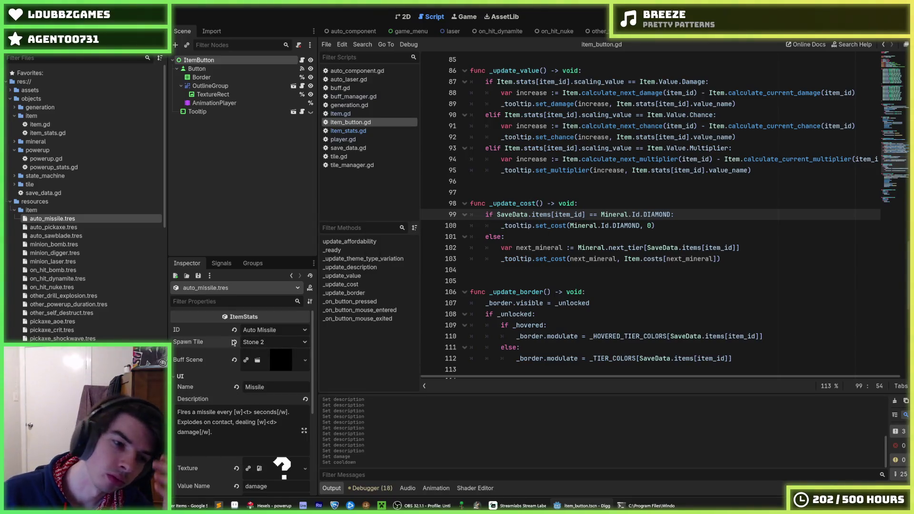
mouse_move(206, 346)
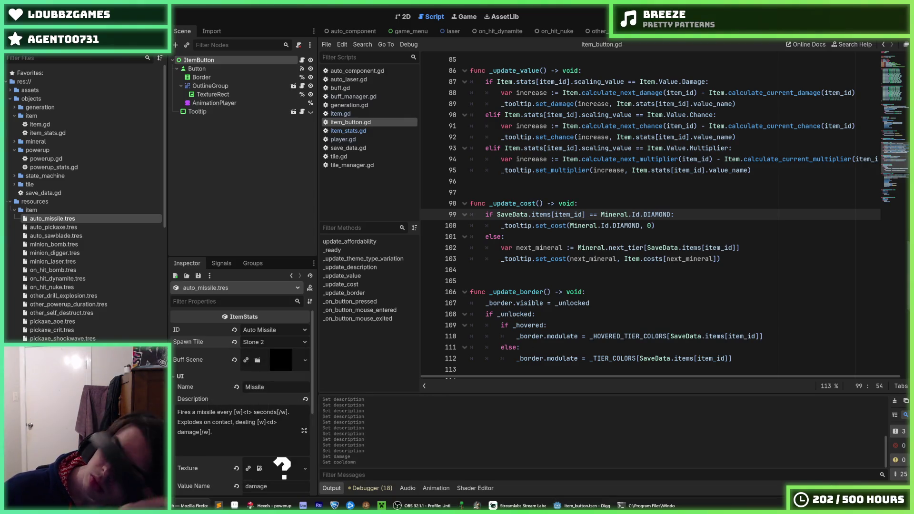
Copy the auto_missile description text
triple_click(235, 430)
left_click(233, 435)
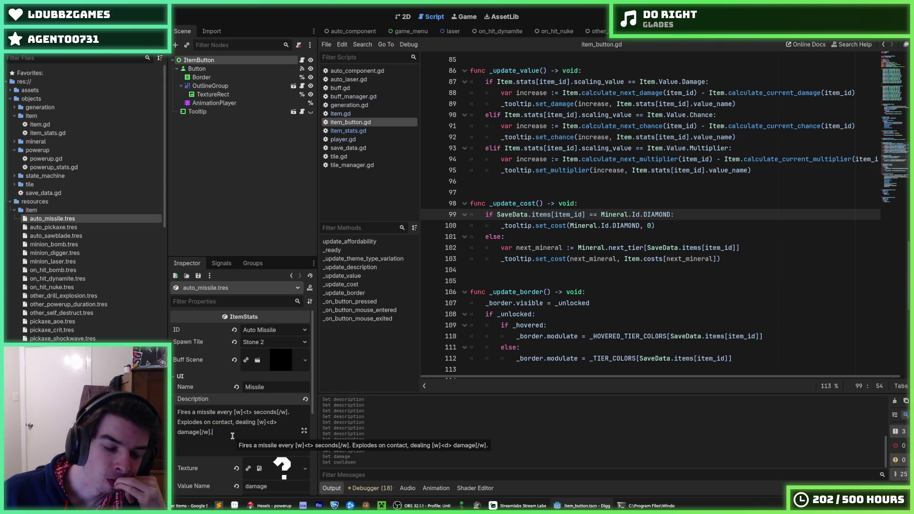
left_click_drag(232, 435, 172, 415)
key("ctrl+c")
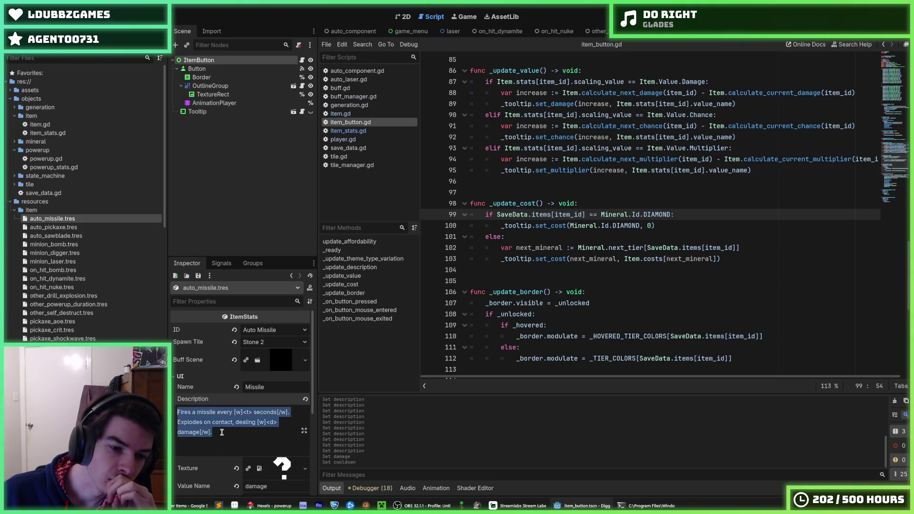
left_click(230, 432)
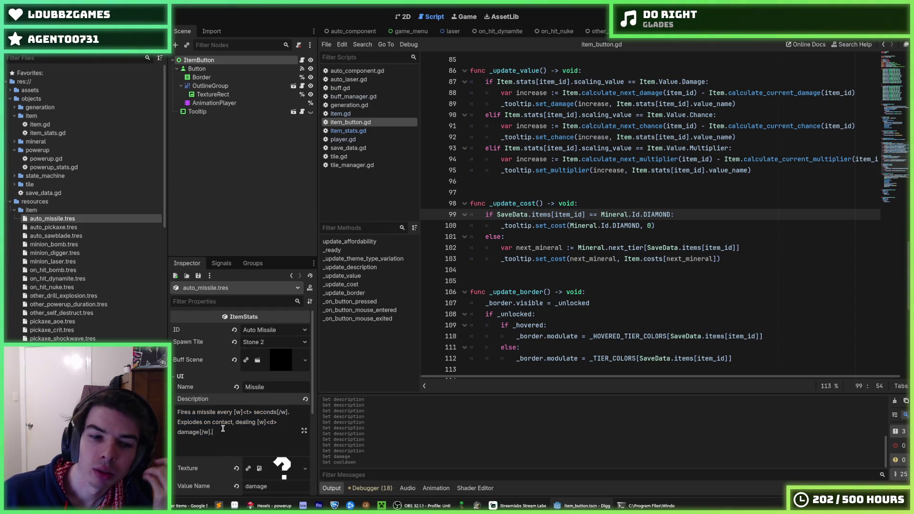
Open item.gd and scroll to its costs dictionary of mineral prices
left_click(266, 342)
left_click(266, 342)
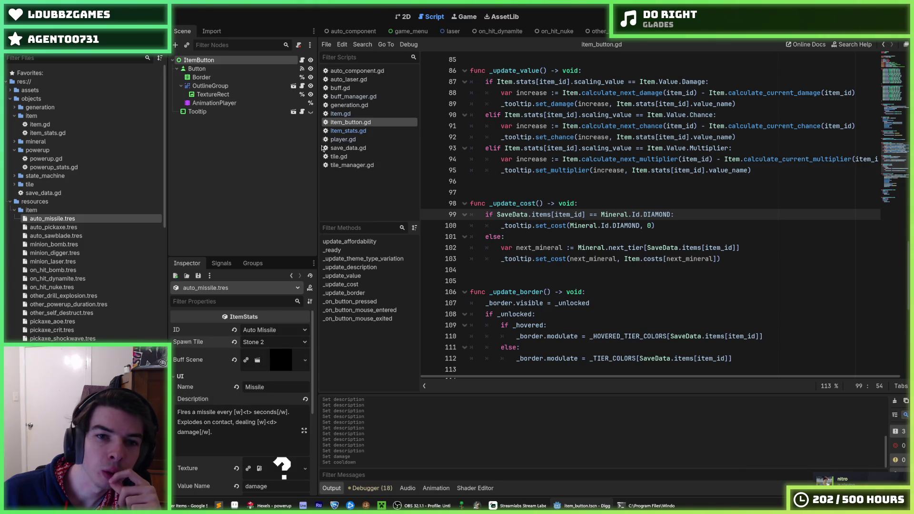
left_click(352, 113)
scroll(541, 249, "down", 20)
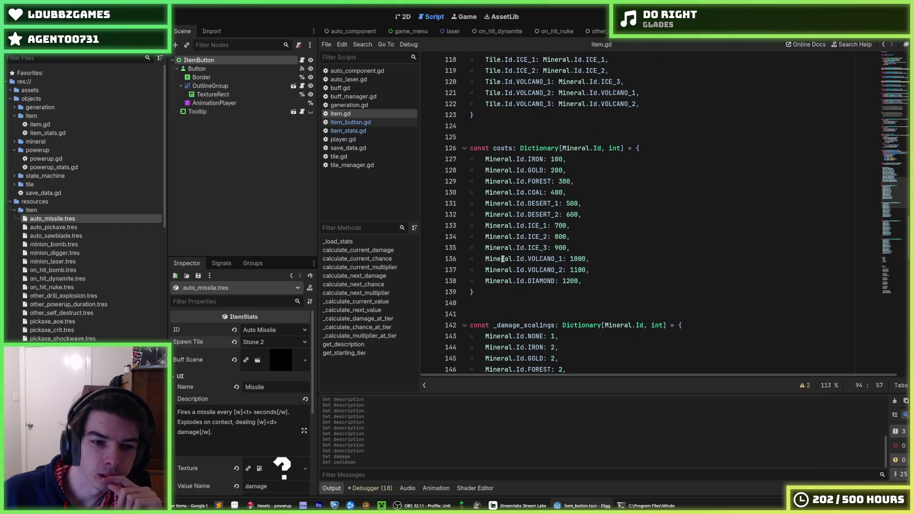
In item_stats.gd, rename the spawn_tile export to biome of type Tile.Biome and save
left_click(348, 131)
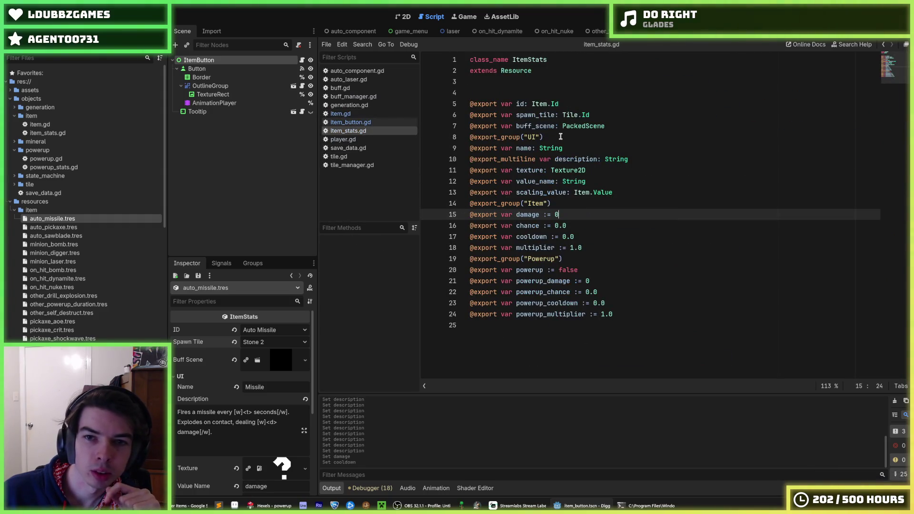
double_click(537, 115)
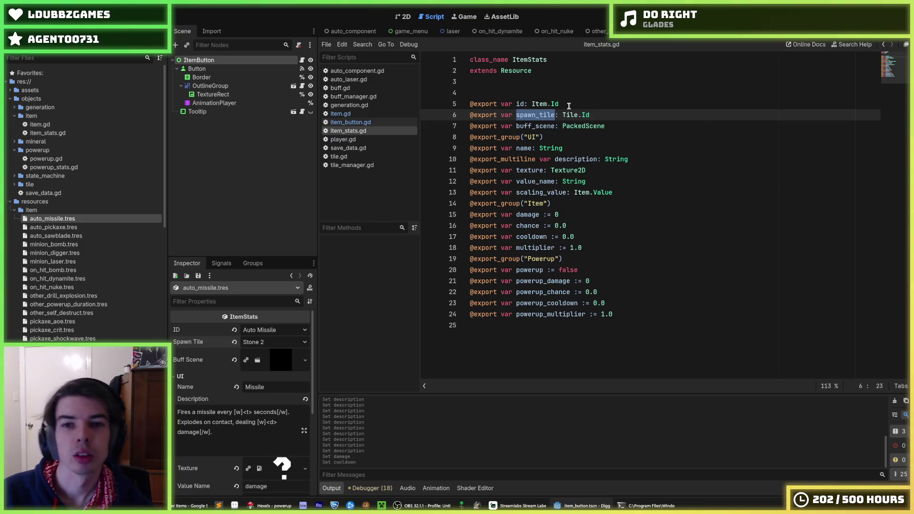
type("biome")
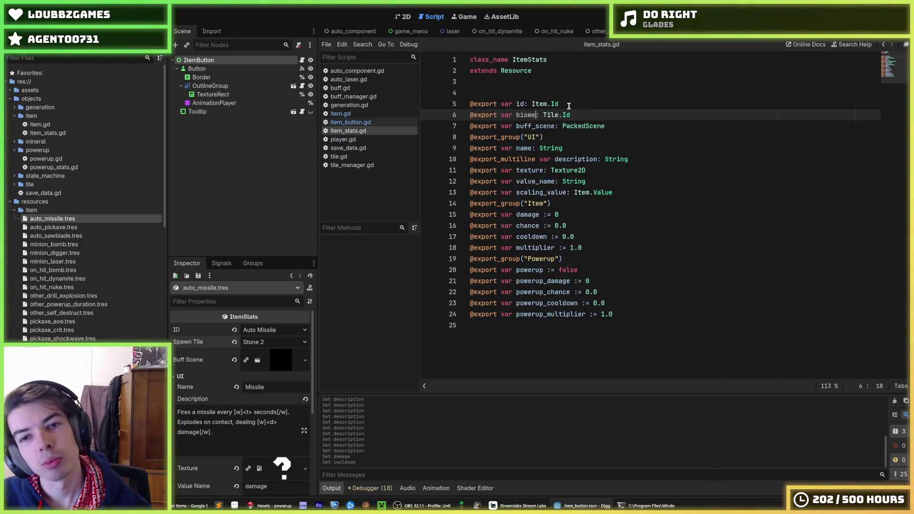
key("Right")
key("Right")
key("Right")
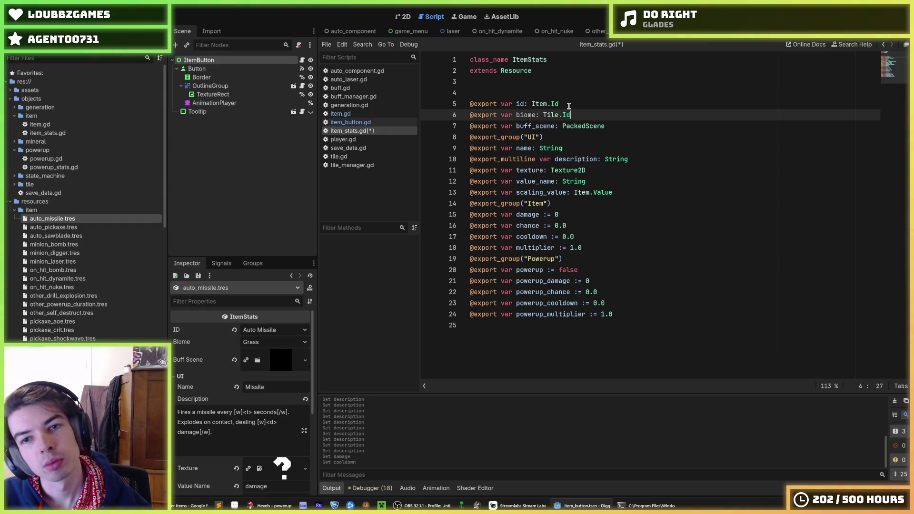
key("BackSpace")
key("BackSpace")
key("BackSpace")
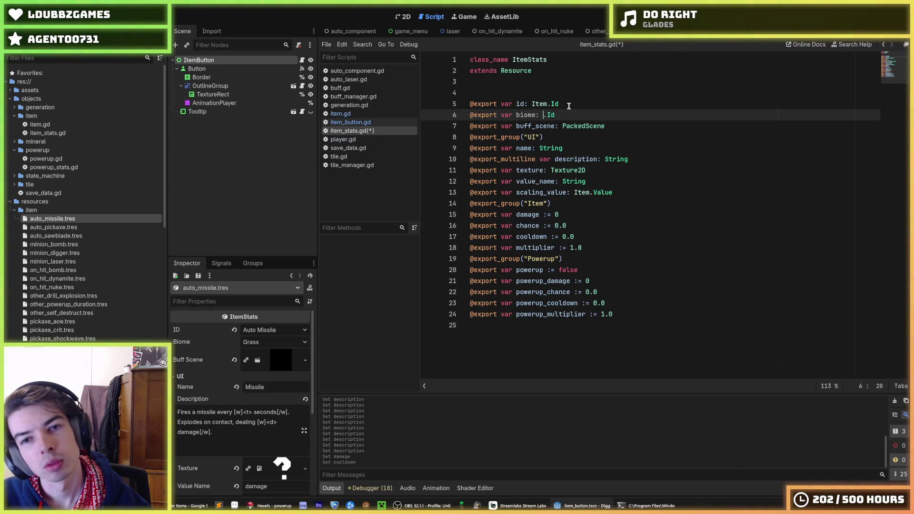
type("B")
key("BackSpace")
type("Tile")
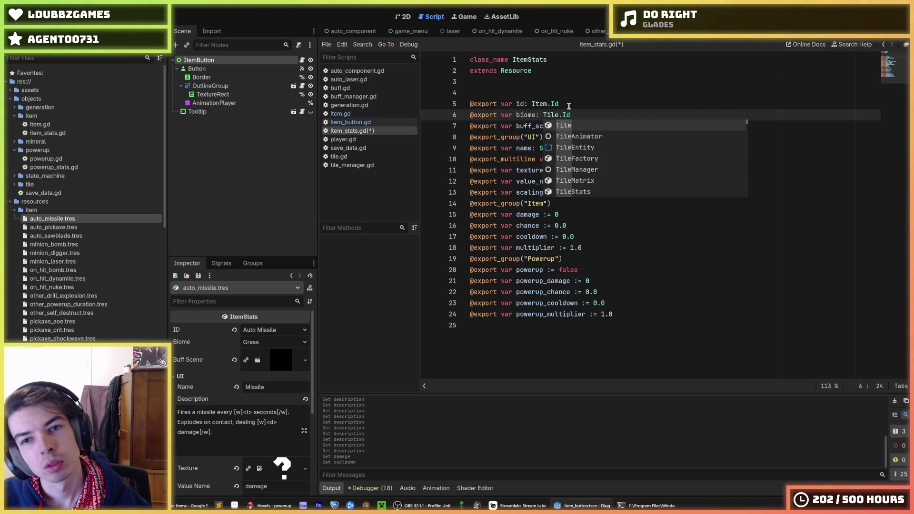
type(".Biome")
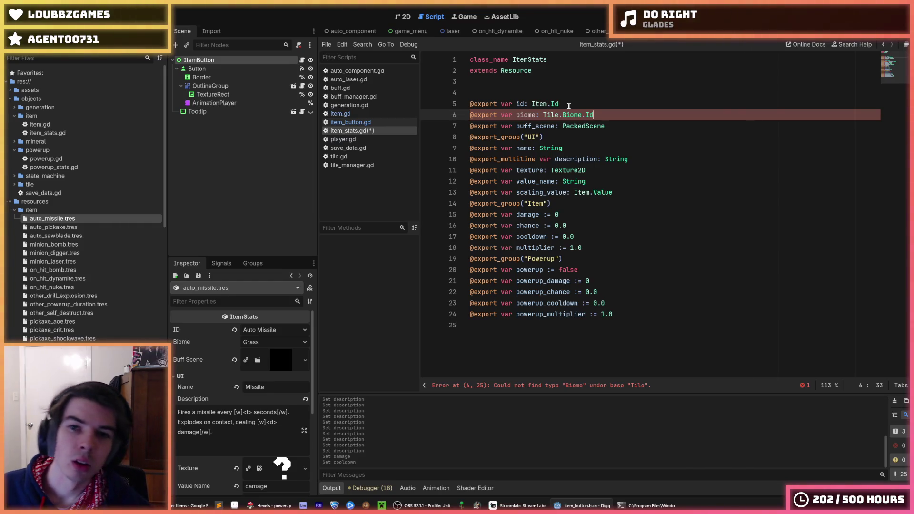
key("ctrl+s")
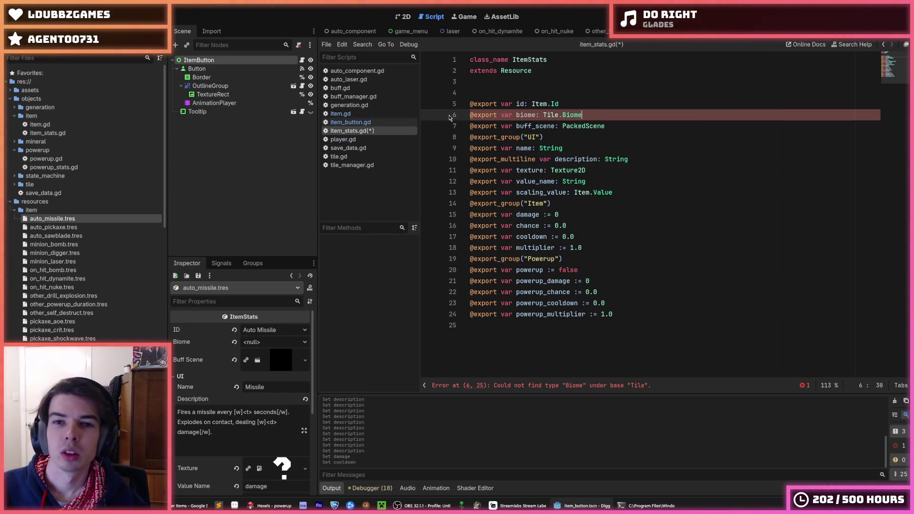
key("ctrl+s")
left_click(348, 156)
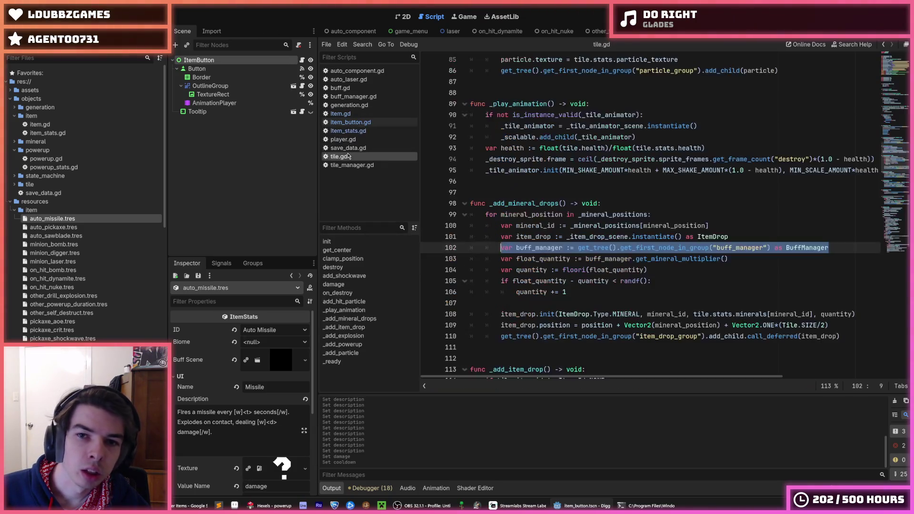
Expand the tile folder and open the tile.gd script
left_click(540, 196)
scroll(569, 220, "down", 20)
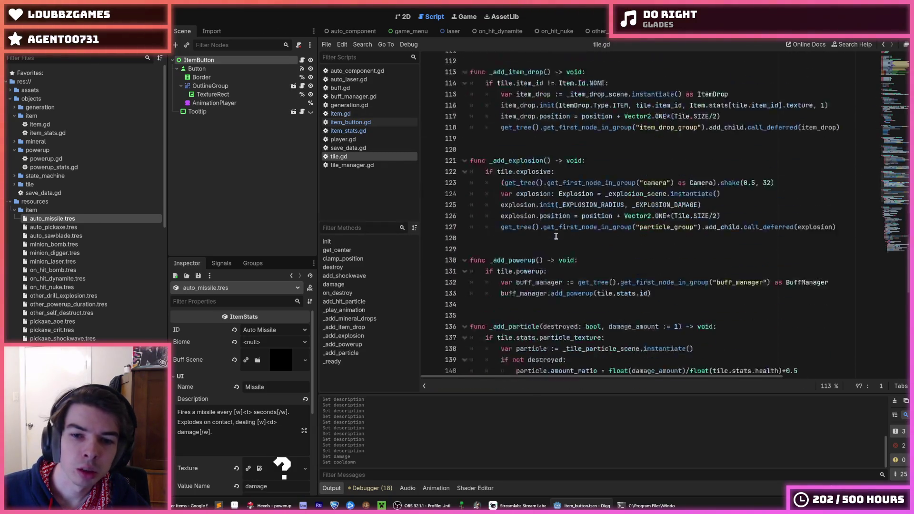
scroll(72, 293, "down", 5)
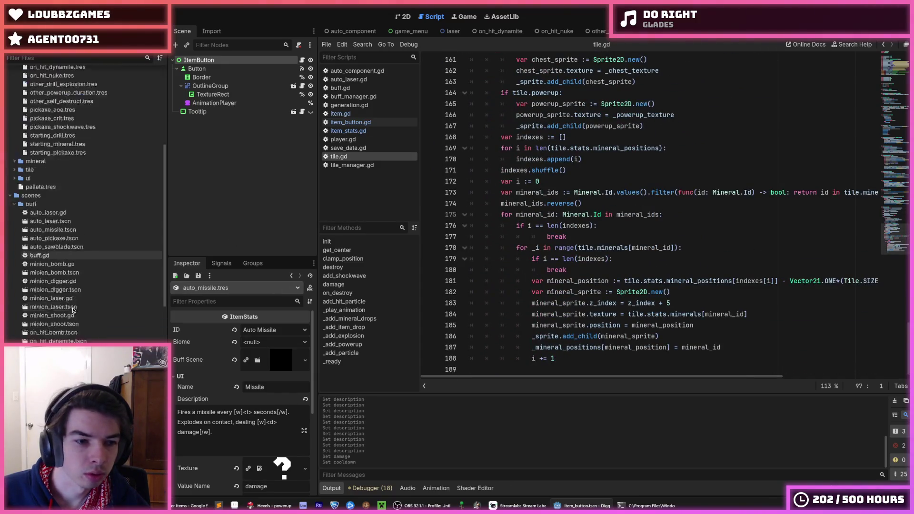
scroll(58, 295, "up", 5)
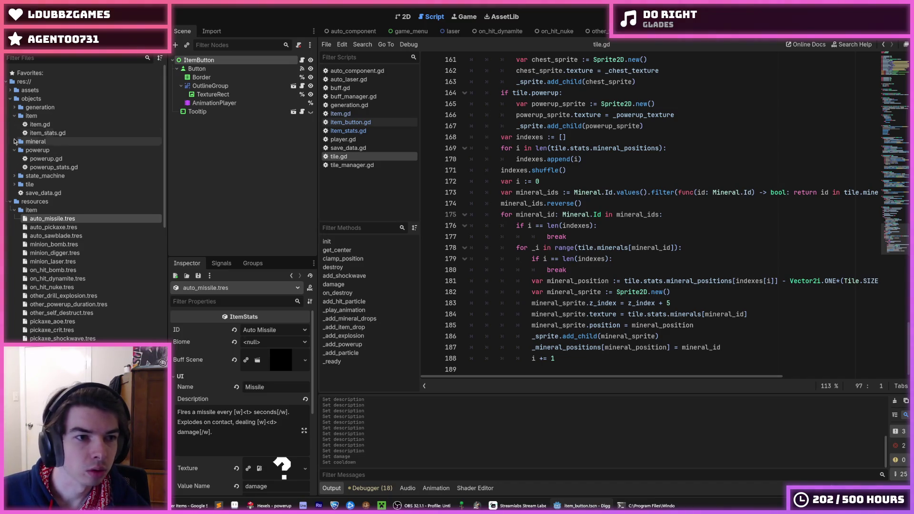
left_click(15, 185)
double_click(47, 219)
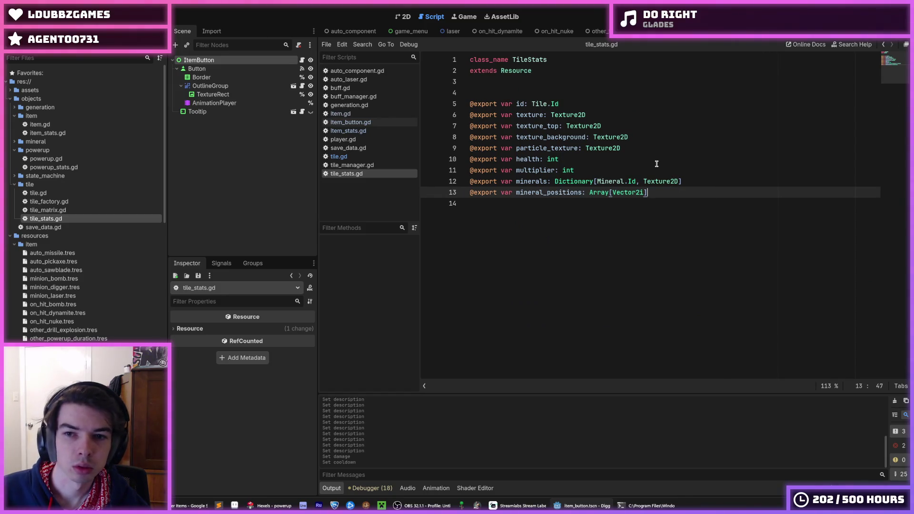
double_click(38, 193)
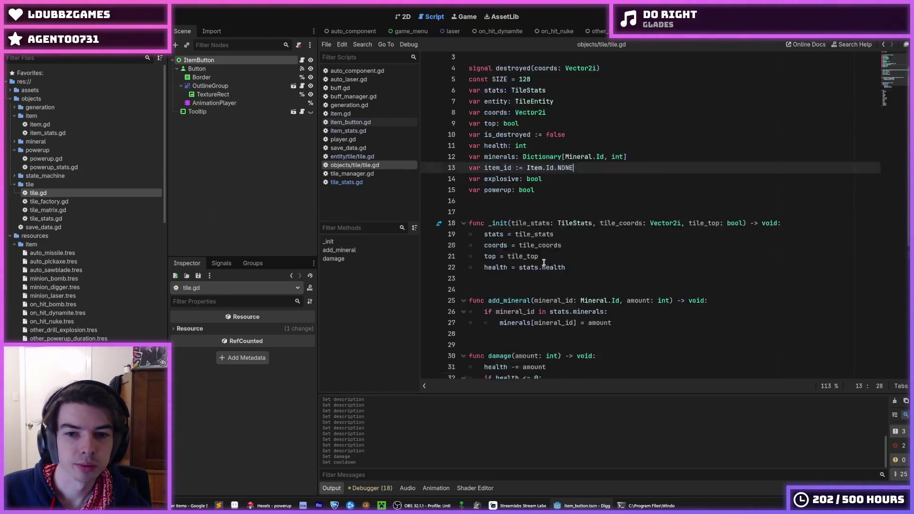
scroll(538, 264, "down", 5)
Start a Biome enum in tile.gd with FOREST_1 to FOREST_3 and DESERT_1
left_click(519, 174)
key("Return")
key("Return")
key("Return")
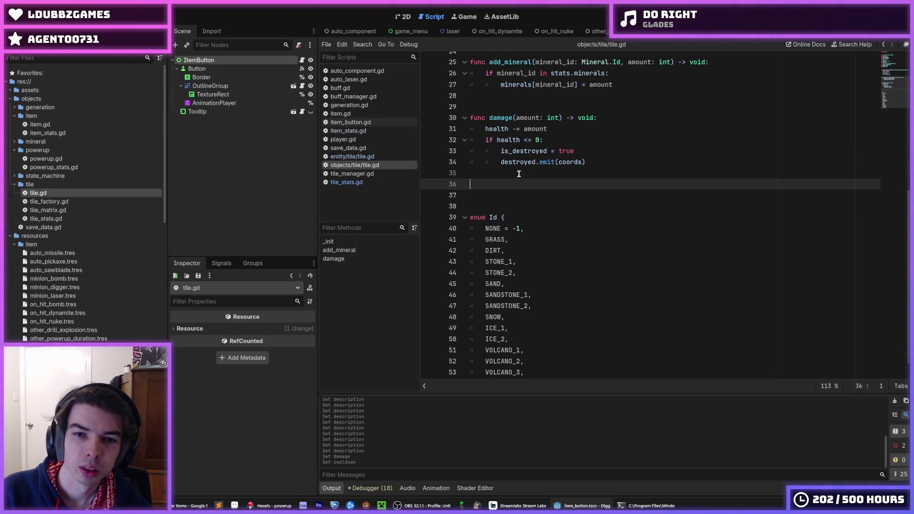
type("me ")
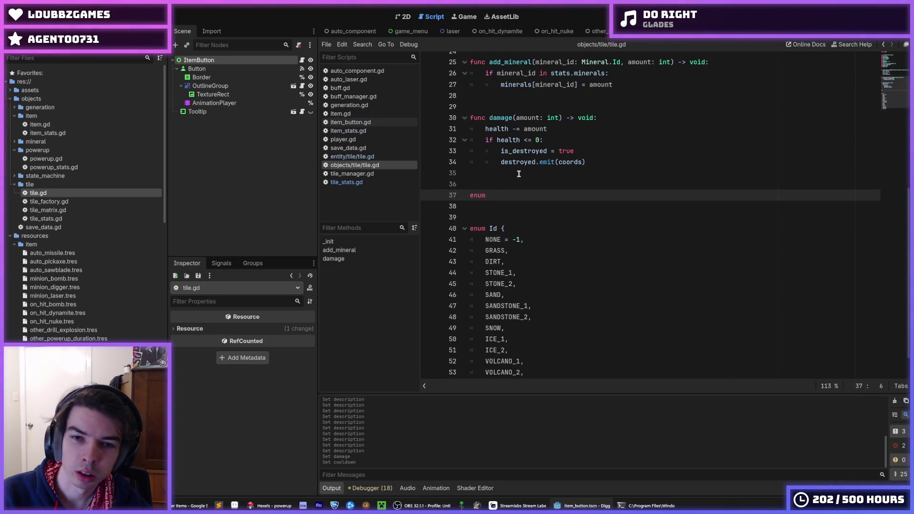
type("{")
key("Return")
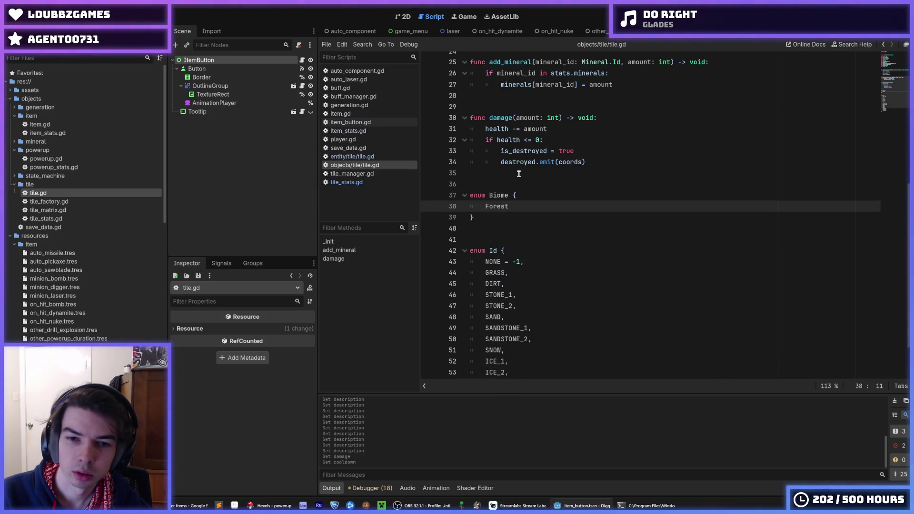
type("REST_1,")
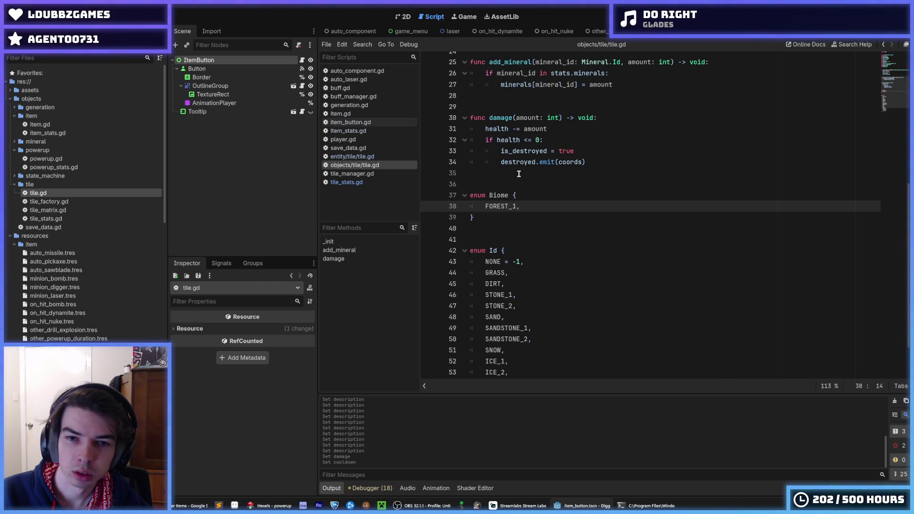
key("ctrl+End")
key("ctrl+z")
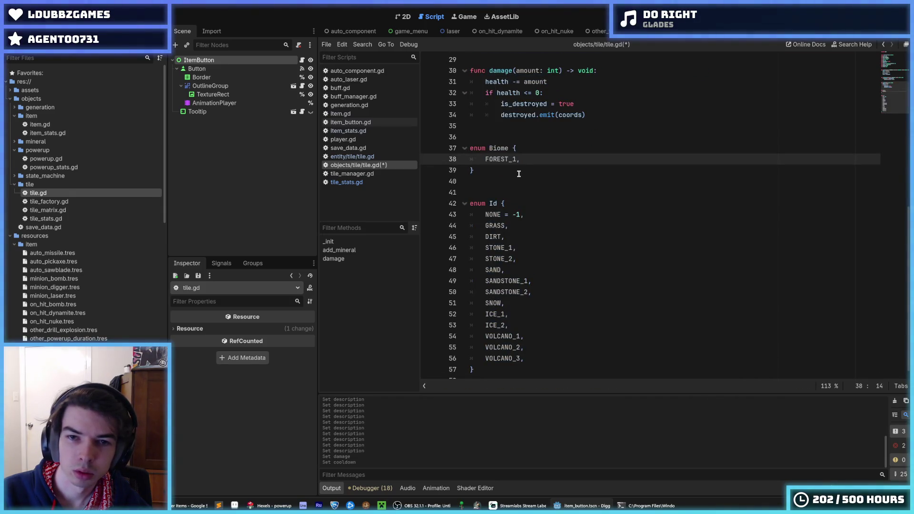
key("ctrl+shift+d")
key("ctrl+shift+d")
key("BackSpace")
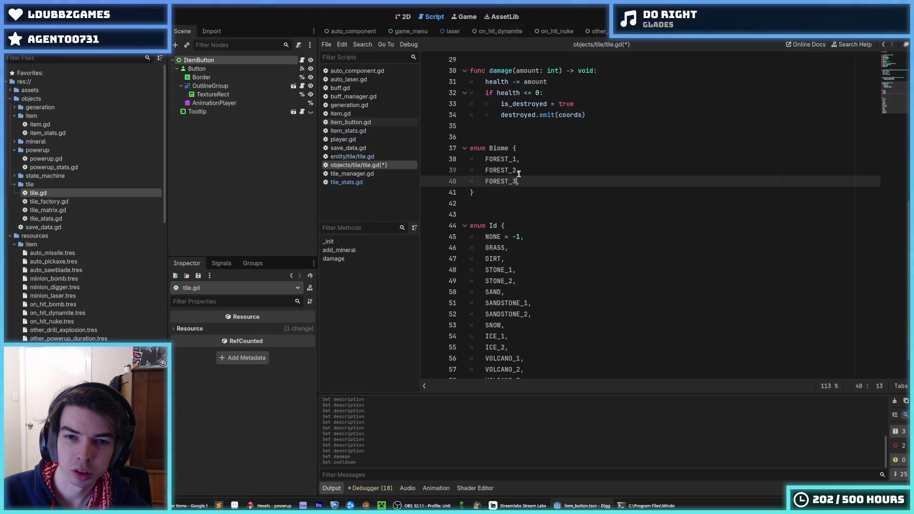
key("ctrl+shift+d")
key("BackSpace")
key("BackSpace")
key("BackSpace")
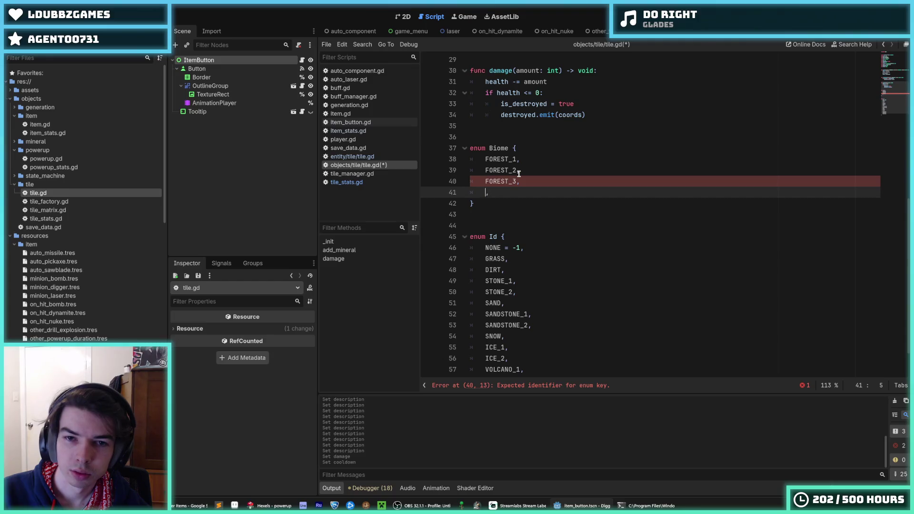
type("ESERT_1")
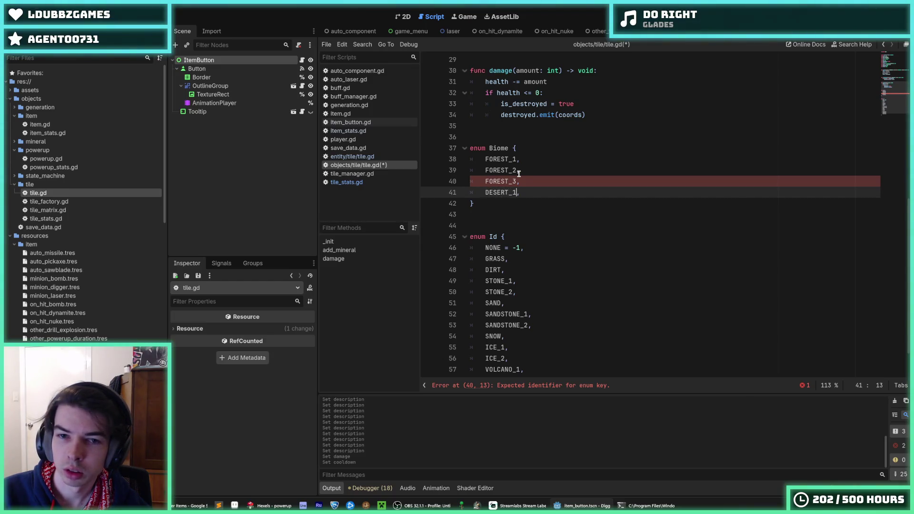
Add DESERT_2, DESERT_3 and GLACIER_1 to GLACIER_3 entries to the Biome enum
key("ctrl+shift+d")
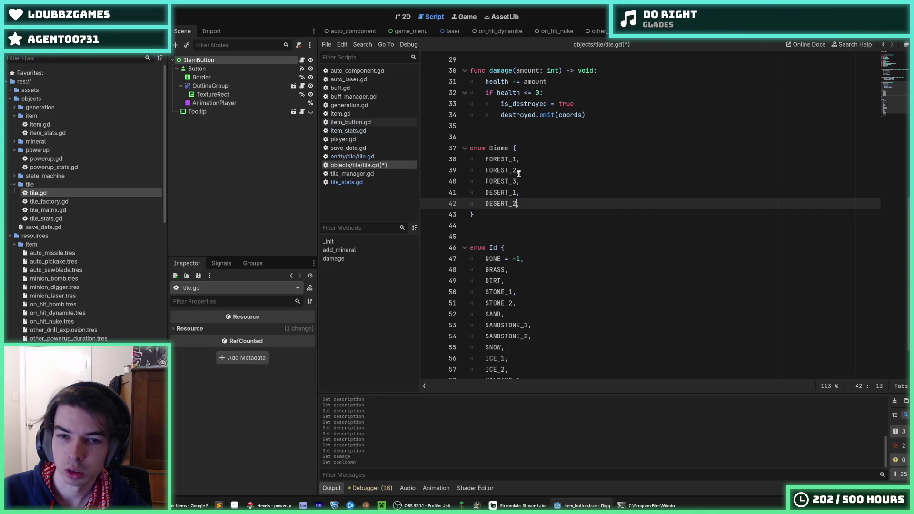
key("ctrl+shift+d")
key("BackSpace")
type("3,")
key("ctrl+shift+d")
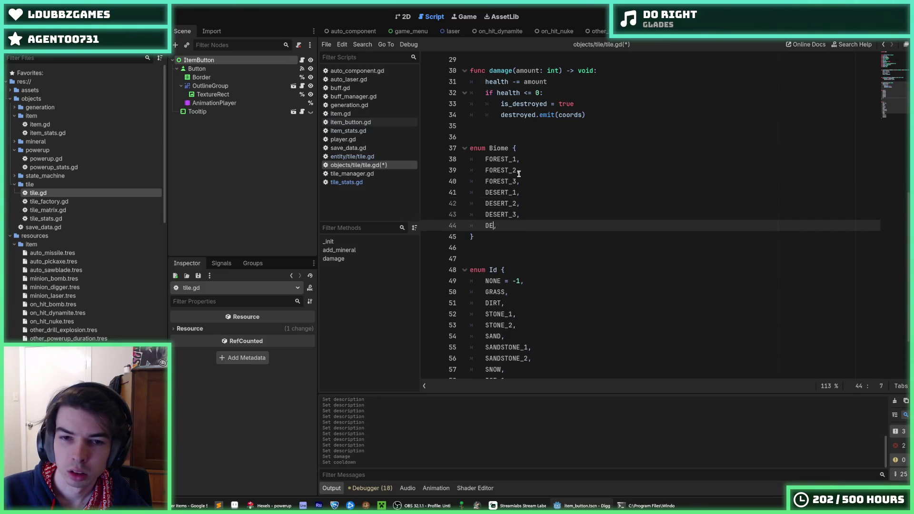
type("ACIER_")
type("1")
key("ctrl+shift+d")
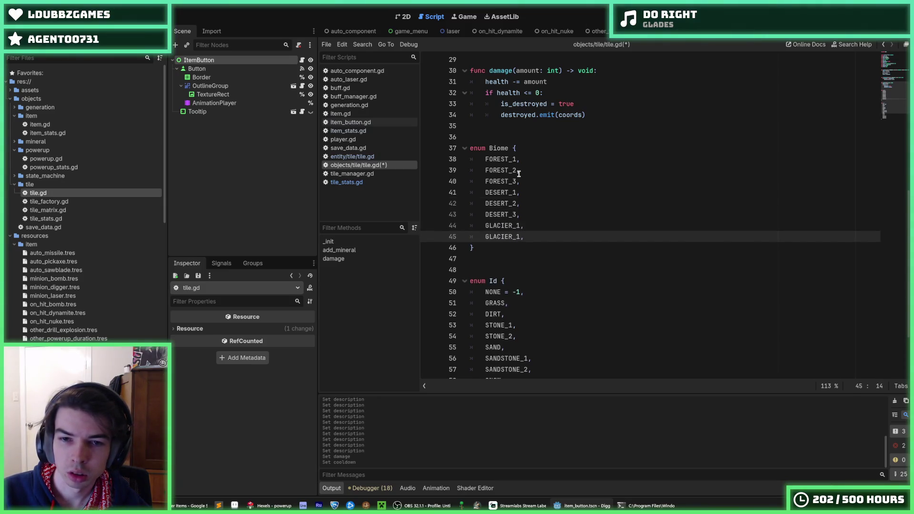
key("ctrl+shift+d")
key("BackSpace")
type("3")
Add VOLCANO_1 to VOLCANO_3 entries to the Biome enum and save tile.gd
key("ctrl+shift+d")
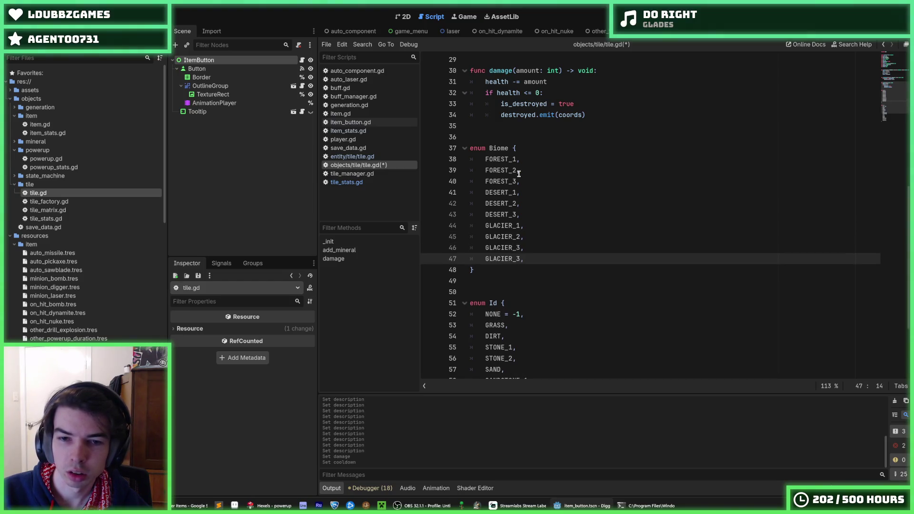
key("BackSpace")
key("BackSpace")
key("BackSpace")
type("VOLCANO_1,")
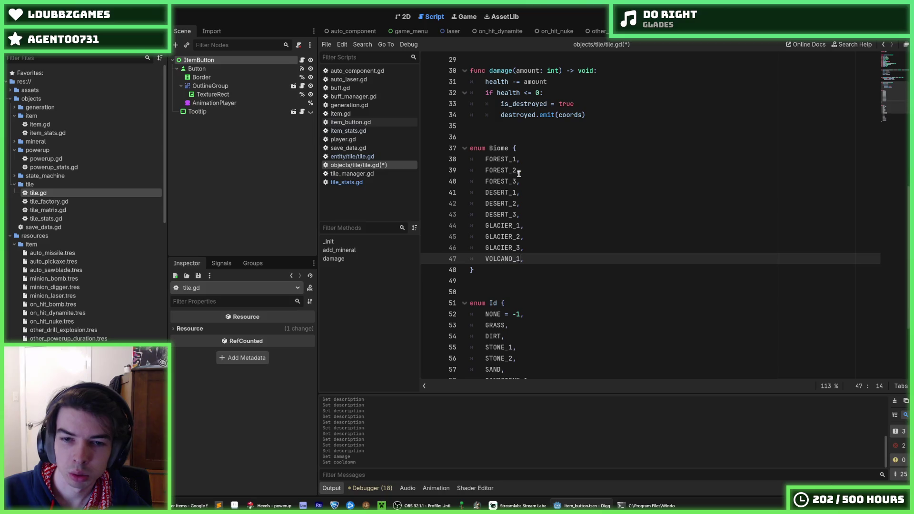
key("ctrl+shift+d")
key("BackSpace")
key("ctrl+shift+d")
key("BackSpace")
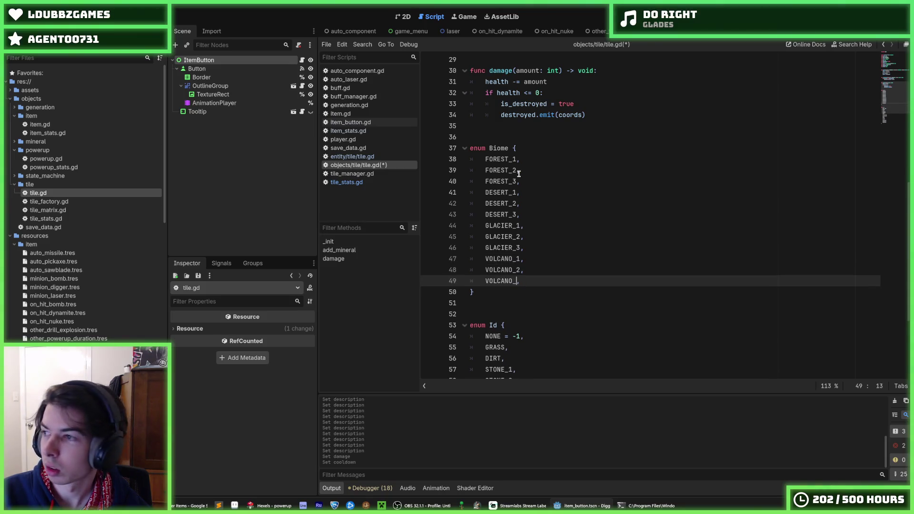
key("Up")
key("Up")
key("Up")
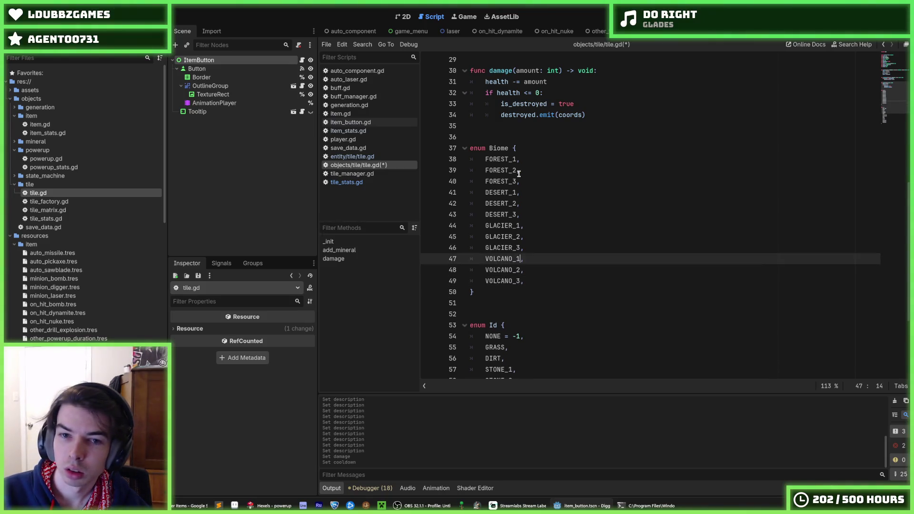
key("Up")
key("Left")
key("Left")
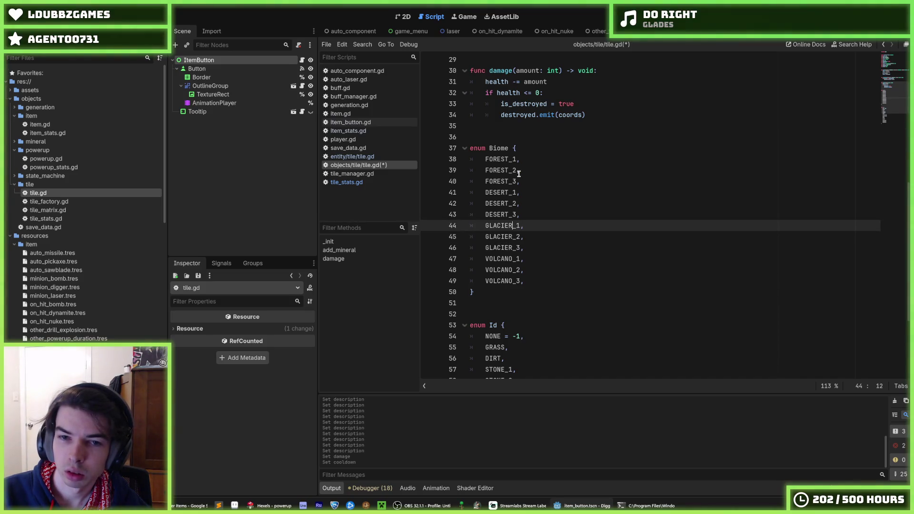
key("ctrl+s")
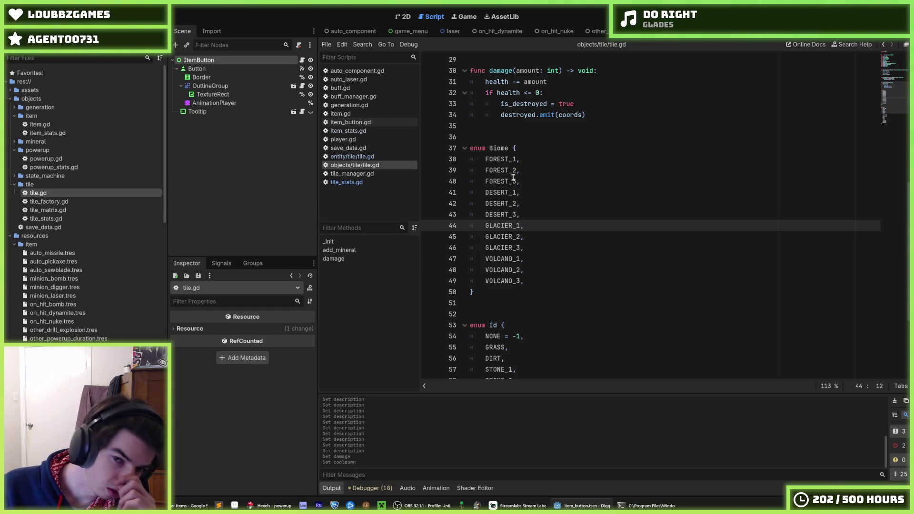
Rename the three GLACIER entries to ICE_1 to ICE_3, save, and return to item.gd
left_click(543, 236)
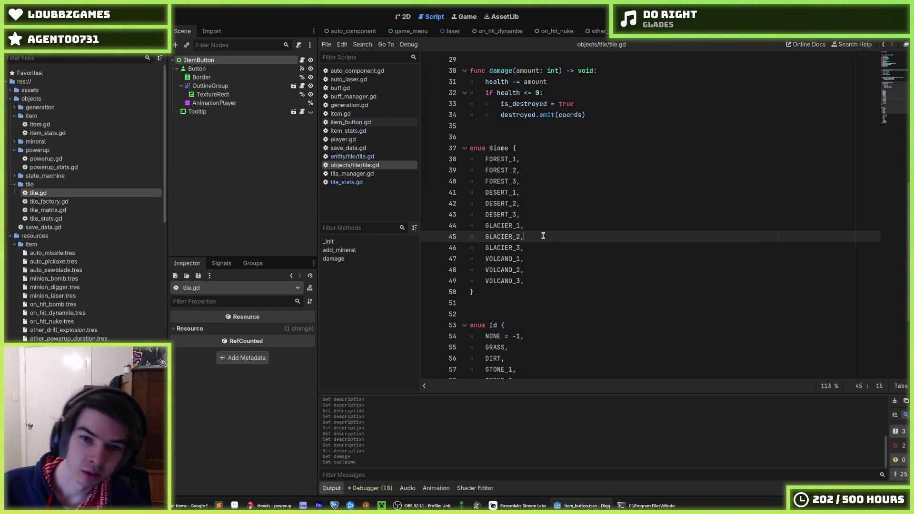
left_click(525, 214)
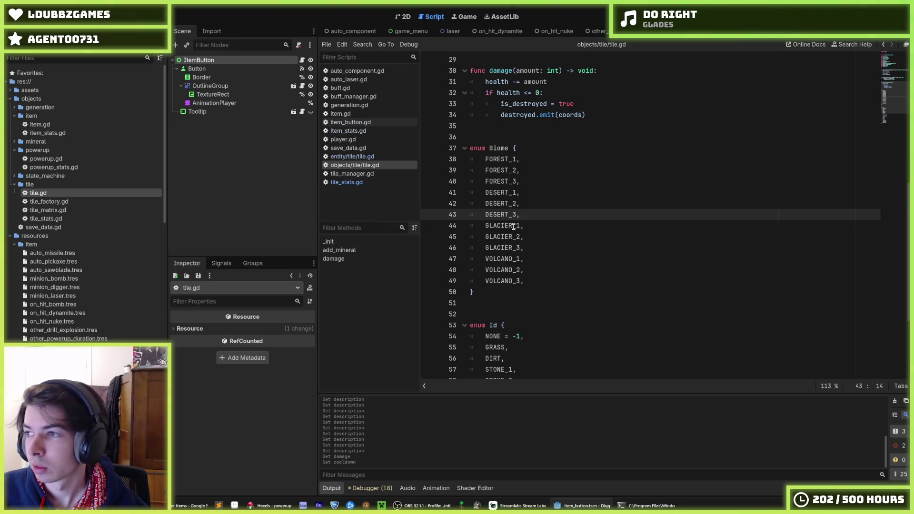
left_click_drag(513, 226, 466, 226)
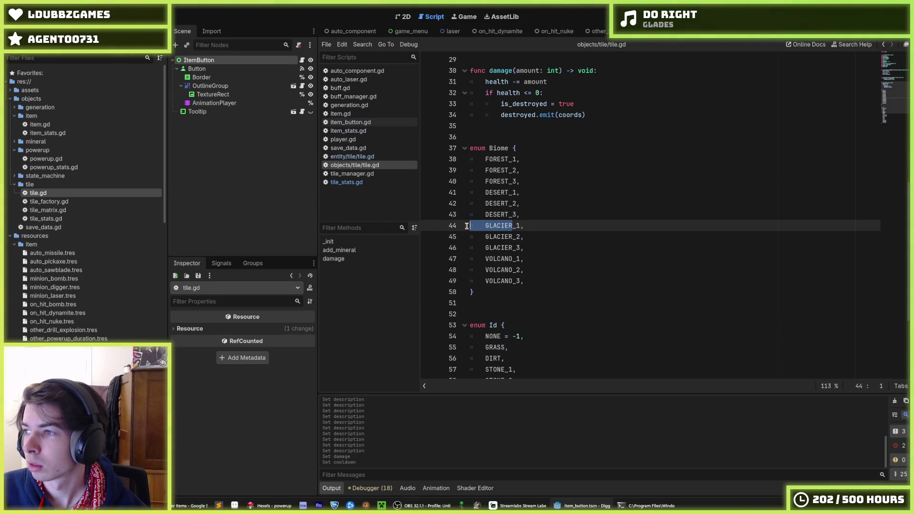
key("ctrl+d")
key("ctrl+d")
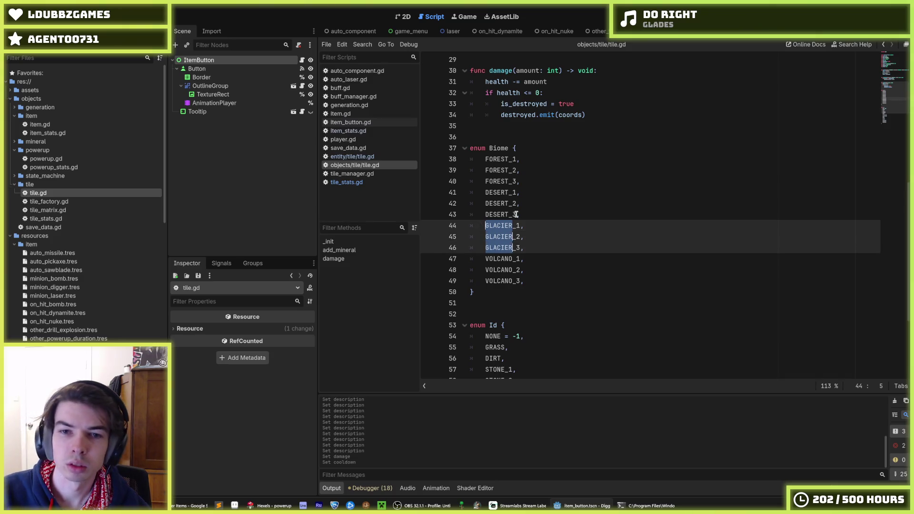
type("ICE")
left_click(552, 216)
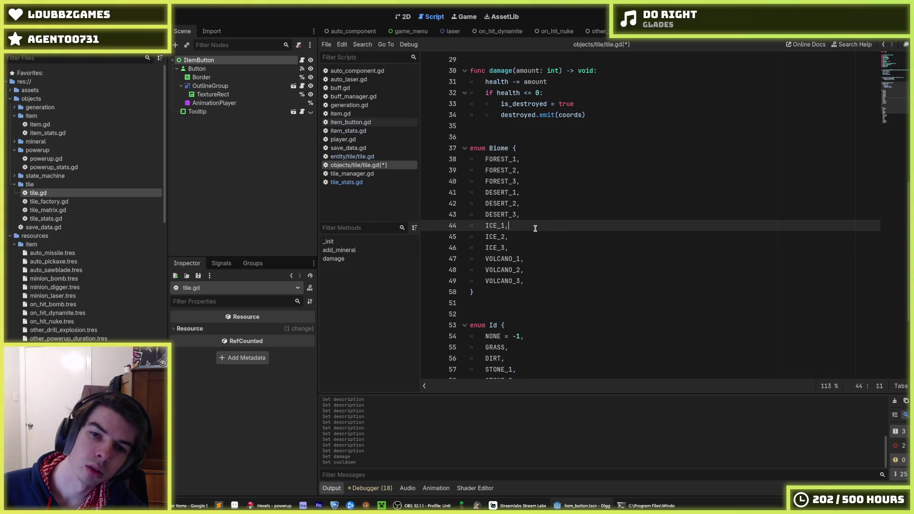
left_click(541, 225)
left_click(535, 210)
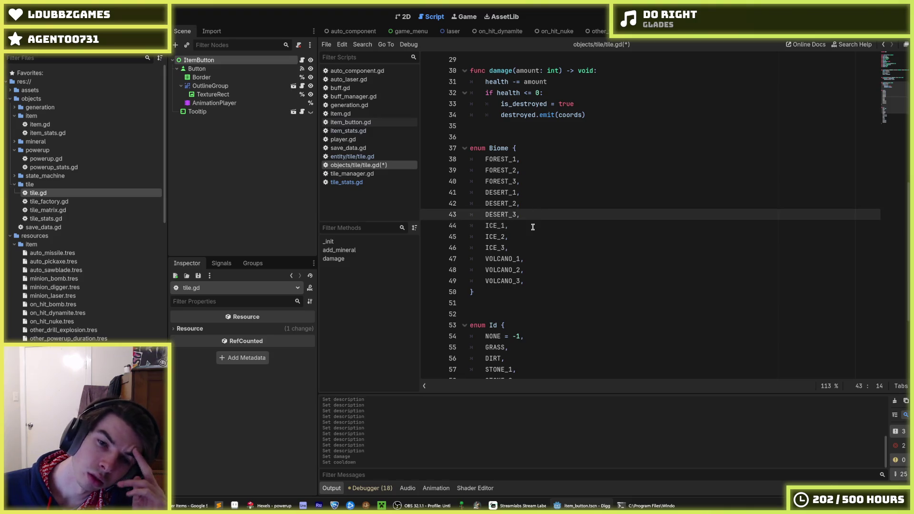
left_click(531, 227)
left_click(530, 214)
key("ctrl+s")
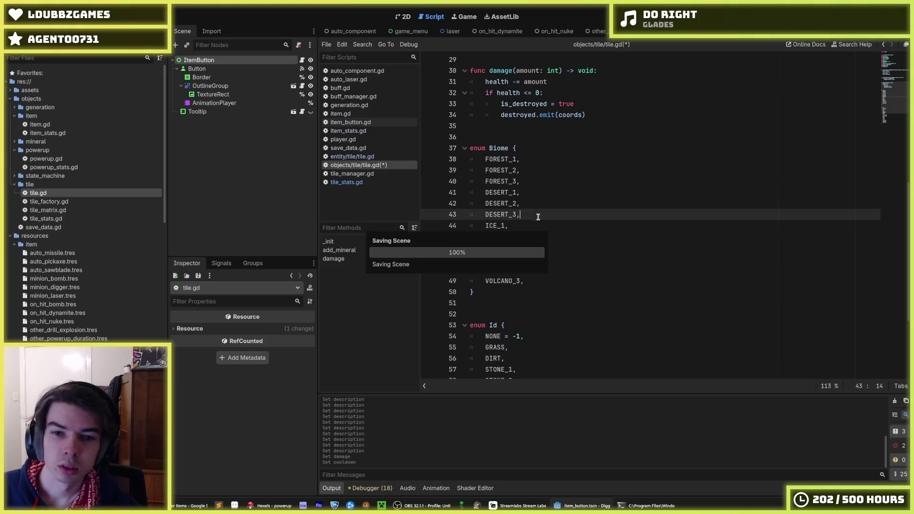
double_click(500, 147)
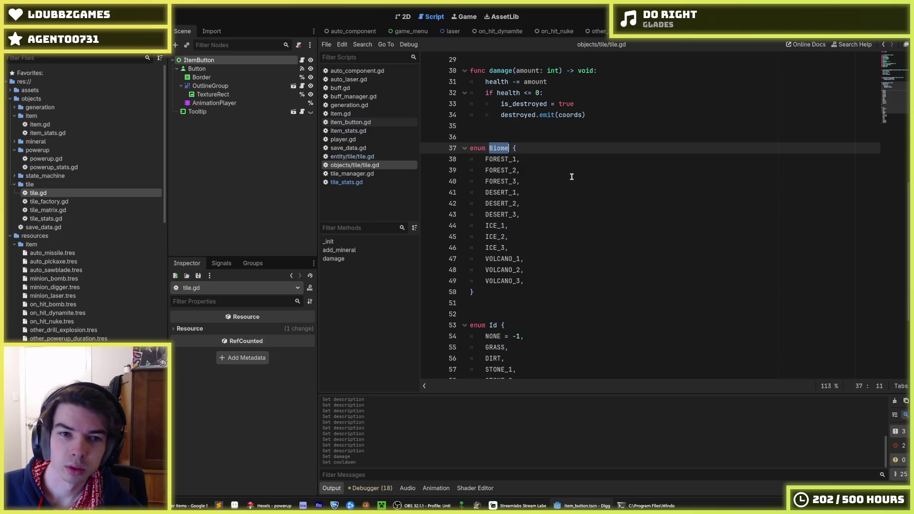
left_click(357, 114)
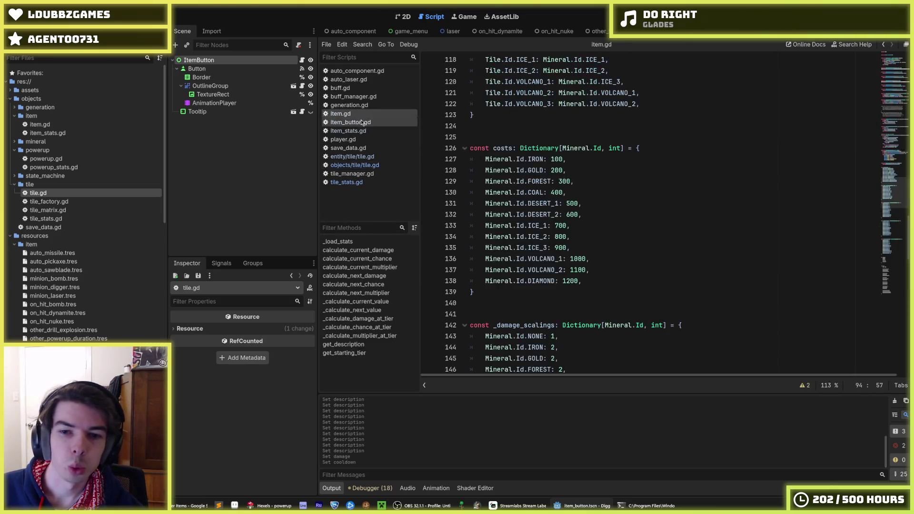
Rename the Value enum entries to DAMAGE, CHANCE, COOLDOWN, MULTIPLIER with a trailing comma
scroll(496, 220, "down", 20)
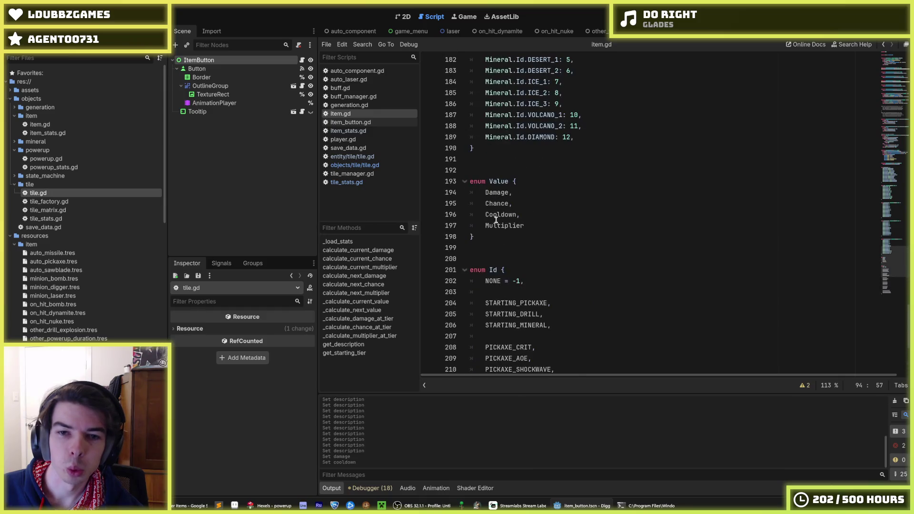
double_click(500, 193)
type("DAMAGE,")
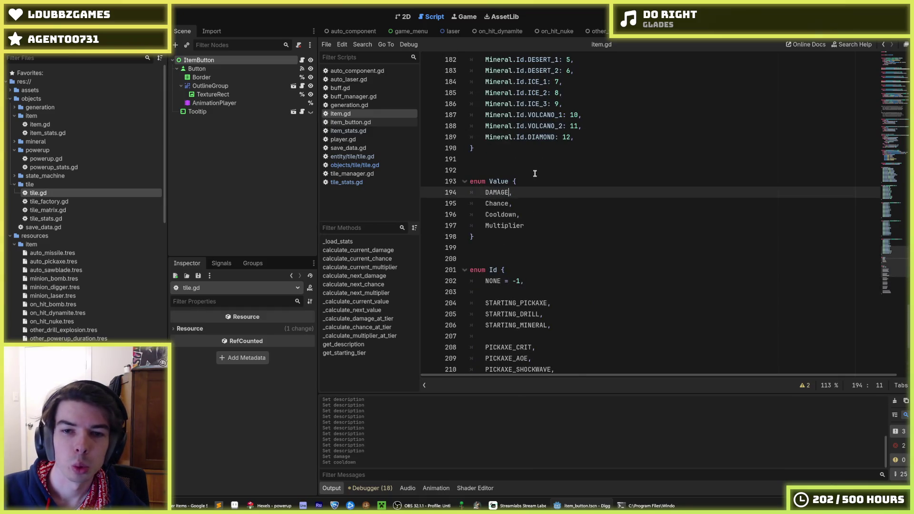
key("Down")
key("BackSpace")
key("BackSpace")
key("BackSpace")
type("CHAS,")
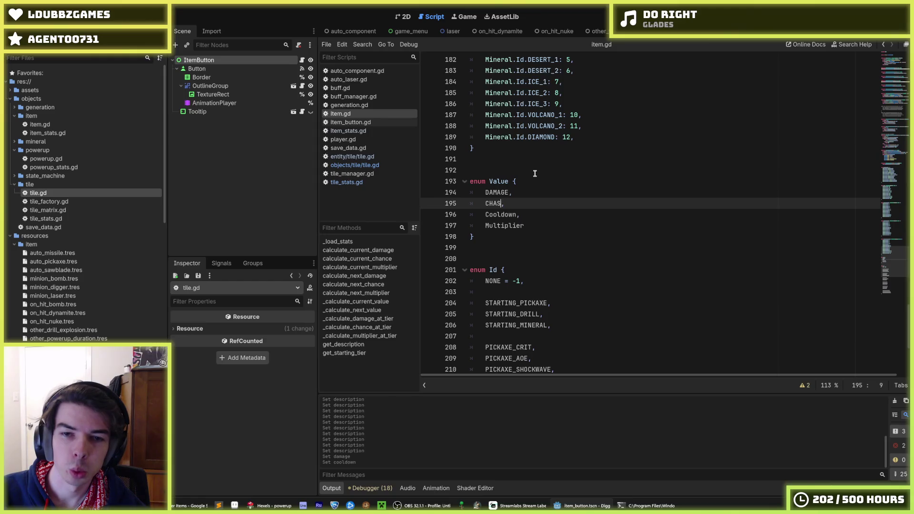
type("E")
key("Down")
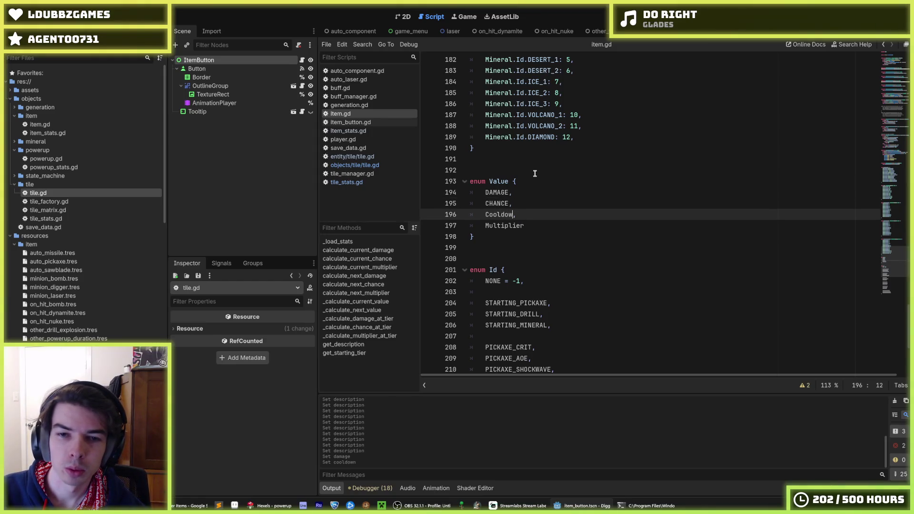
key("BackSpace")
key("BackSpace")
key("BackSpace")
type("OOLDOWN")
key("Down")
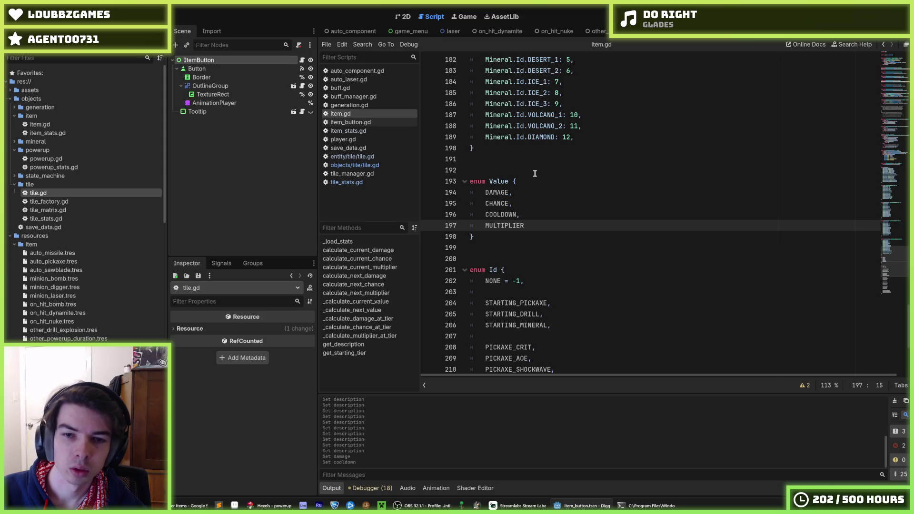
type(",")
scroll(540, 186, "down", 1)
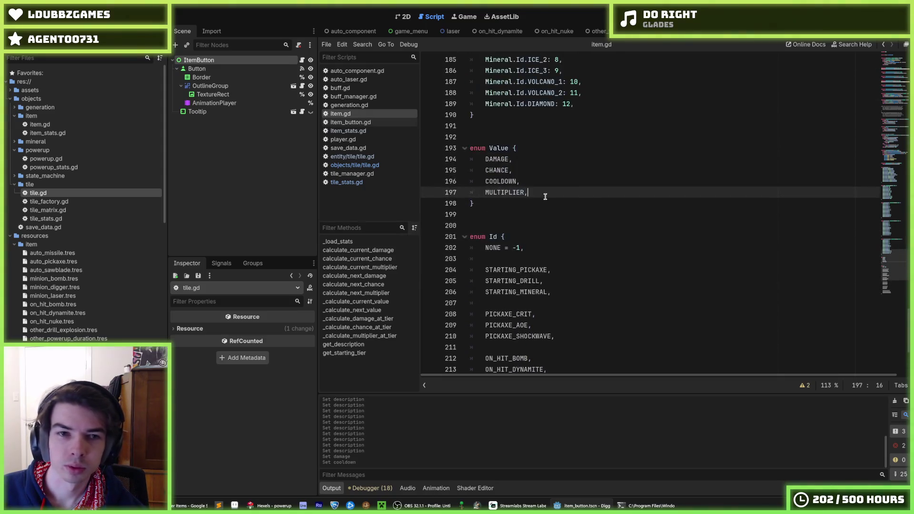
Glance at item_button.gd, then open item_stats.gd
left_click(351, 122)
left_click(341, 113)
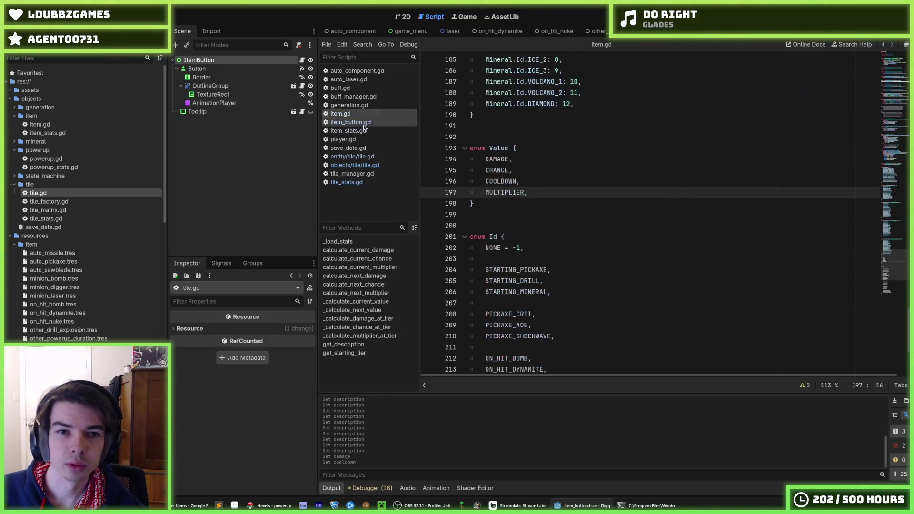
left_click(363, 131)
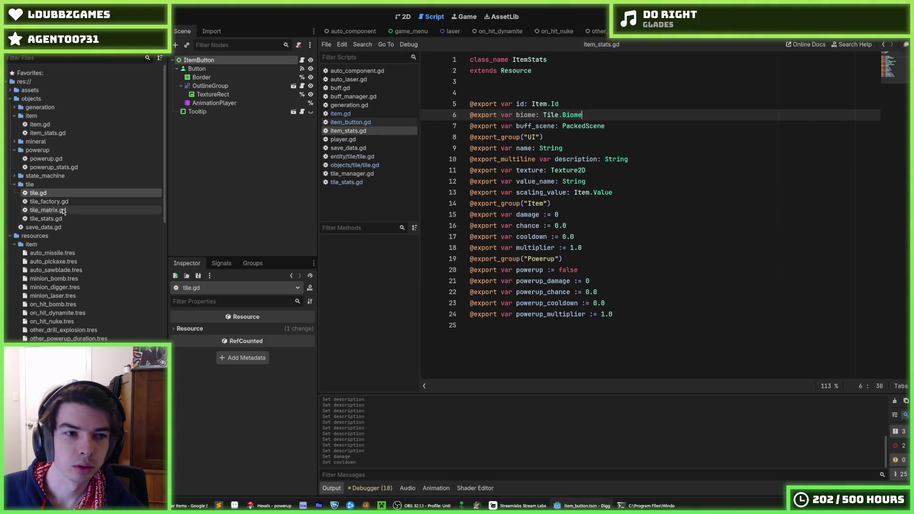
Set the auto_missile item's Biome to Grass in the Inspector
left_click(52, 253)
left_click(269, 342)
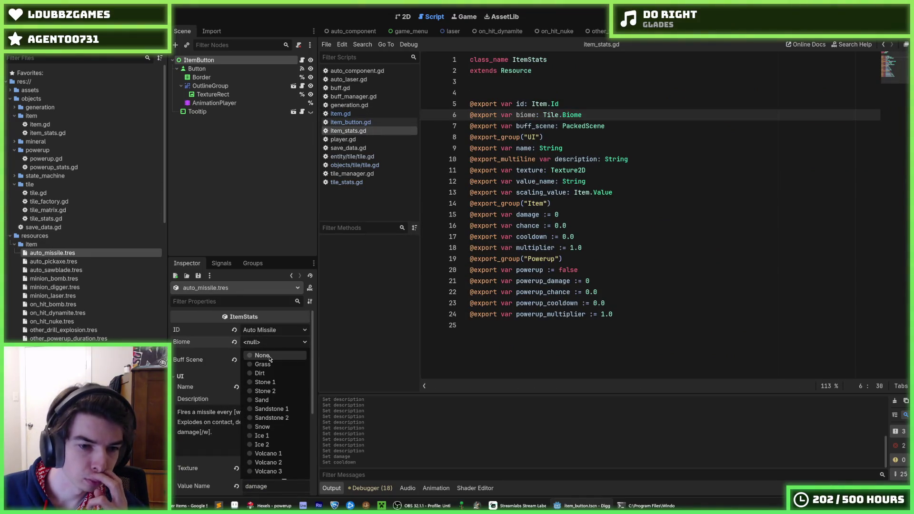
left_click(270, 364)
left_click(266, 342)
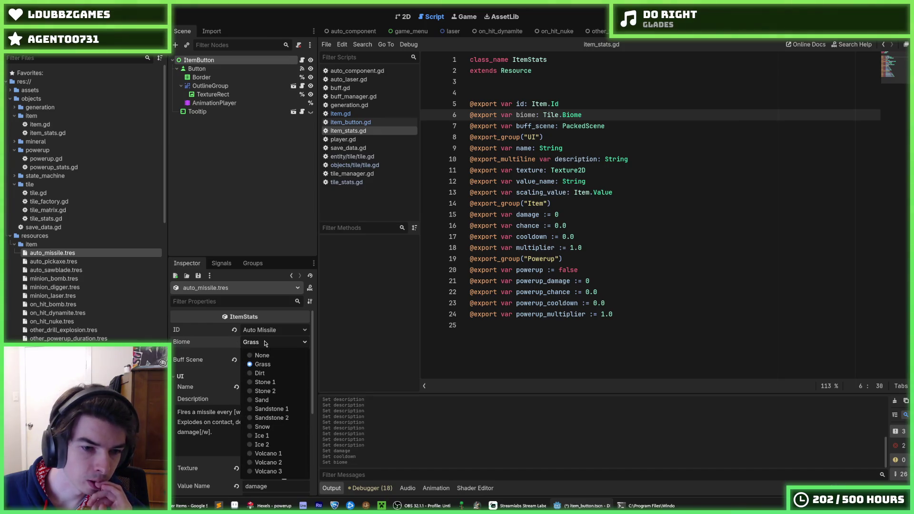
left_click(265, 342)
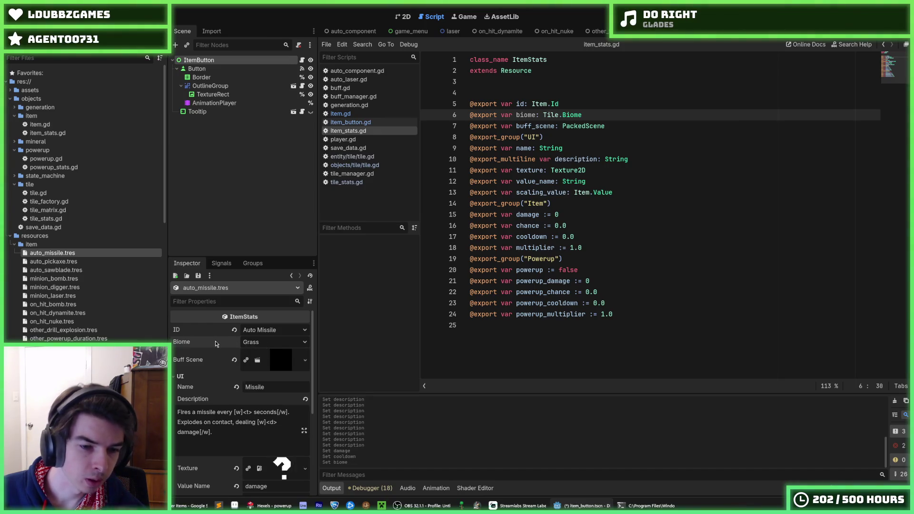
Reload the current project, then reselect auto_missile.tres
left_click(38, 16)
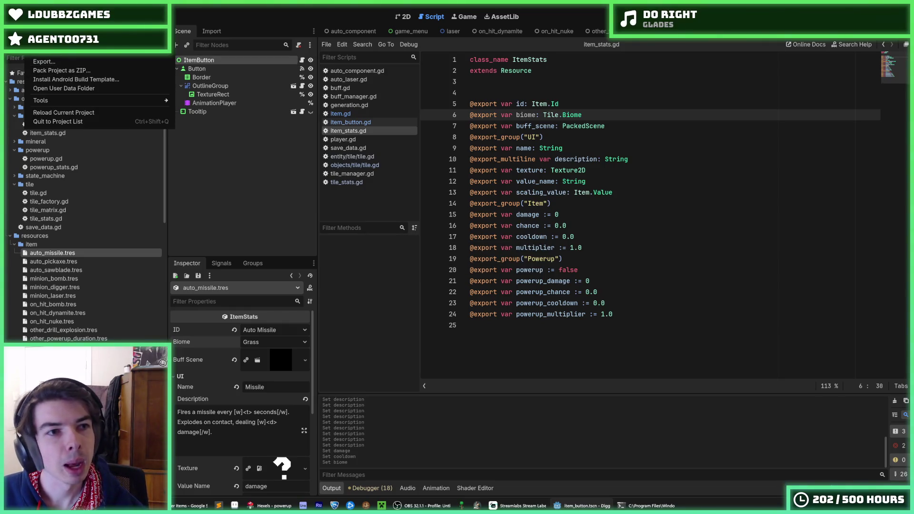
left_click(100, 117)
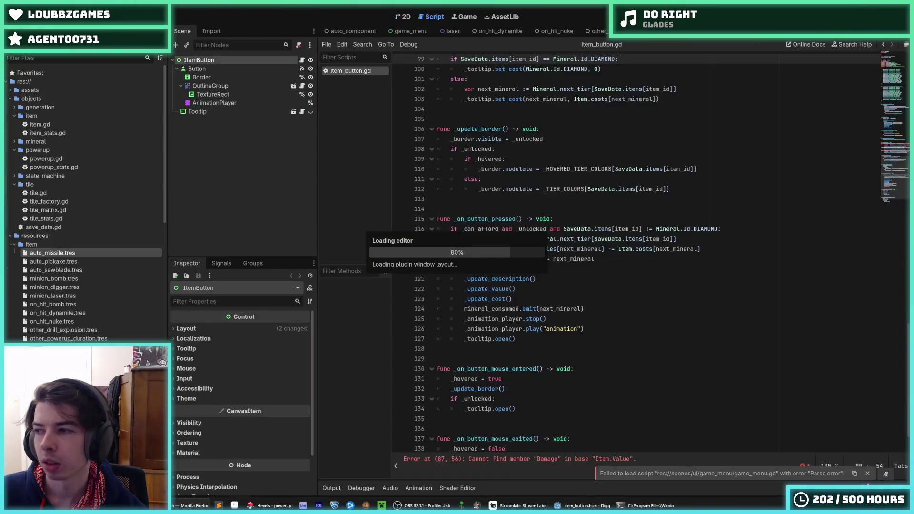
left_click(582, 250)
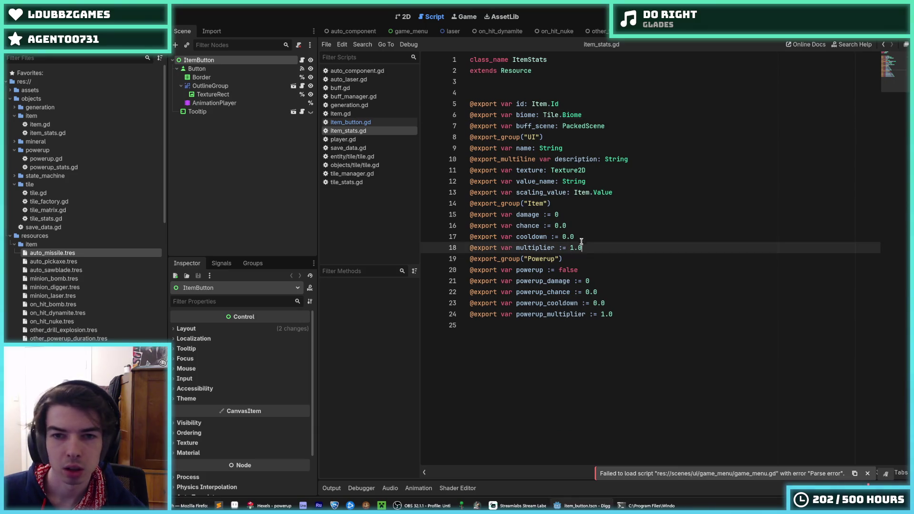
left_click(581, 233)
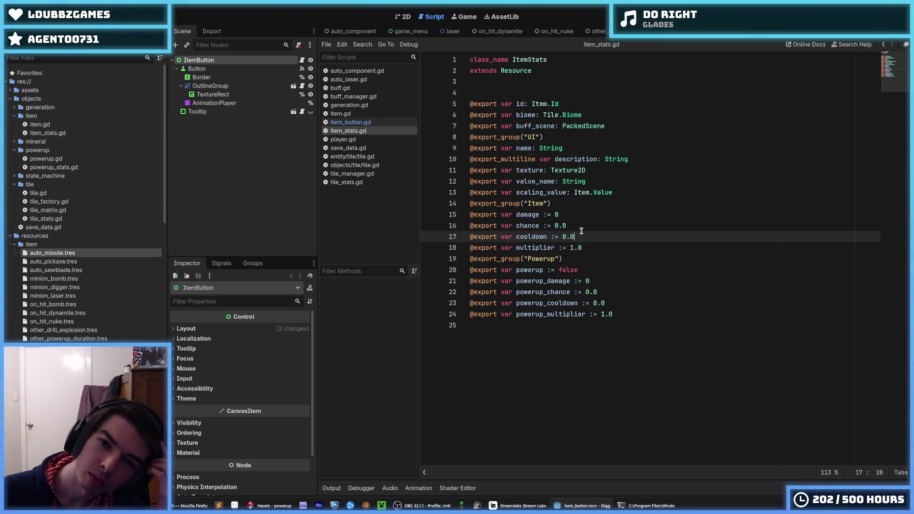
left_click(147, 257)
Set the auto_missile item's Biome to Forest 3 and save it
left_click(248, 343)
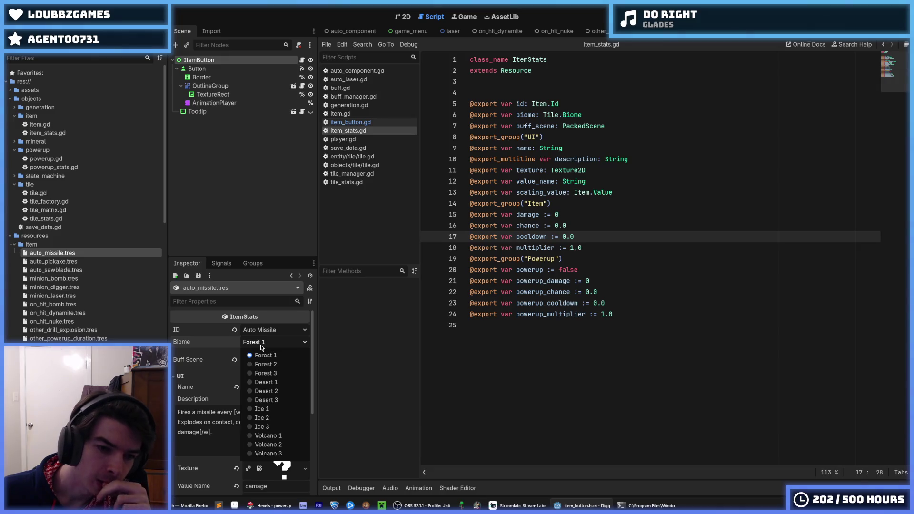
left_click(545, 333)
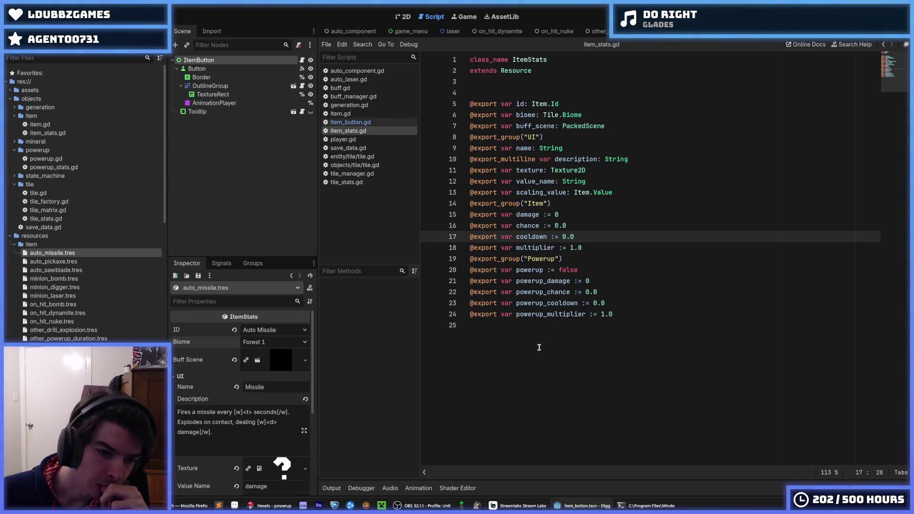
left_click(537, 351)
left_click(254, 345)
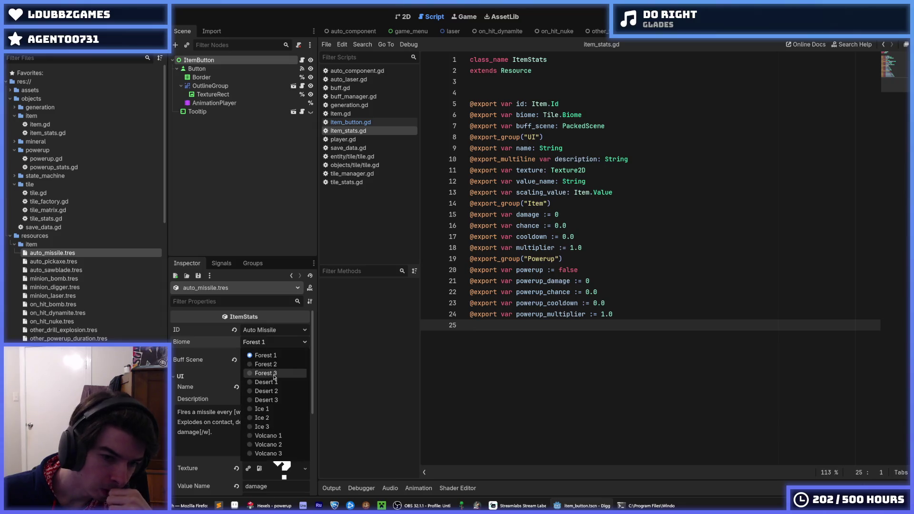
left_click(257, 374)
key("ctrl+s")
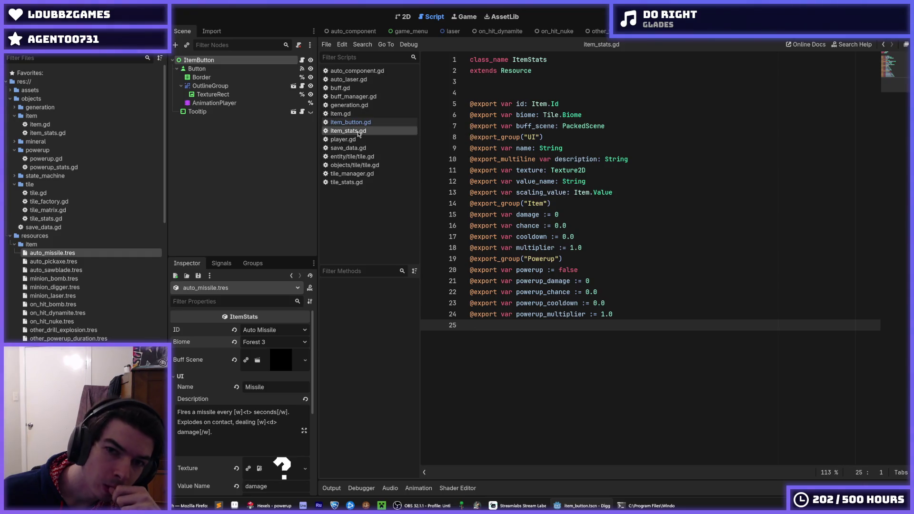
Return to the item.gd script, then open tile.gd to view the Biome enum
left_click(353, 123)
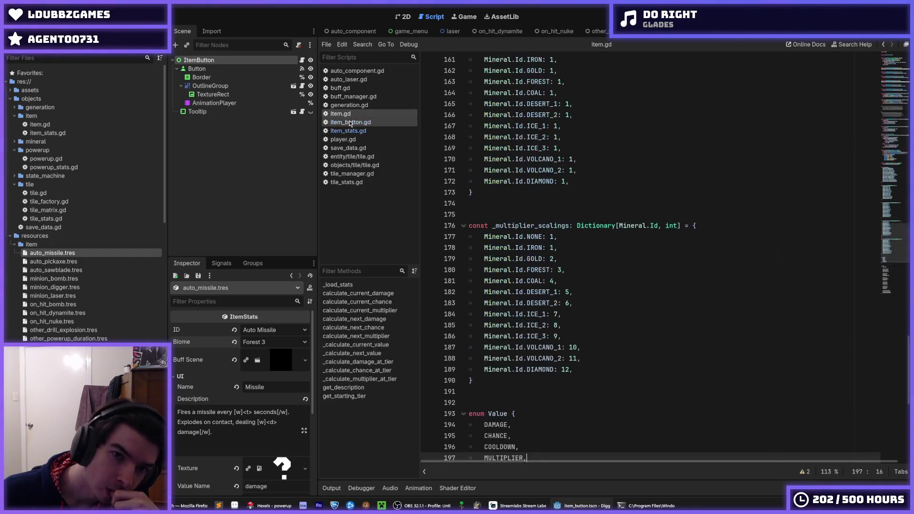
left_click(340, 113)
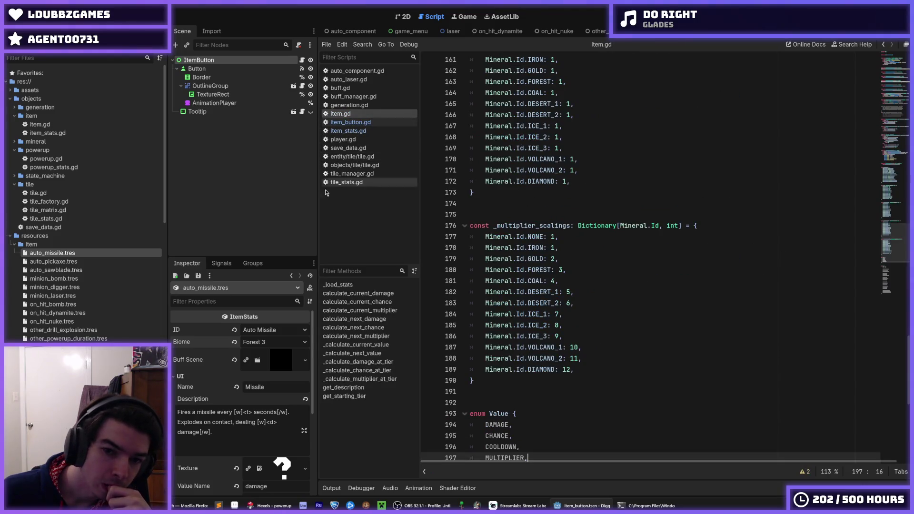
scroll(127, 326, "up", 5)
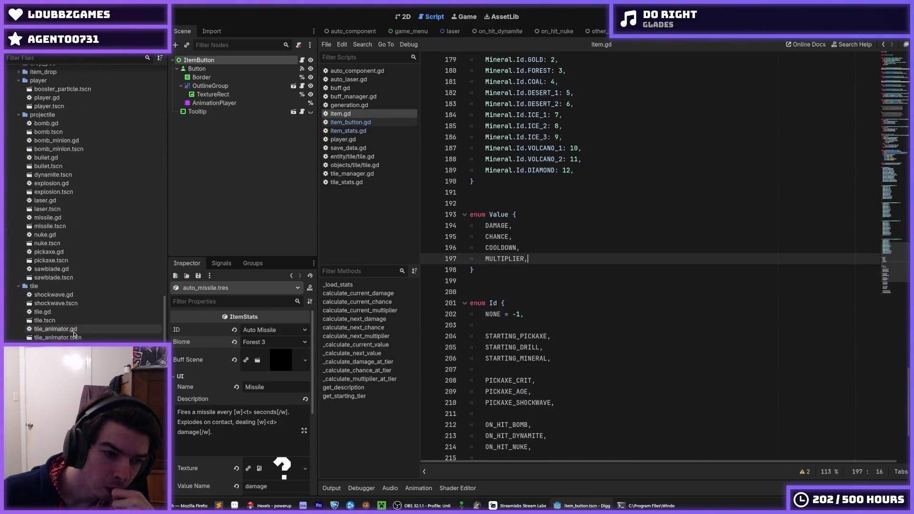
double_click(38, 193)
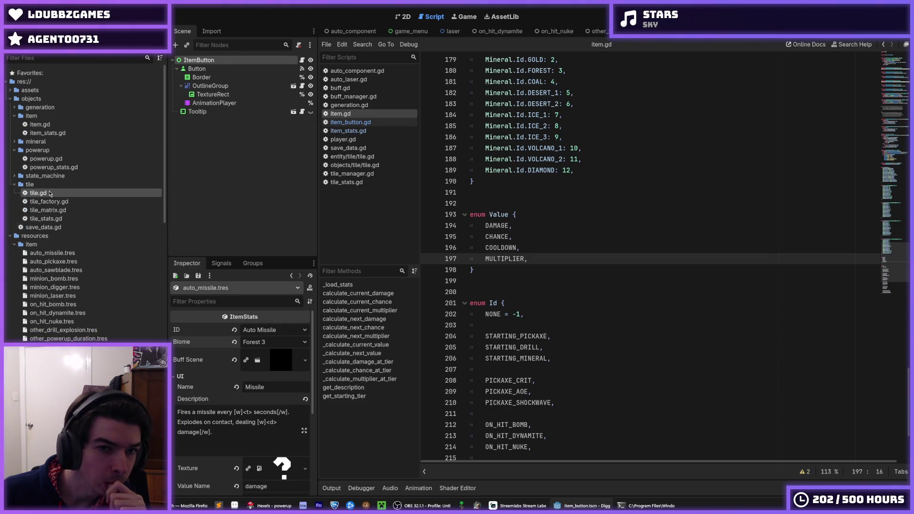
Scroll through tile.gd to review the Biome enum's FOREST, DESERT, ICE and VOLCANO entries
scroll(596, 312, "down", 2)
scroll(597, 313, "down", 3)
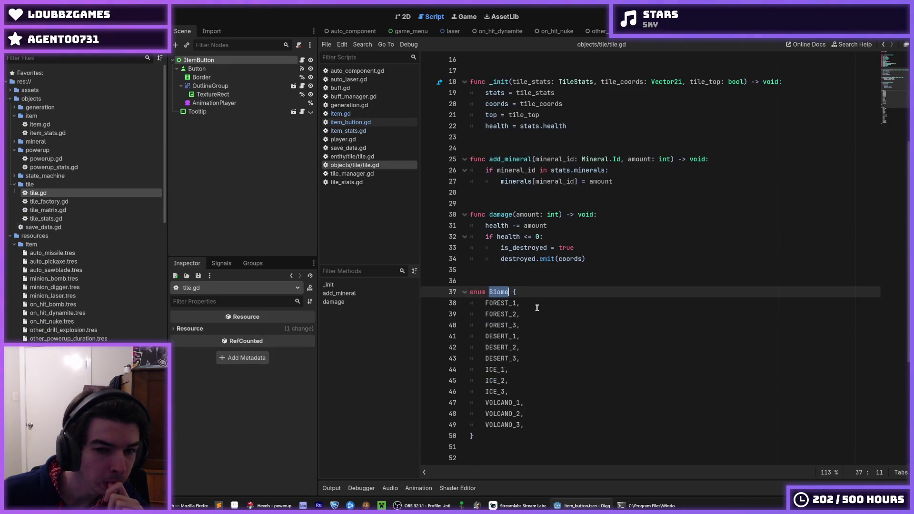
scroll(532, 303, "up", 4)
scroll(532, 303, "up", 1)
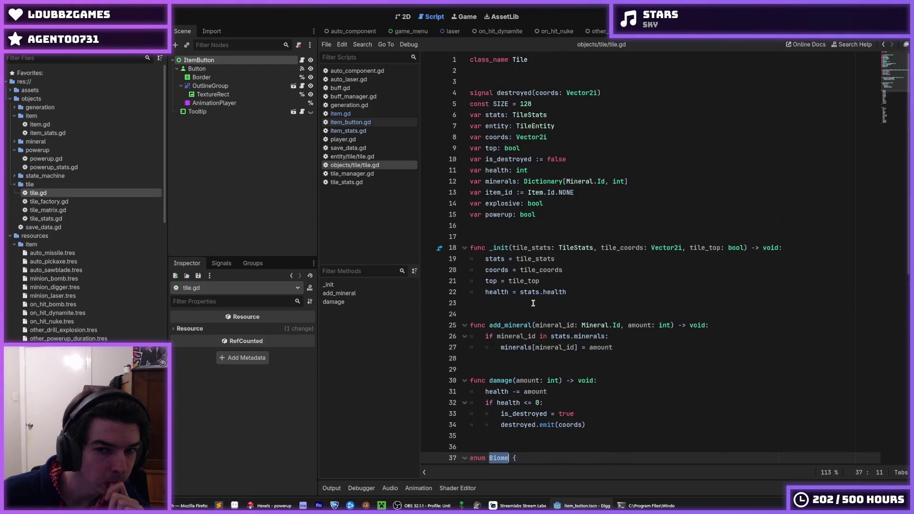
scroll(532, 305, "down", 3)
left_click(600, 323)
Return to the damage function and start a new line below it
scroll(601, 324, "down", 8)
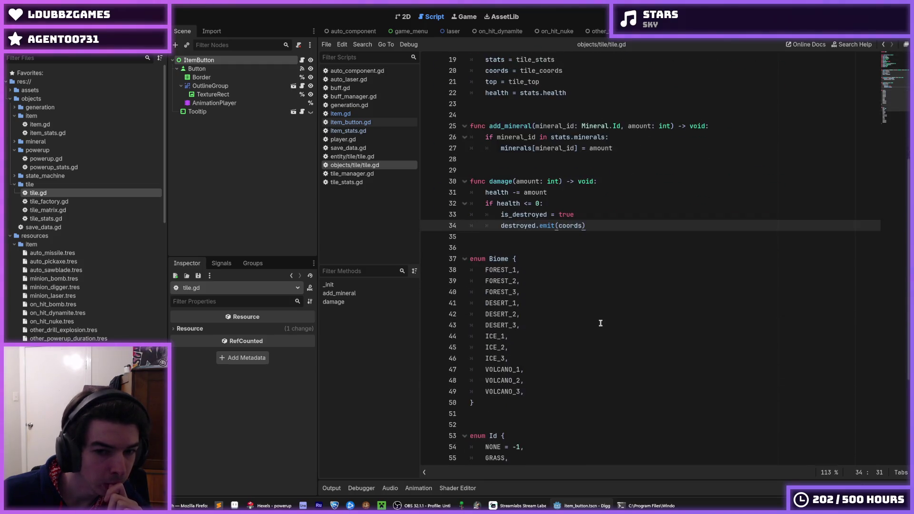
scroll(601, 324, "up", 5)
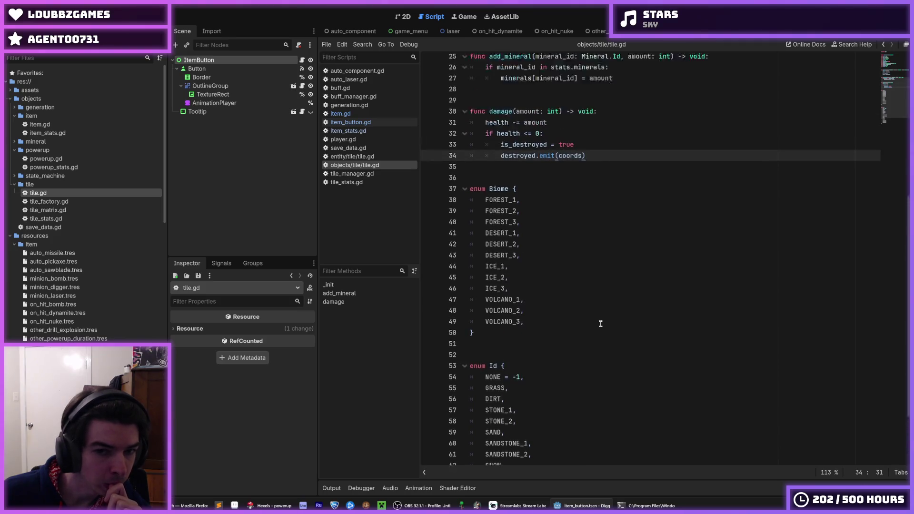
scroll(600, 324, "down", 4)
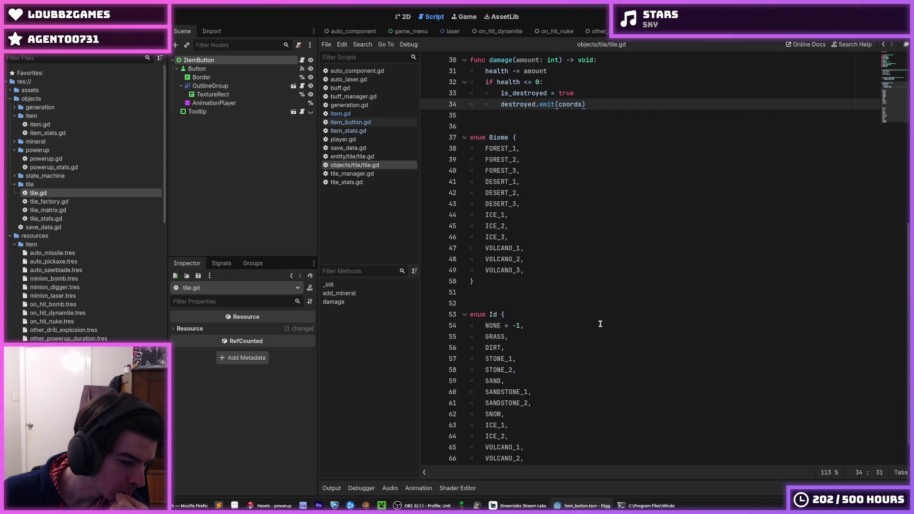
scroll(600, 323, "up", 3)
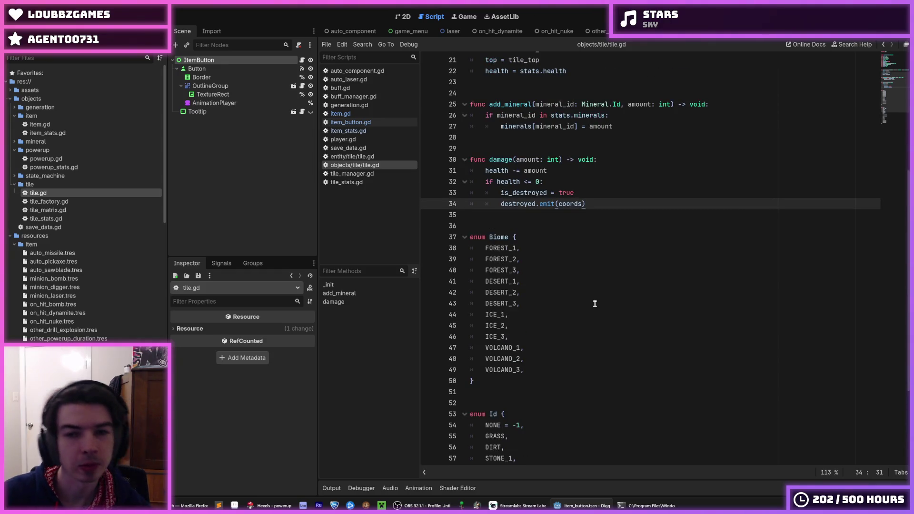
scroll(595, 304, "up", 6)
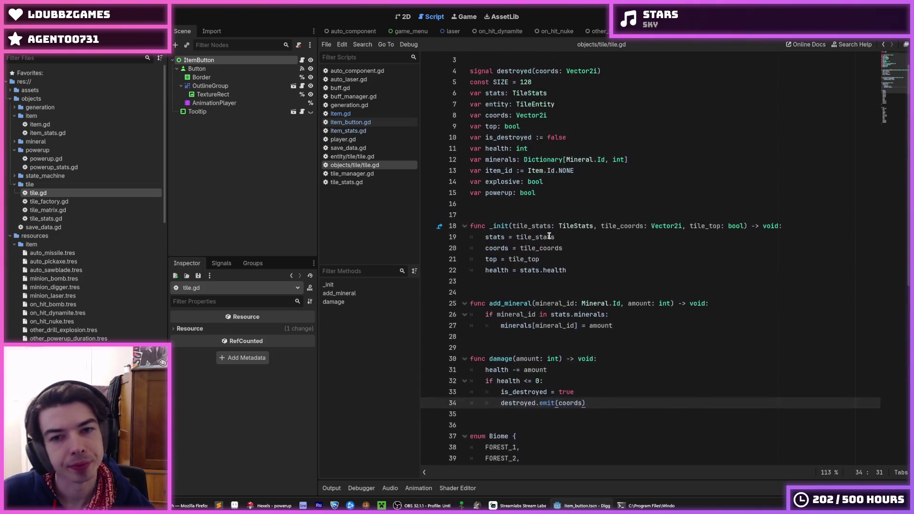
key("Return")
key("Return")
key("Return")
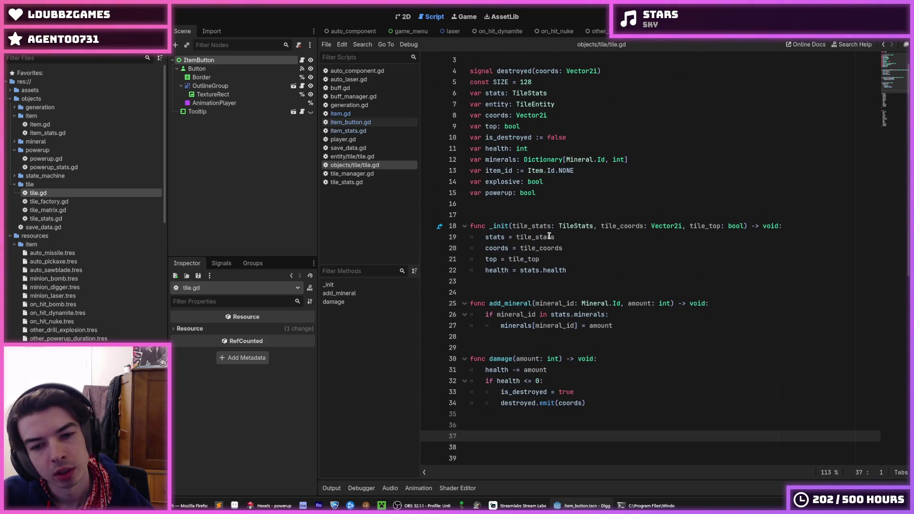
Type the get_biome() function signature below damage() and open its body
type("func get_biome() -")
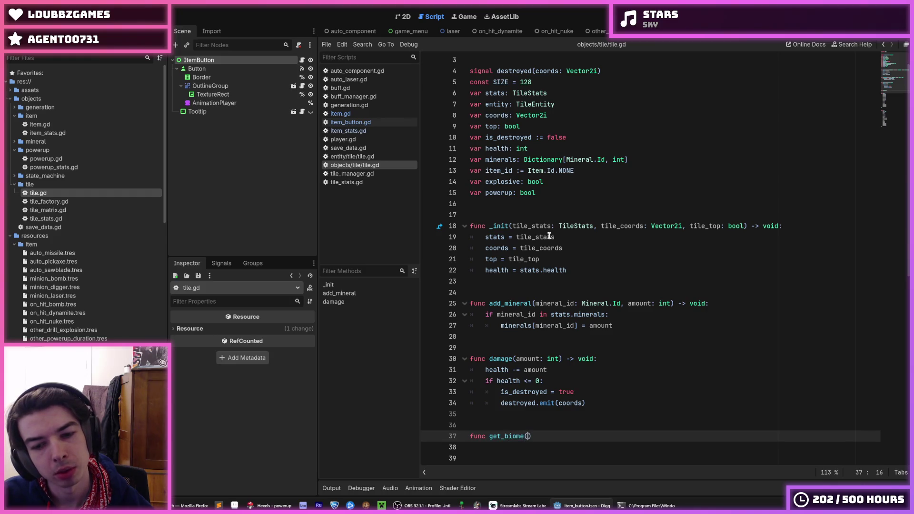
type("> void:")
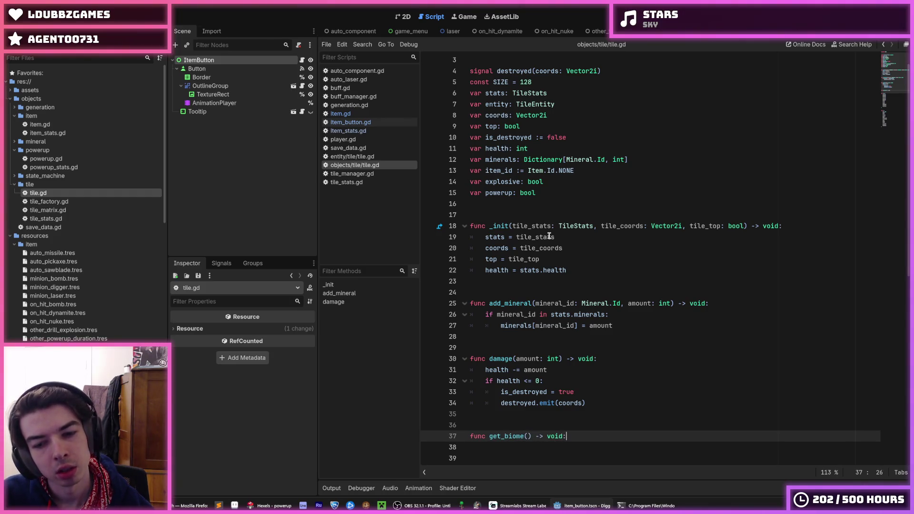
key("Return")
scroll(549, 236, "down", 10)
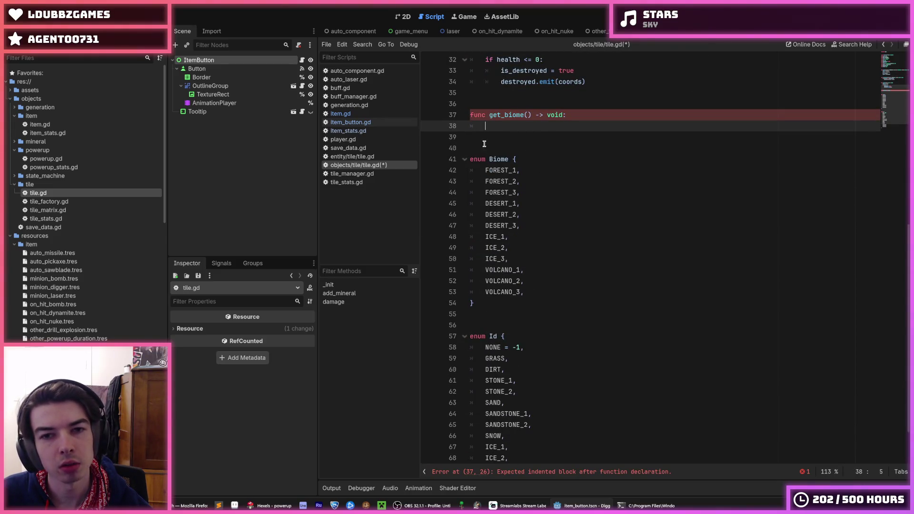
scroll(580, 224, "up", 8)
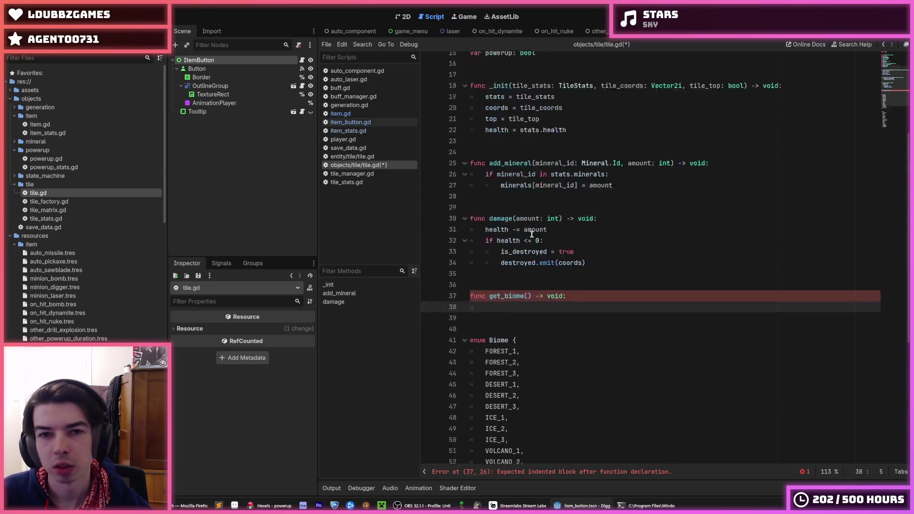
left_click(553, 215)
scroll(553, 215, "down", 9)
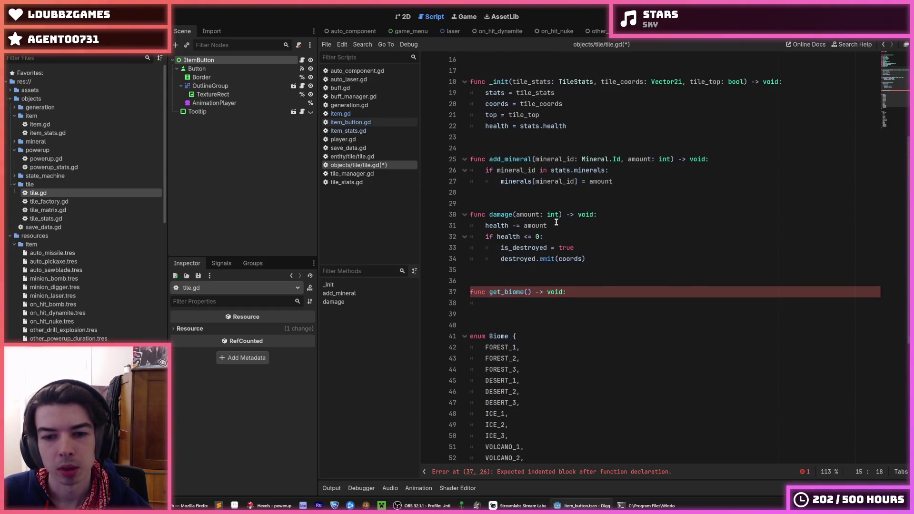
left_click(539, 229)
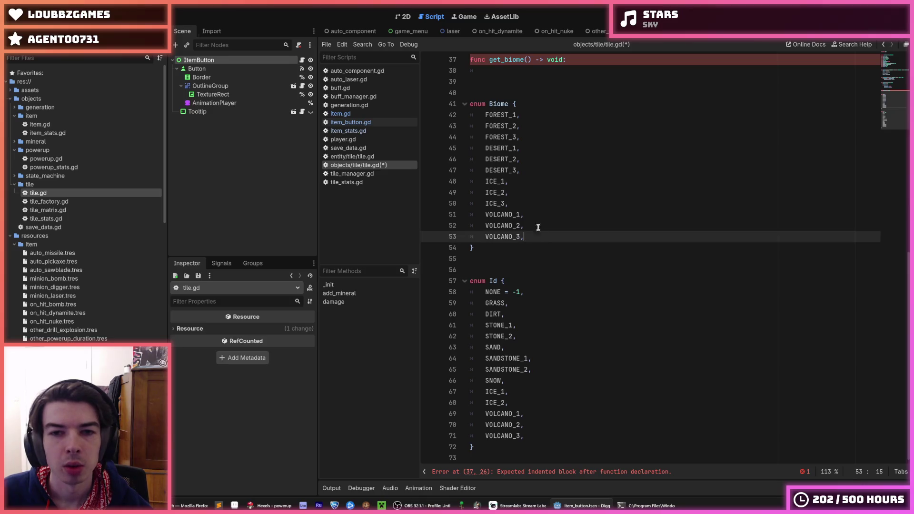
scroll(520, 102, "up", 2)
Change get_biome's return type from void to Biome
left_click(505, 139)
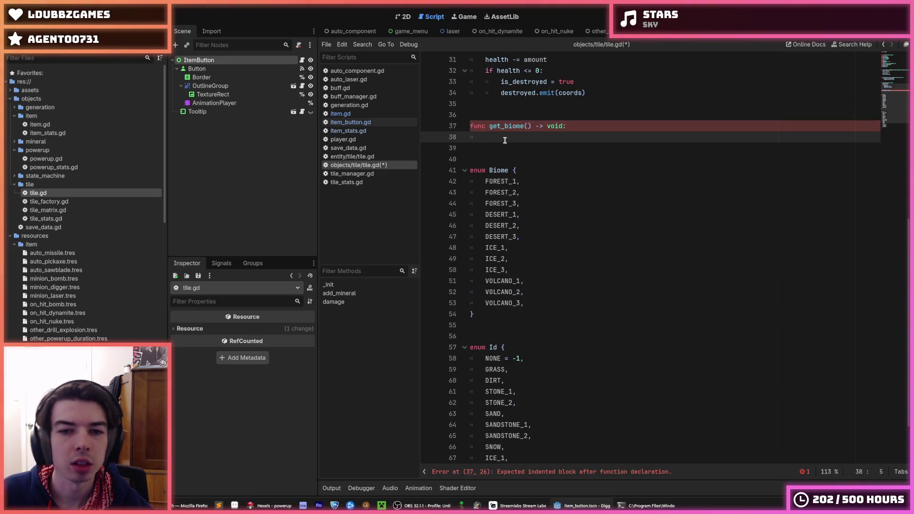
type("biome")
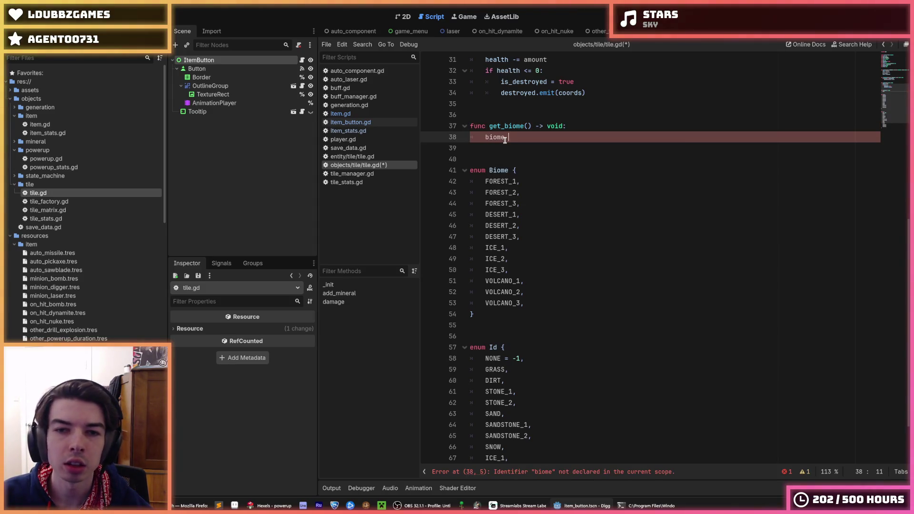
key("Up")
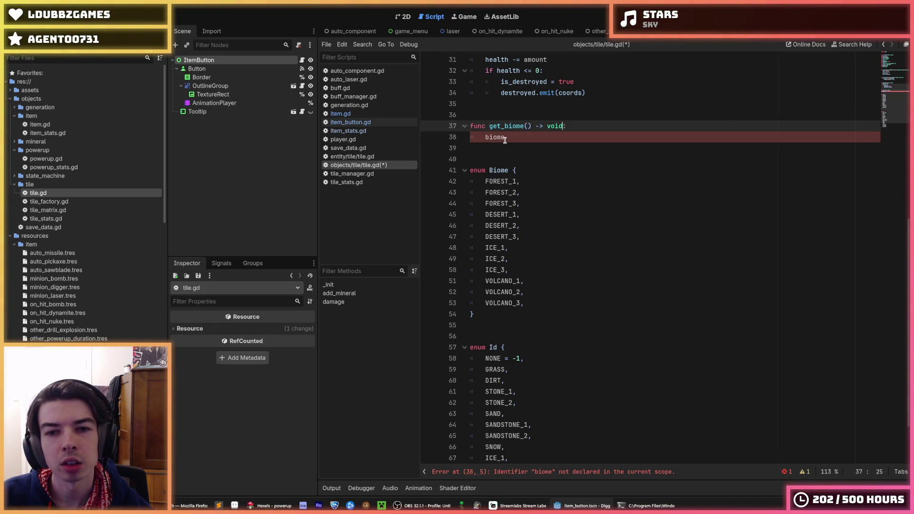
key("BackSpace")
key("BackSpace")
type("Biome")
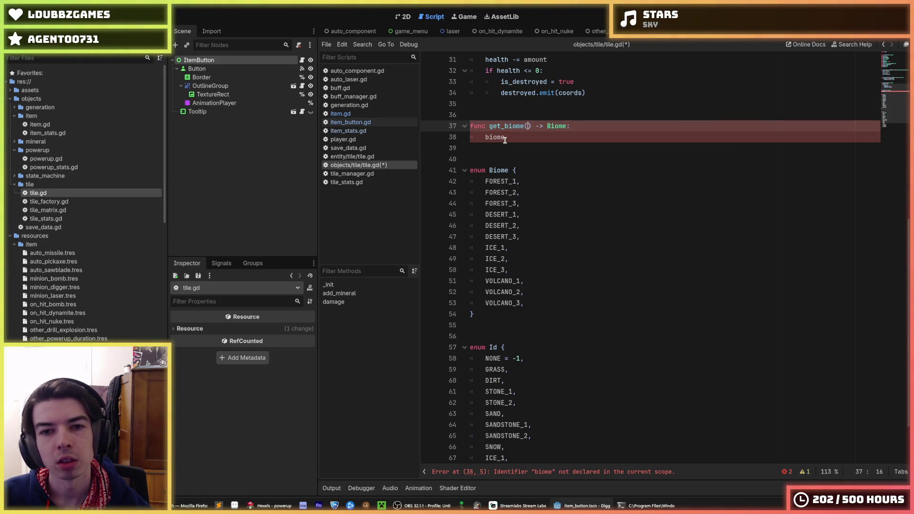
Replace the biome word in get_biome's body with a bare return
scroll(505, 139, "up", 3)
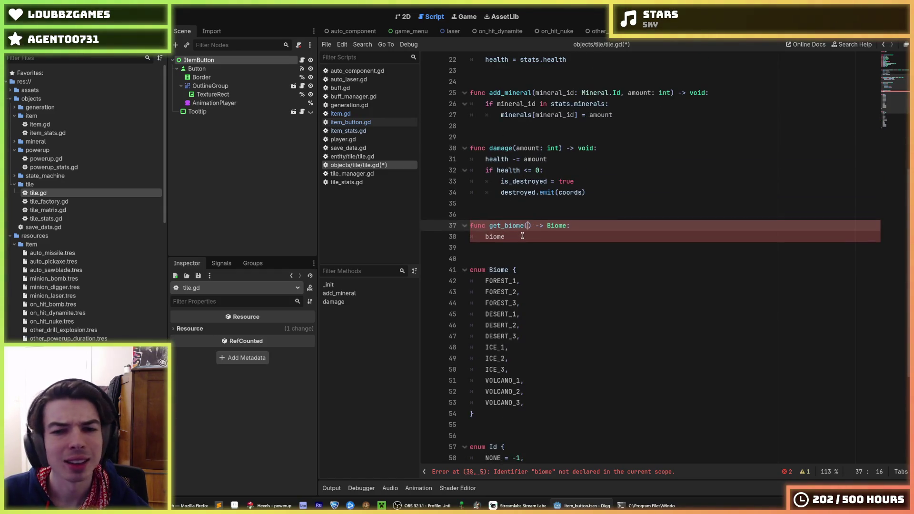
left_click(526, 239)
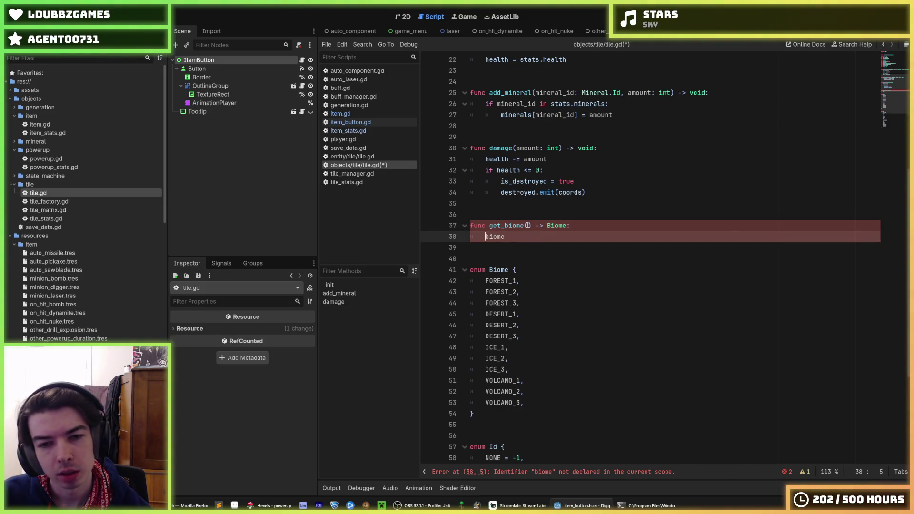
type("return")
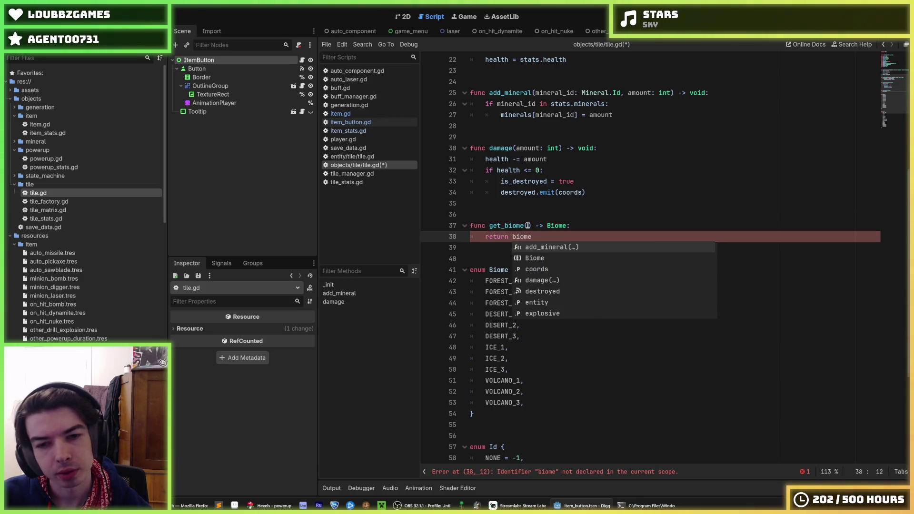
key("Delete")
key("Delete")
key("Delete")
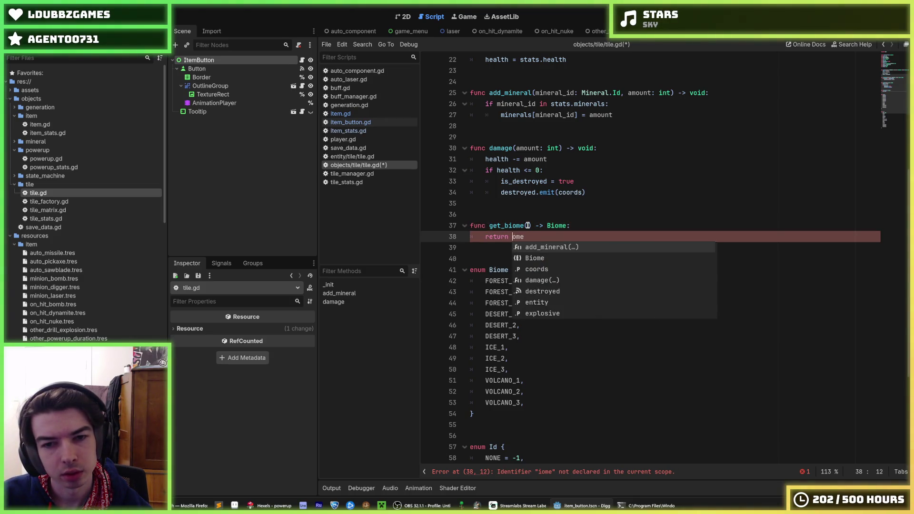
key("BackSpace")
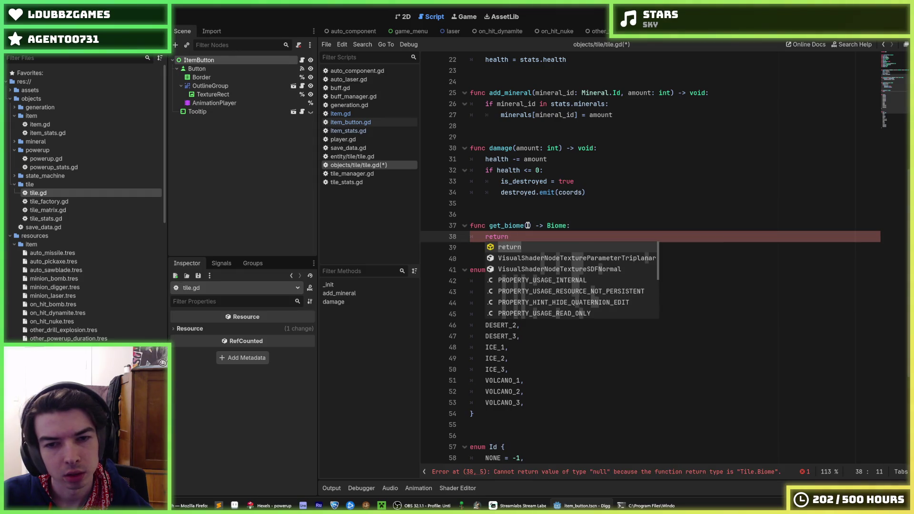
Check the Biome enum name, then add blank lines at the end of the script after the Id enum
key("Down")
key("Down")
key("Down")
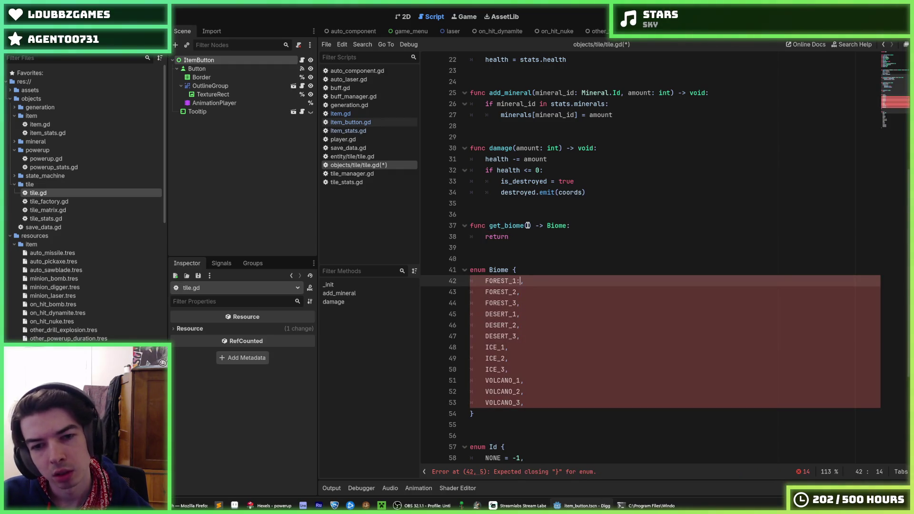
key("Up")
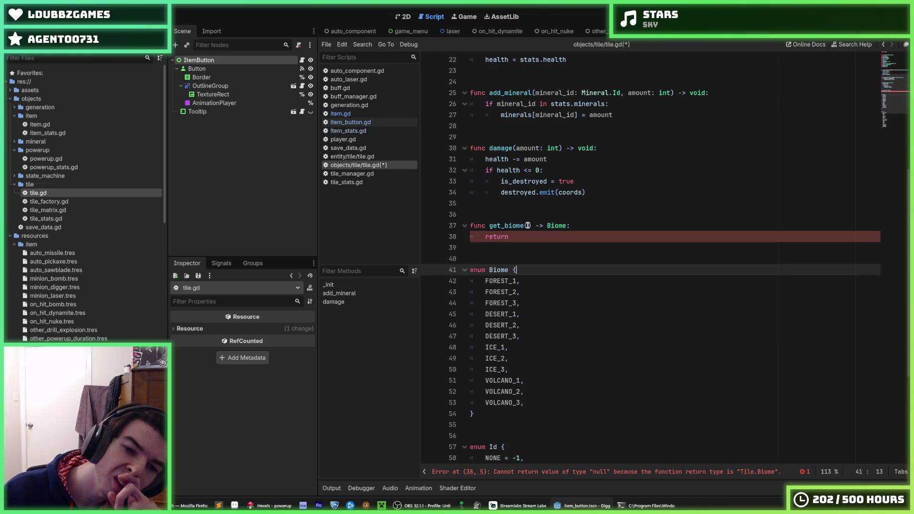
double_click(499, 270)
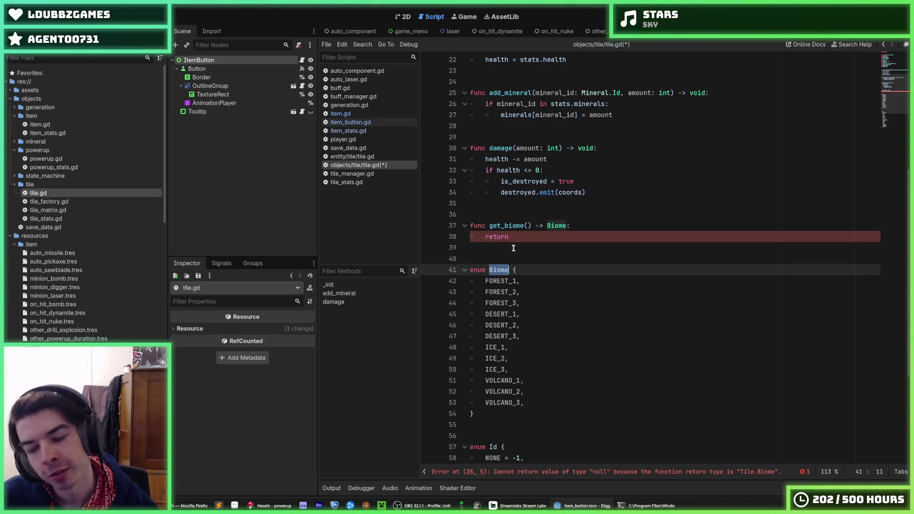
left_click(515, 248)
left_click(525, 237)
scroll(508, 233, "down", 2)
double_click(499, 205)
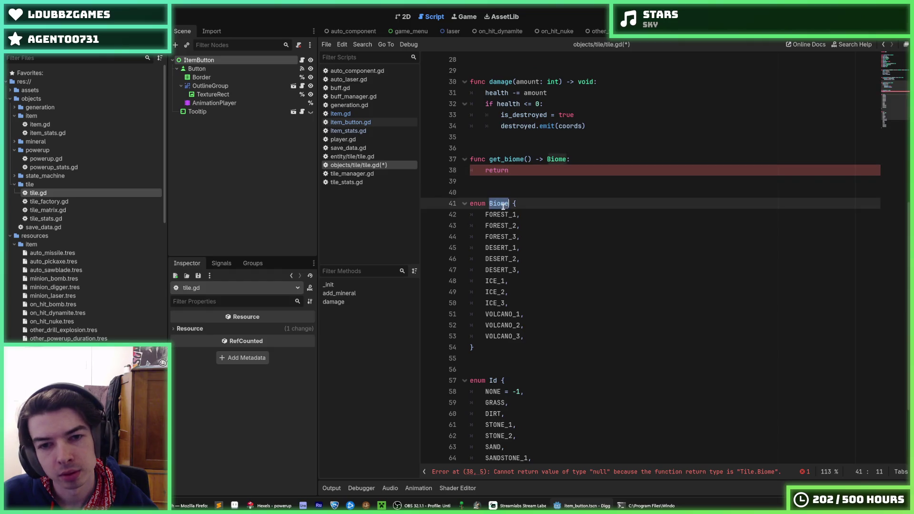
scroll(533, 257, "down", 3)
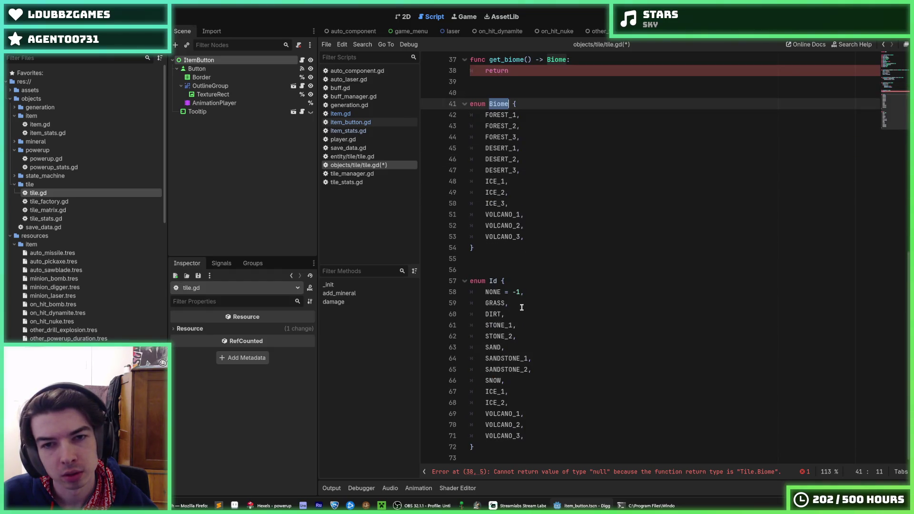
left_click(498, 455)
key("Return")
key("Return")
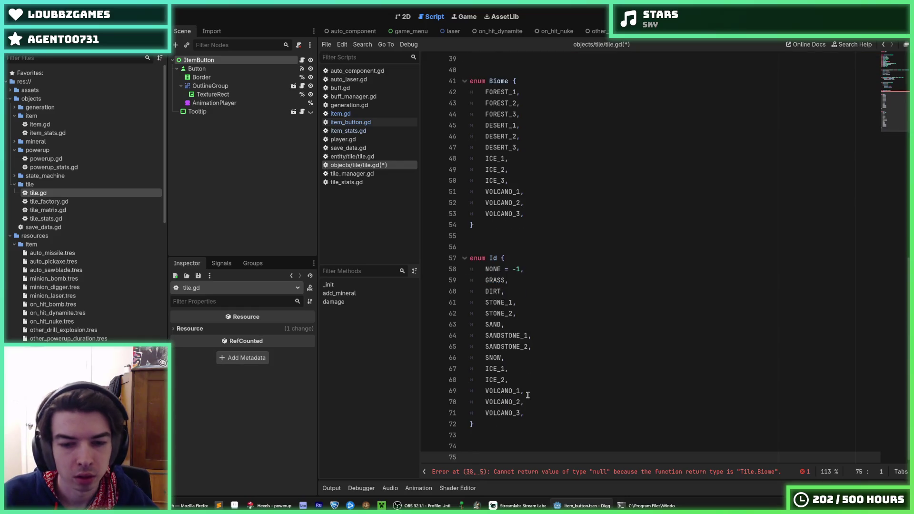
Declare const _biomes = { below the Id enum with its dictionary body on a new line
type("const")
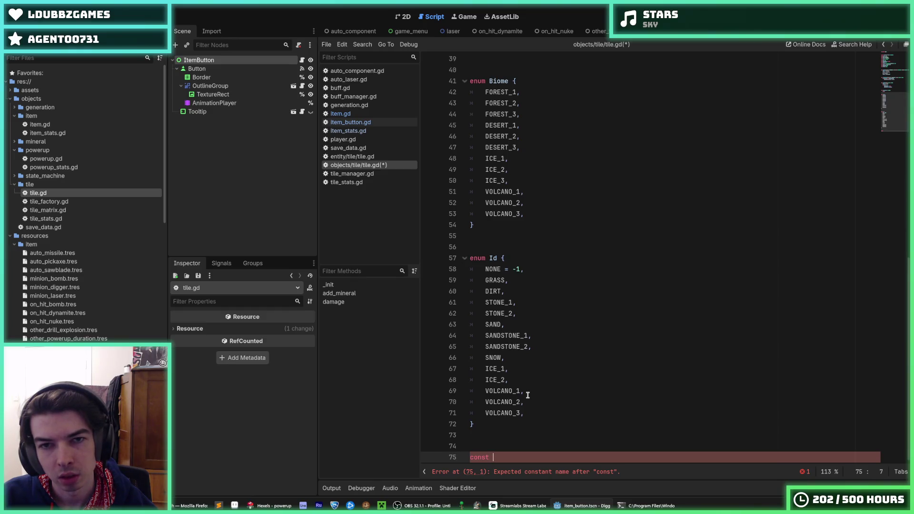
type("biomes")
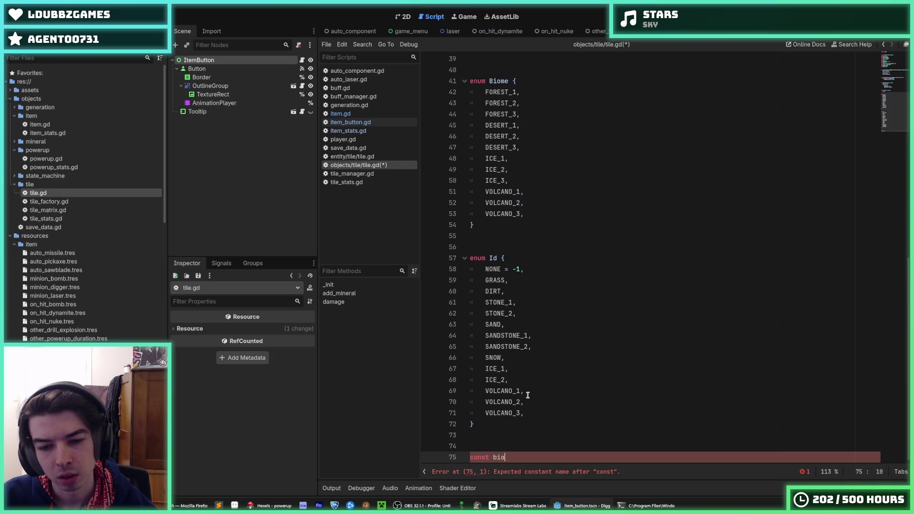
type("_")
key("End")
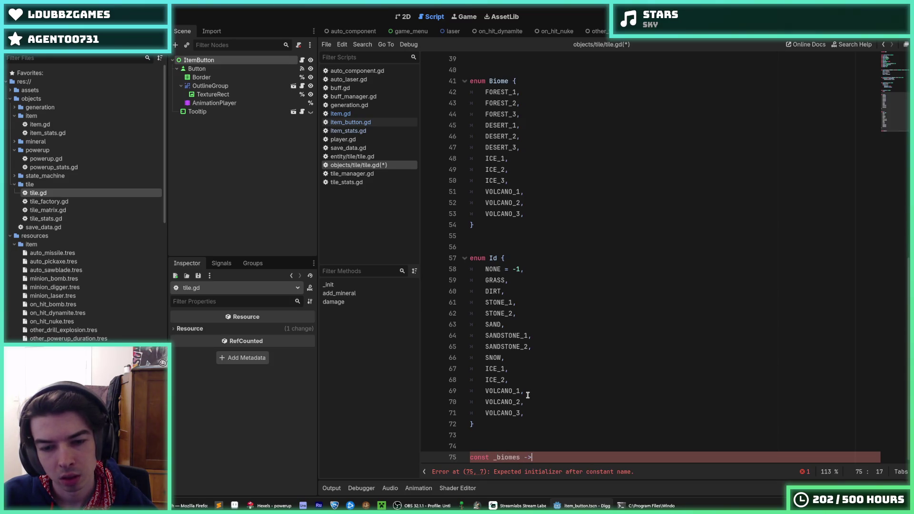
scroll(538, 379, "up", 5)
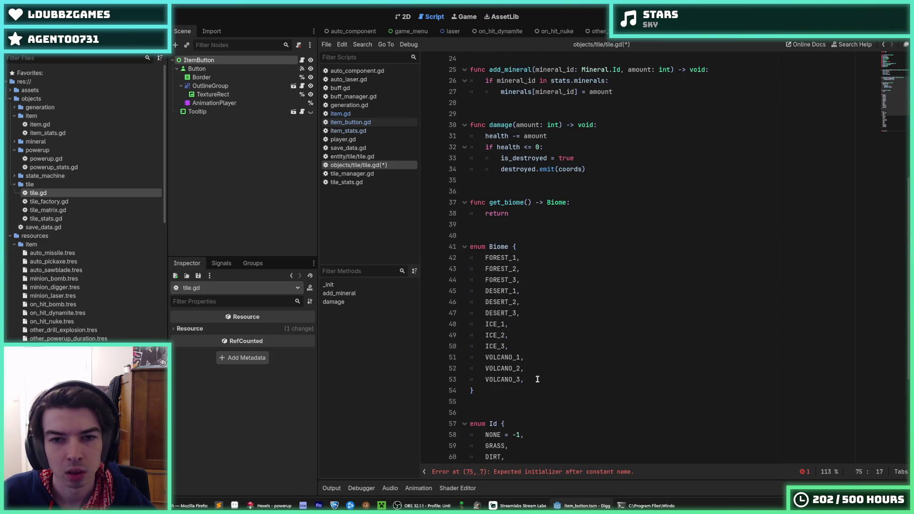
scroll(538, 380, "down", 5)
key("BackSpace")
key("BackSpace")
key("BackSpace")
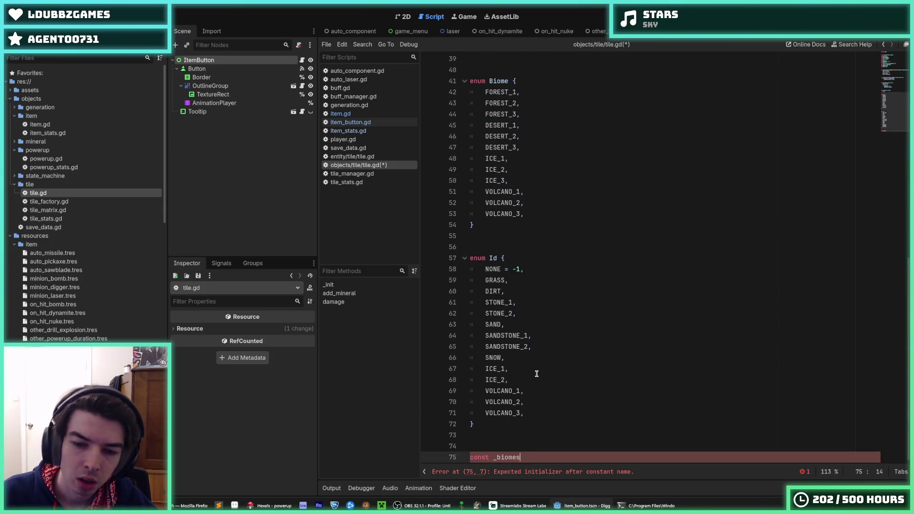
type("{")
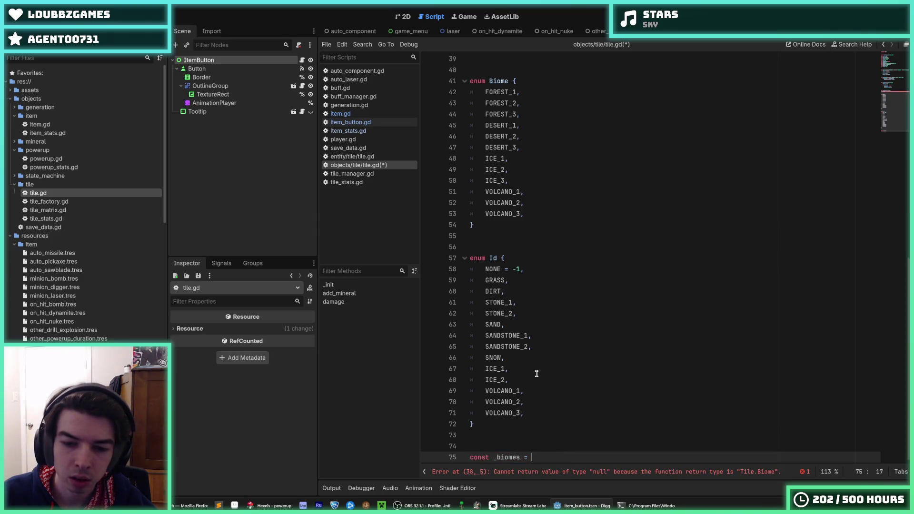
key("Return")
scroll(596, 352, "up", 2)
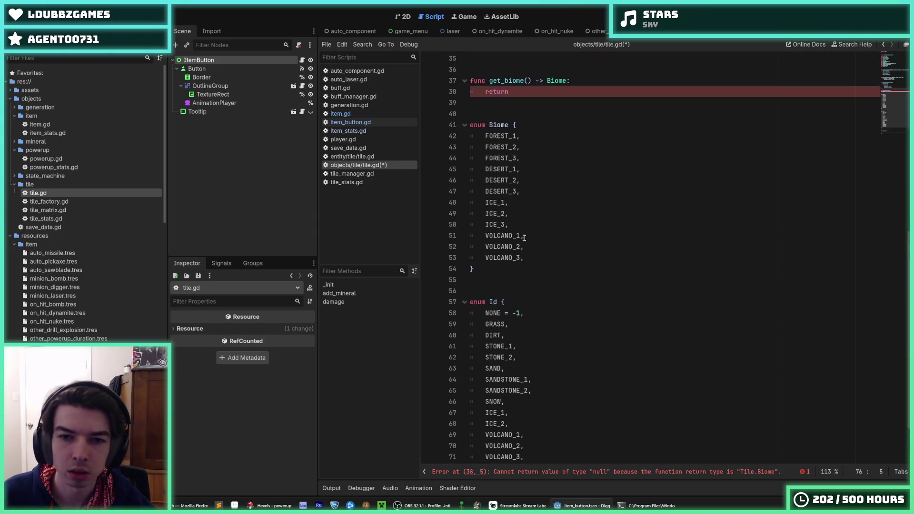
Copy the twelve Biome enum names and paste them into the _biomes dictionary
left_click_drag(524, 258, 484, 137)
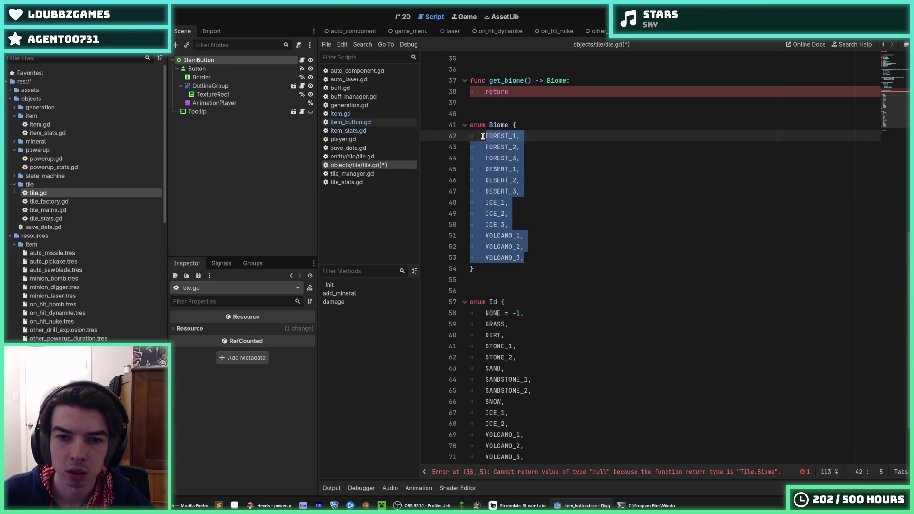
key("ctrl+c")
scroll(517, 249, "down", 2)
left_click(524, 446)
key("ctrl+v")
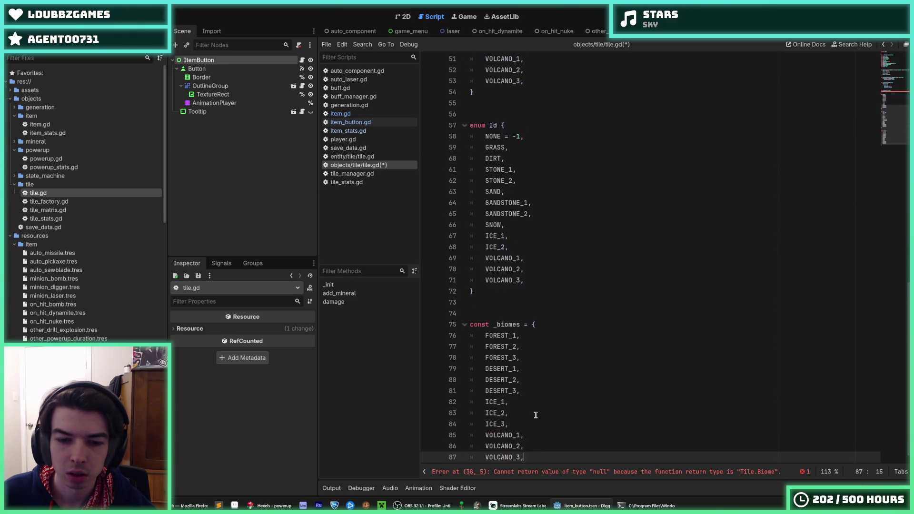
Append a colon to every pasted biome name, FOREST_1 through VOLCANO_3, using multi-line carets
scroll(524, 381, "down", 1)
left_click(516, 325)
key("shift+alt+Down")
key("shift+alt+Down")
key("shift+alt+Down")
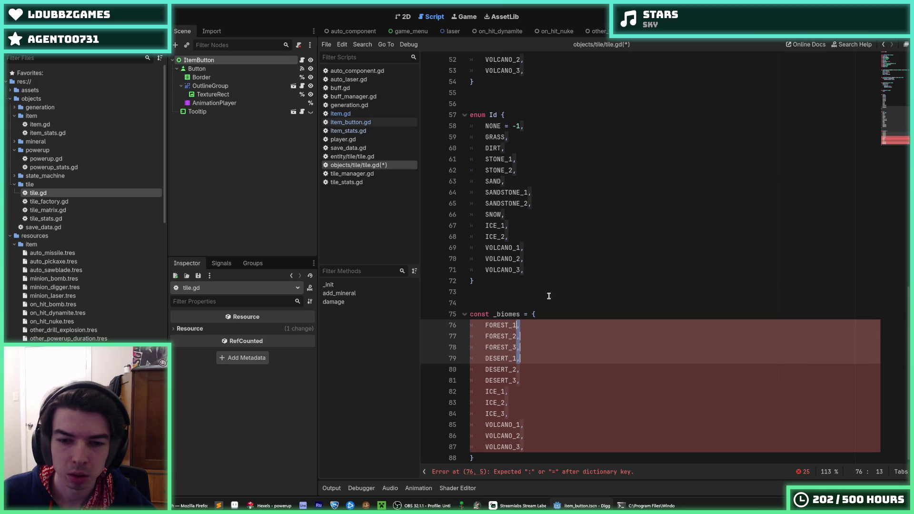
key("shift+alt+Down")
key("shift+alt+Down")
key("shift+alt+Down")
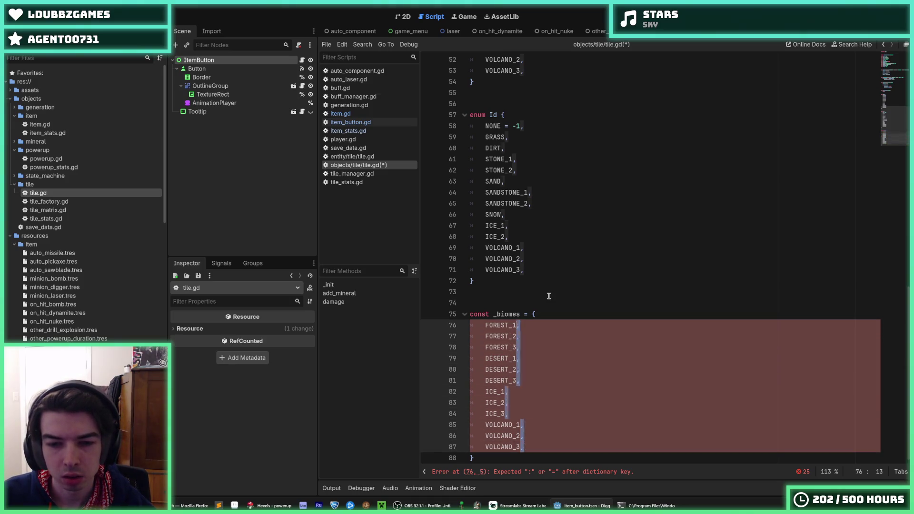
type(":")
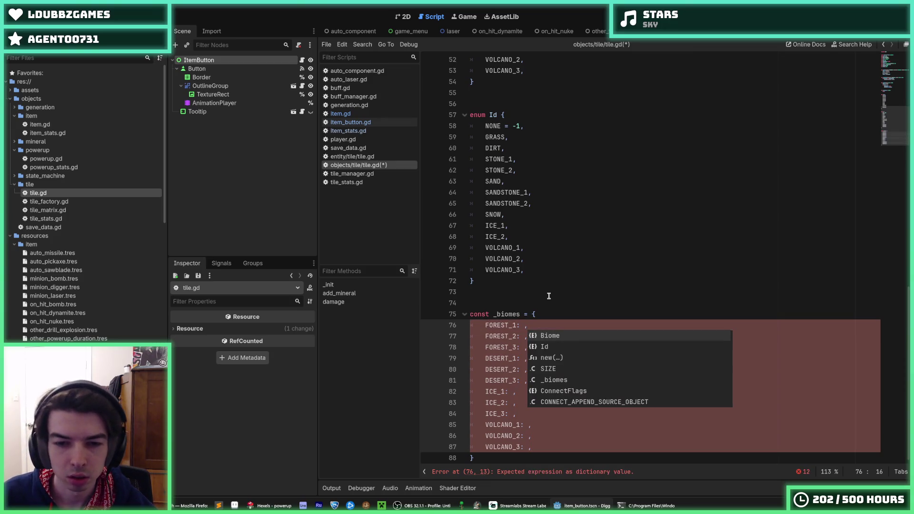
left_click(524, 202)
double_click(494, 136)
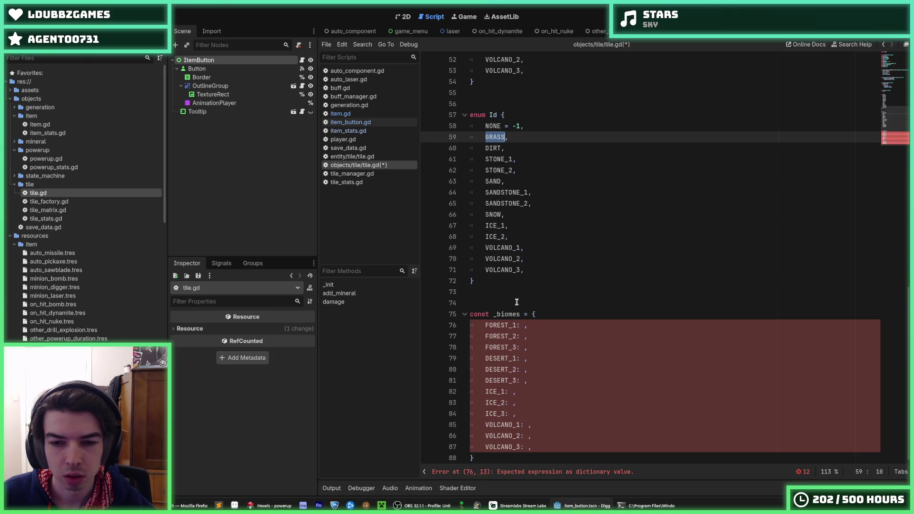
Remove the added colons from all _biomes entries
left_click(520, 325)
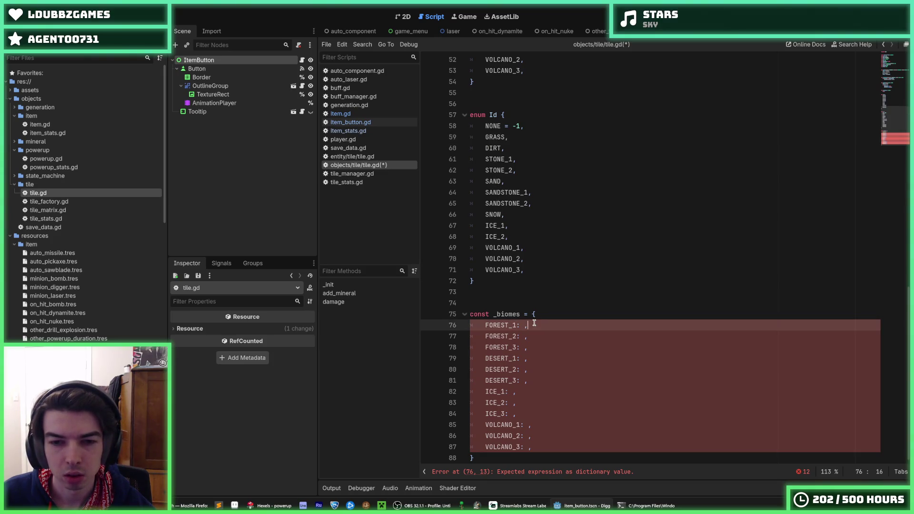
key("shift+alt+Down")
key("shift+alt+Down")
key("shift+alt+Down")
key("BackSpace")
key("BackSpace")
Copy the Id enum entries NONE = -1 through VOLCANO_3 and paste them over the _biomes entries
left_click_drag(519, 270, 469, 126)
key("ctrl+c")
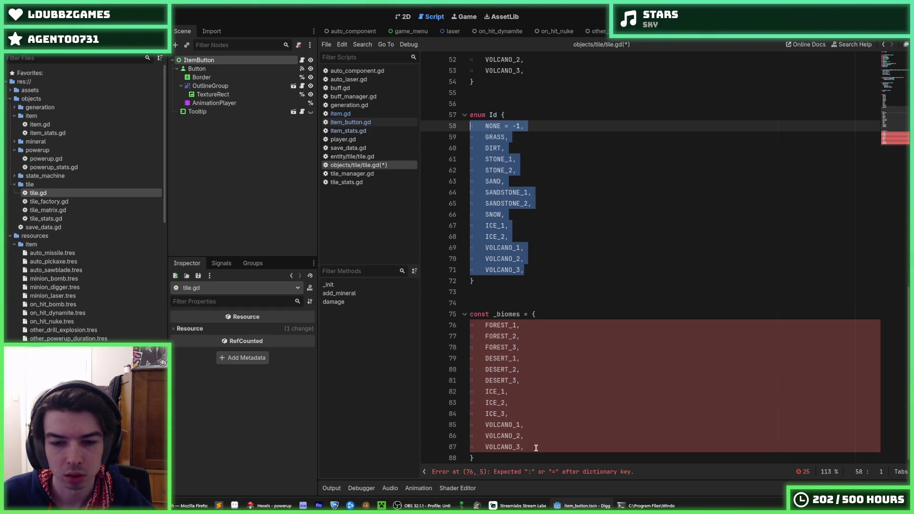
mouse_move(523, 448)
left_mouse_down()
mouse_move(457, 347)
mouse_move(457, 326)
left_mouse_up()
key("ctrl+v")
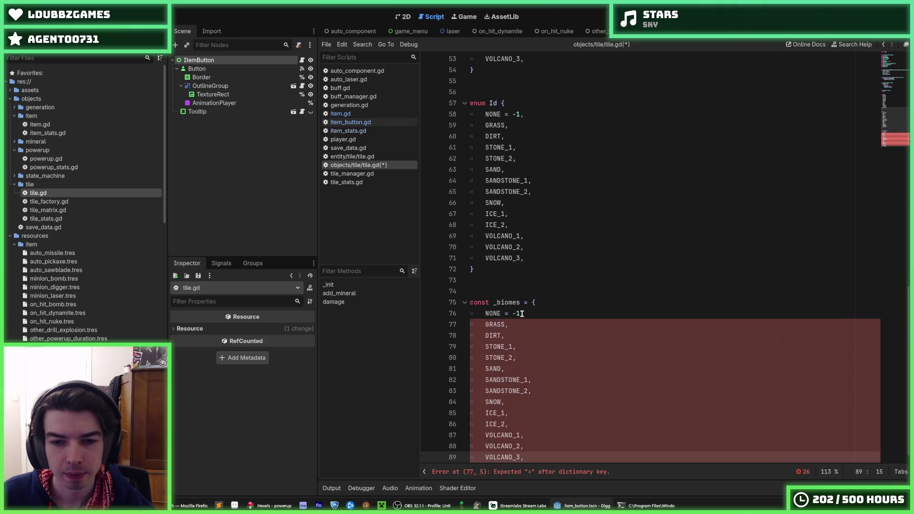
left_click(520, 314)
scroll(520, 322, "down", 1)
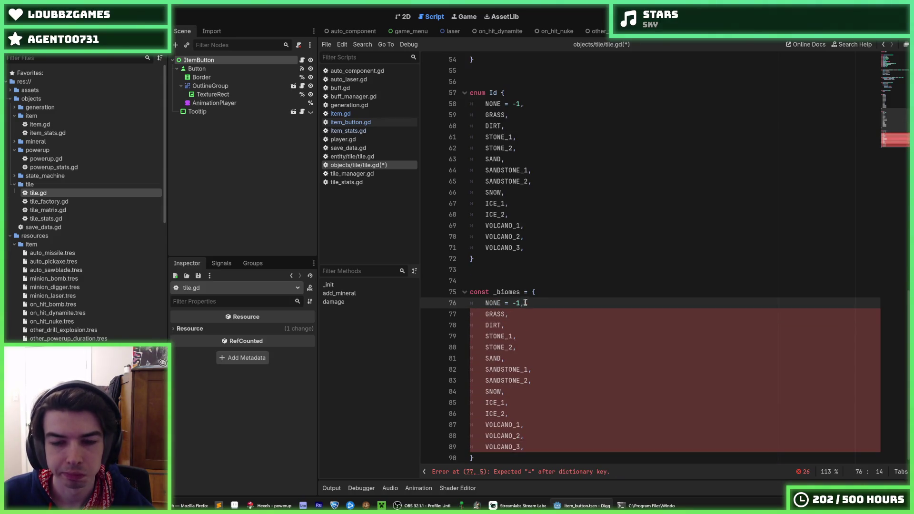
scroll(537, 303, "up", 9)
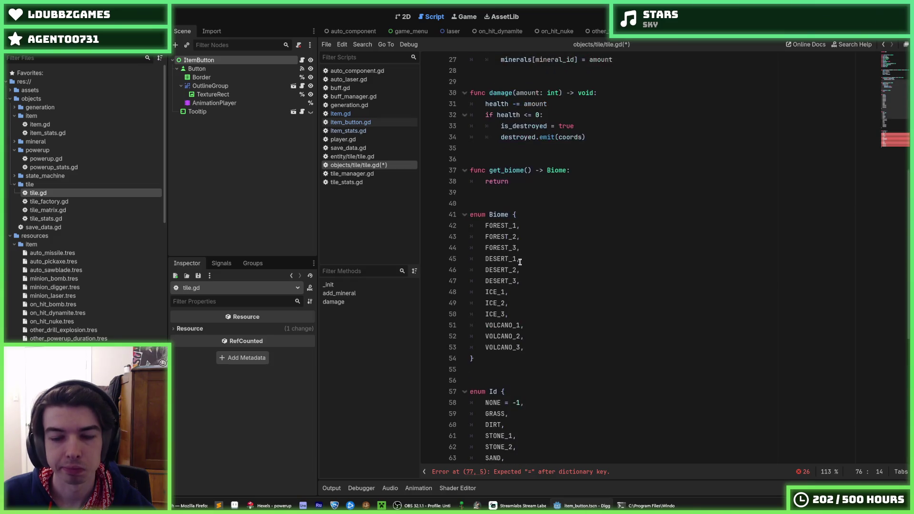
Add NONE = -1 as the first Biome enum value and save tile.gd
left_click(517, 226)
key("ctrl+shift+d")
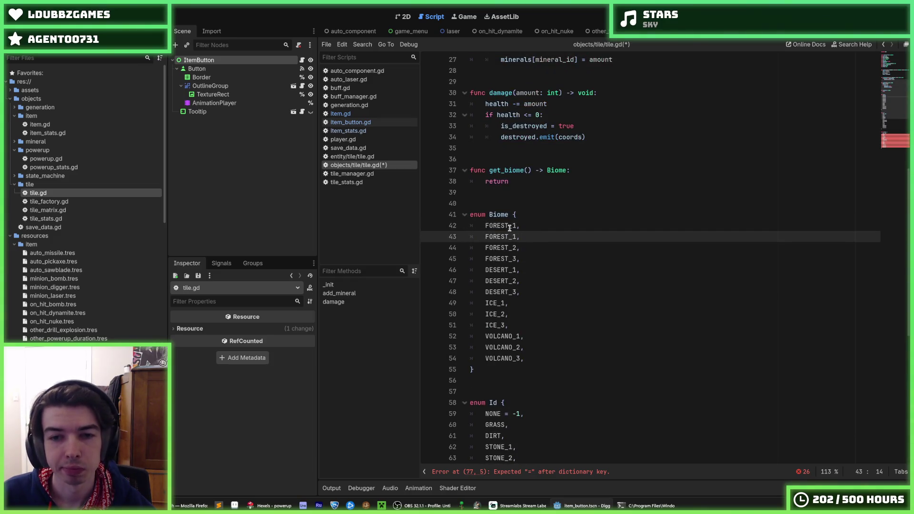
left_click_drag(517, 225, 486, 226)
type("NONE = ")
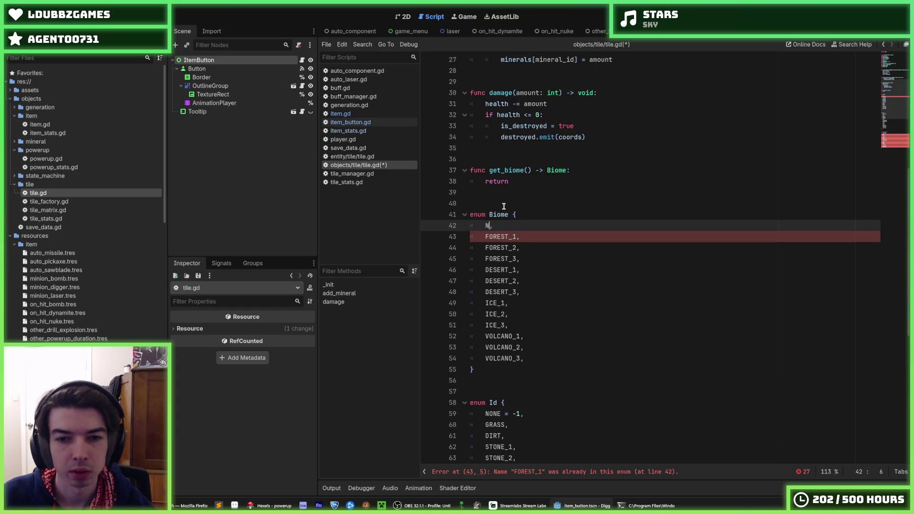
type("-1")
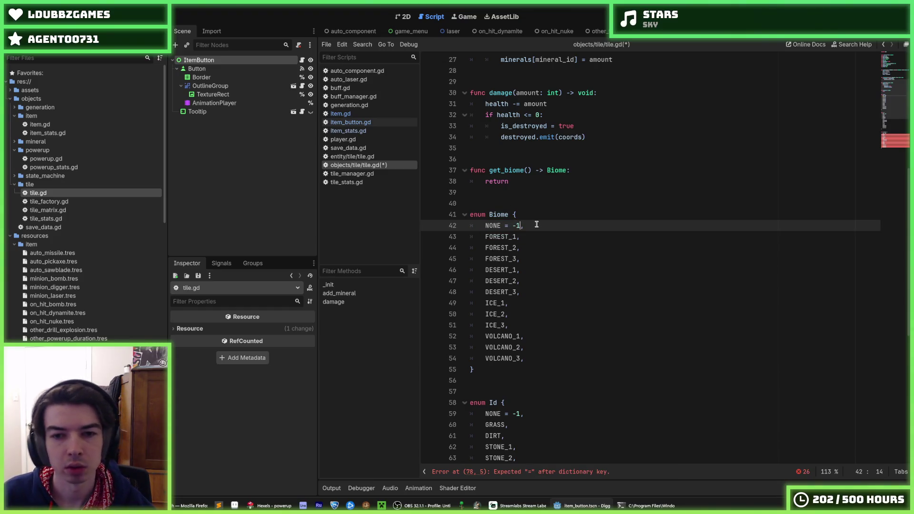
left_click(536, 224)
key("ctrl+s")
Add a GRASS: key after NONE in the _biomes dictionary
double_click(511, 236)
scroll(511, 247, "down", 10)
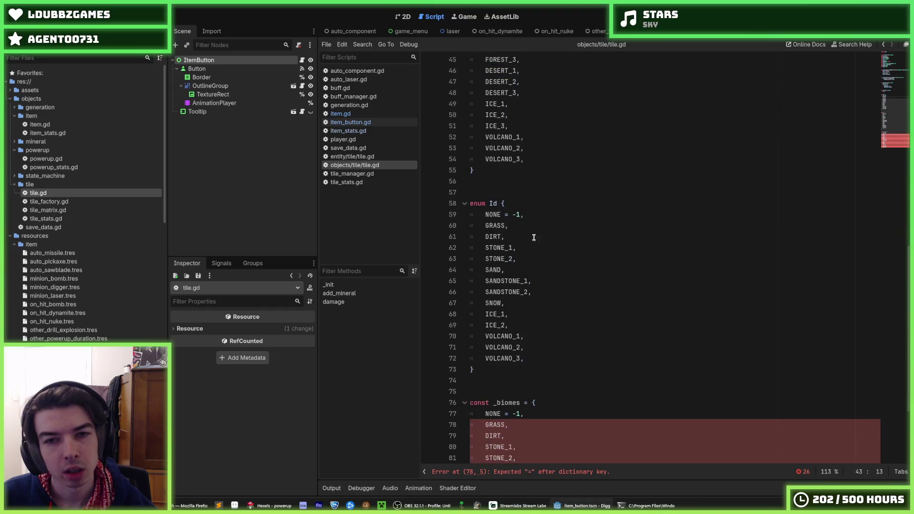
left_click(505, 304)
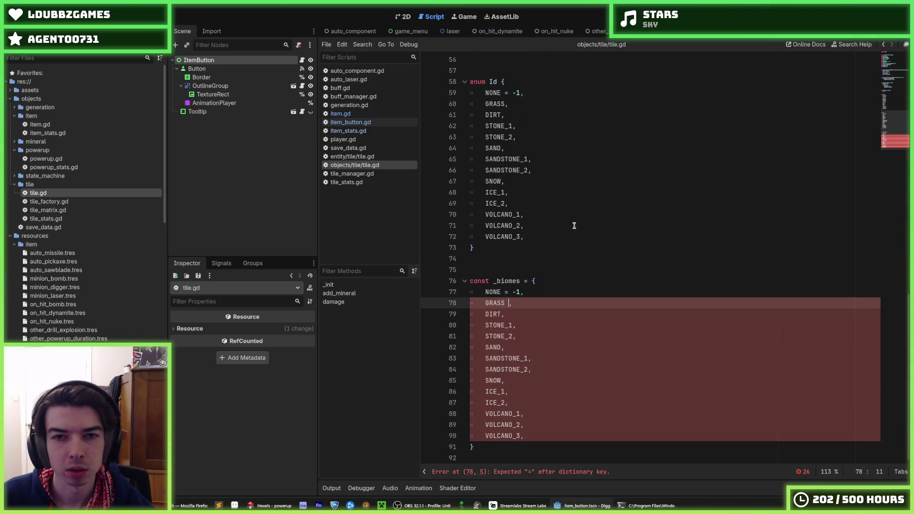
type("=")
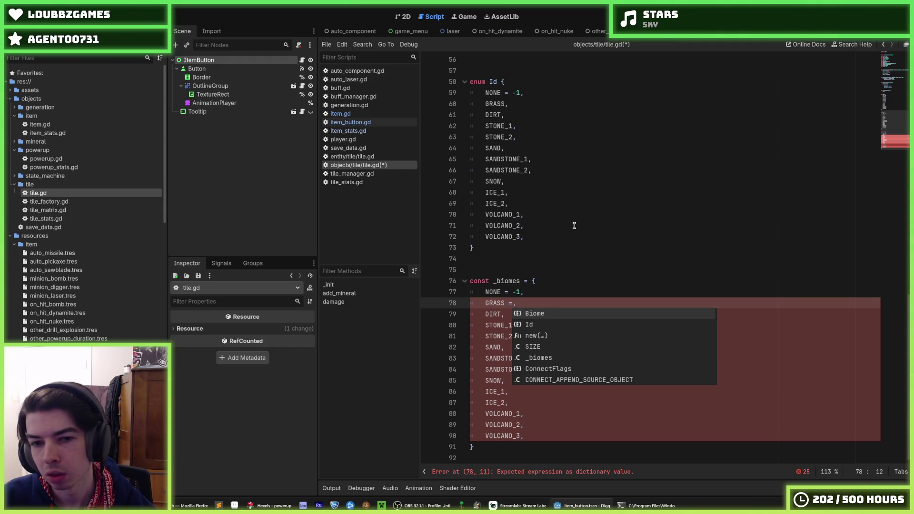
key("BackSpace")
key("BackSpace")
key("BackSpace")
type(":")
Change the _biomes NONE entry from NONE = -1 to NONE: -1
key("Up")
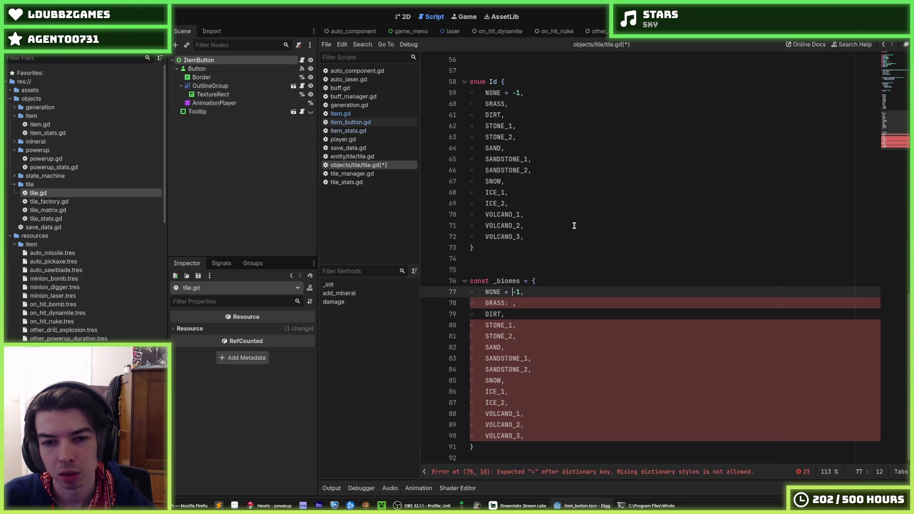
key("BackSpace")
key("BackSpace")
type(":")
key("Down")
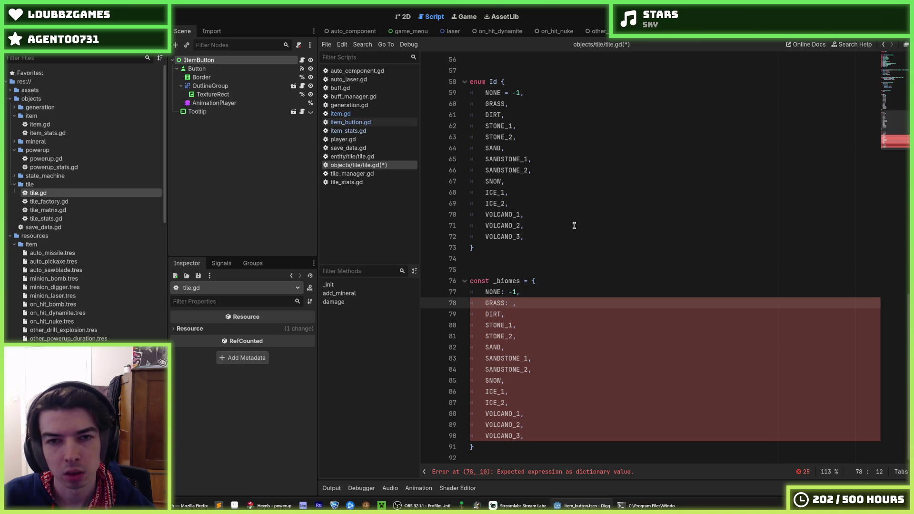
scroll(574, 226, "up", 6)
double_click(500, 115)
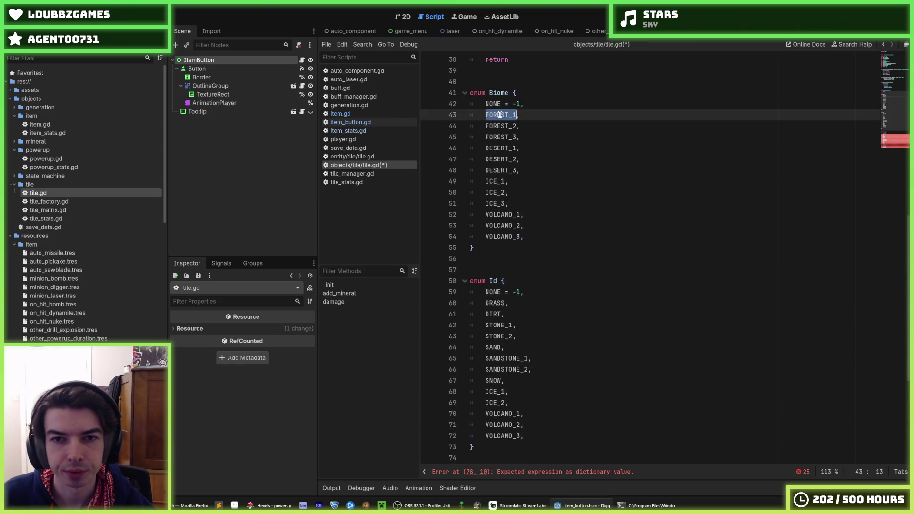
Map GRASS to FOREST_1 in the _biomes dictionary
key("ctrl+c")
scroll(505, 239, "down", 4)
left_click(506, 370)
type(":")
key("ctrl+v")
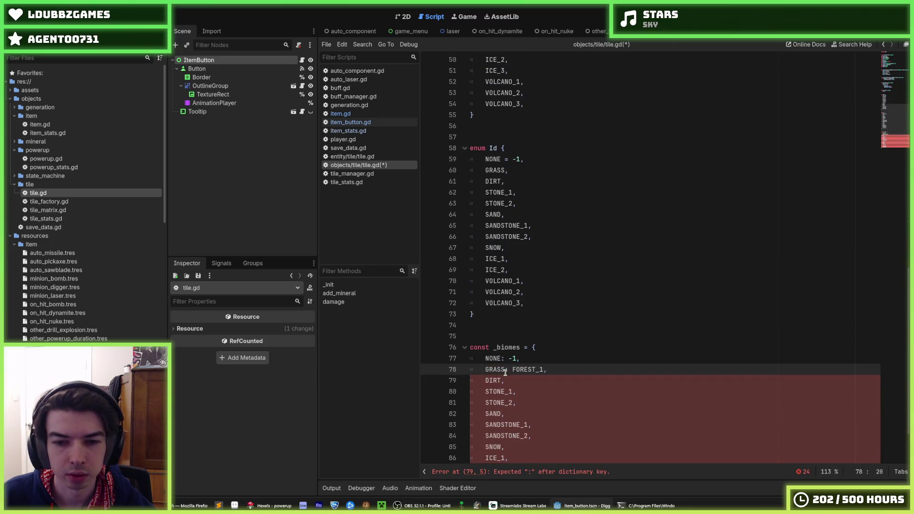
Add a colon after each remaining _biomes key, from DIRT through VOLCANO_3
left_click(504, 380)
type(":")
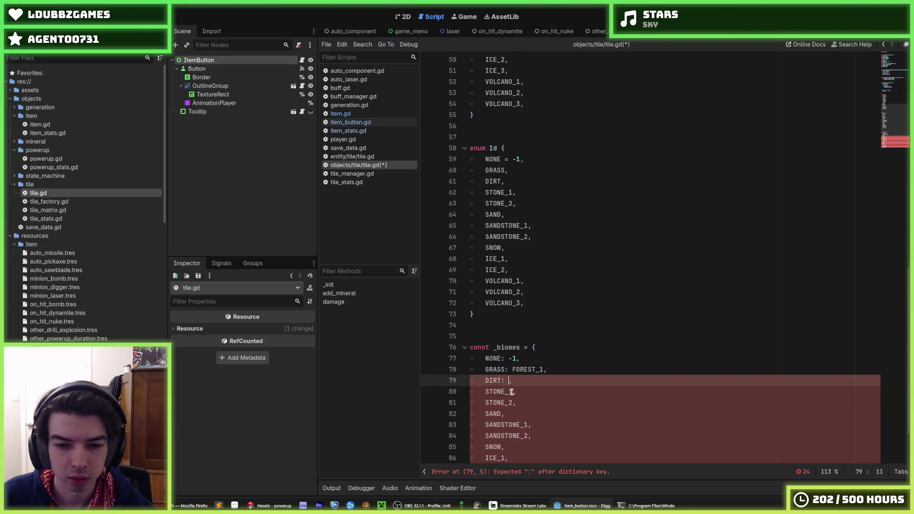
left_click(513, 392)
type(":")
left_click(514, 403)
type(":")
left_click(502, 414)
type(":")
left_click(527, 425)
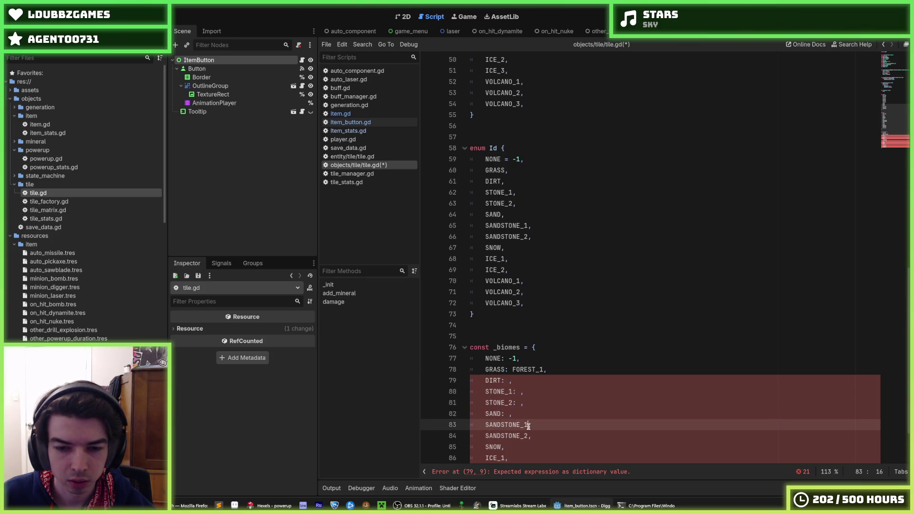
type(":")
left_click(527, 435)
scroll(499, 448, "down", 2)
left_click(501, 380)
type(":")
left_click(505, 392)
type(":")
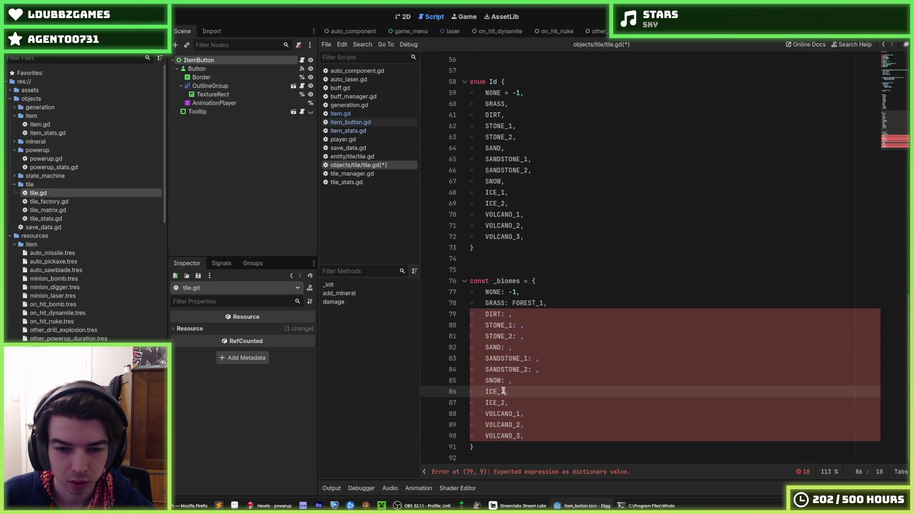
left_click(505, 403)
type(":")
left_click(519, 413)
type(":")
left_click(519, 425)
type(":")
left_click(520, 436)
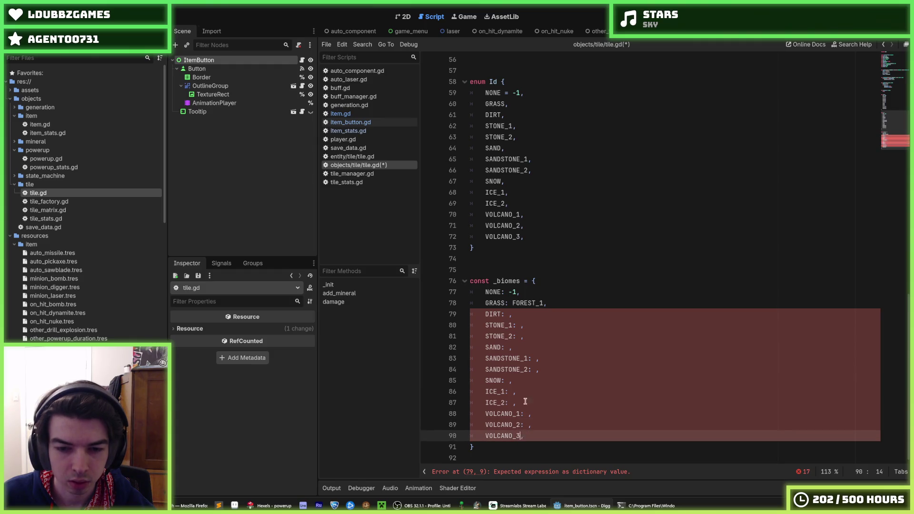
Give DIRT, STONE_1 and STONE_2 numbered FOREST biome values
double_click(524, 304)
key("ctrl+c")
left_click(512, 314)
key("ctrl+v")
key("BackSpace")
type("2")
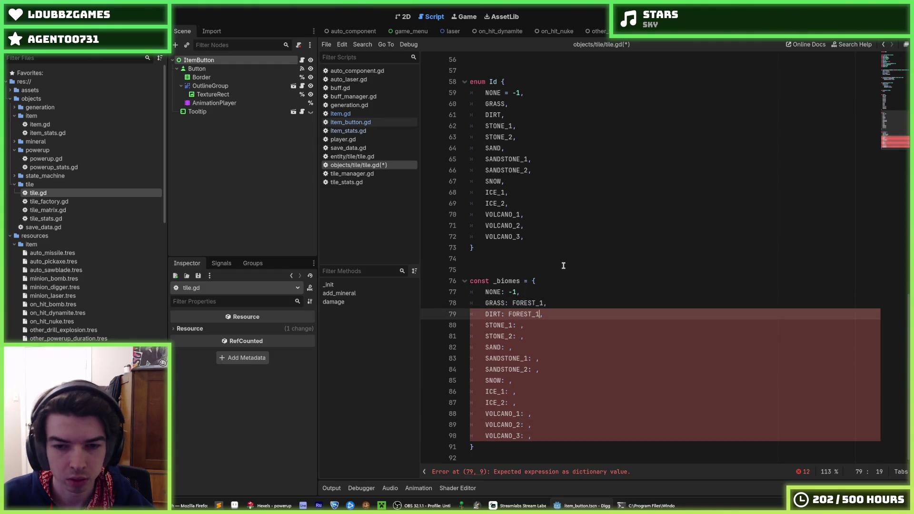
key("Down")
key("ctrl+v")
key("BackSpace")
type("3")
key("Down")
type("ICE")
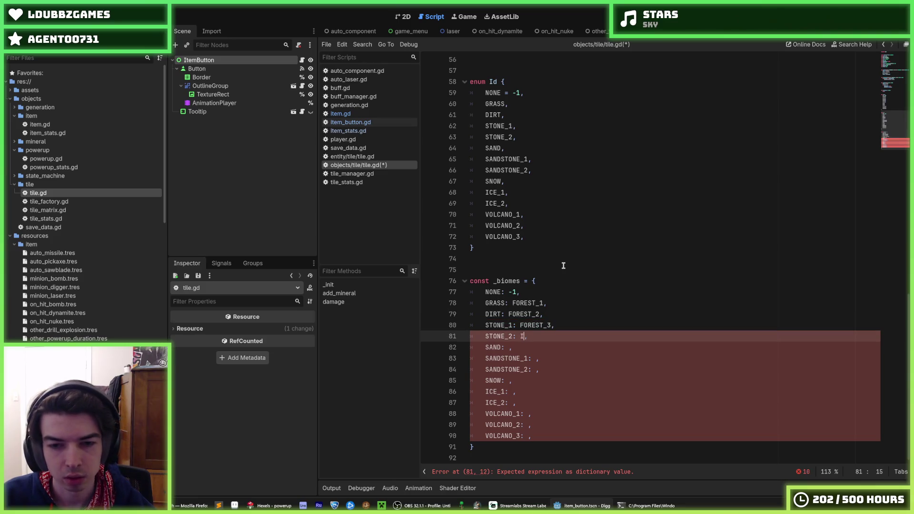
key("BackSpace")
key("BackSpace")
key("BackSpace")
key("ctrl+v")
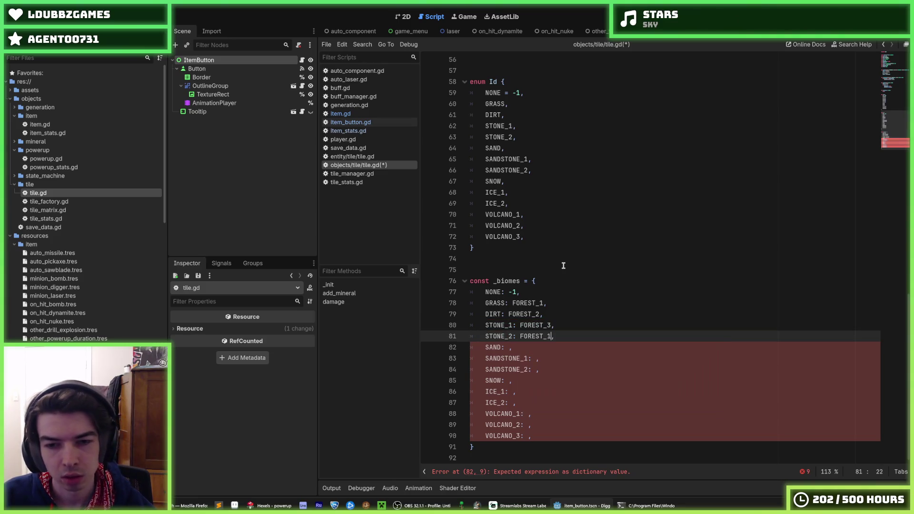
key("BackSpace")
type("3")
key("Up")
key("Up")
key("Left")
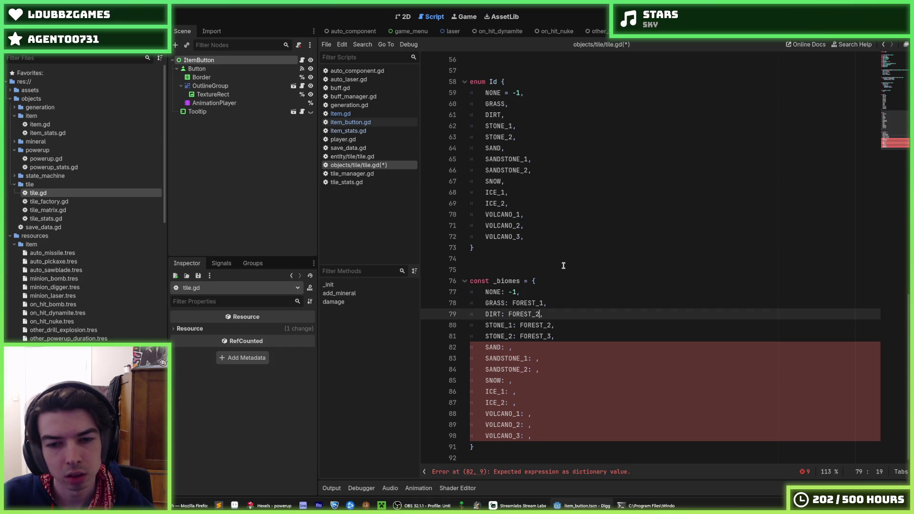
Map SAND to DESERT_1 and the two sandstone entries to DESERT_2 and DESERT_3
left_click_drag(552, 336, 520, 335)
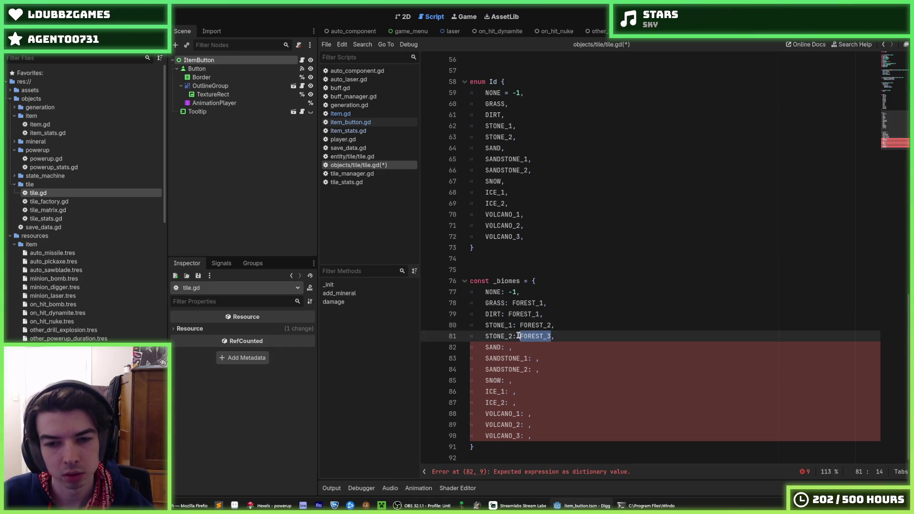
double_click(529, 302)
key("ctrl+c")
key("Down")
key("Down")
key("Down")
key("Left")
key("ctrl+v")
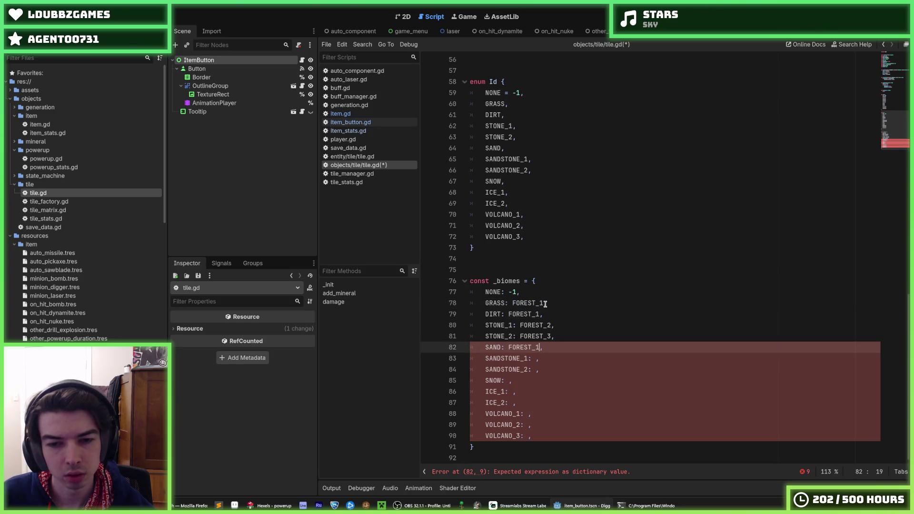
key("Left")
key("Left")
key("BackSpace")
key("BackSpace")
key("BackSpace")
key("BackSpace")
key("BackSpace")
type("DESERT")
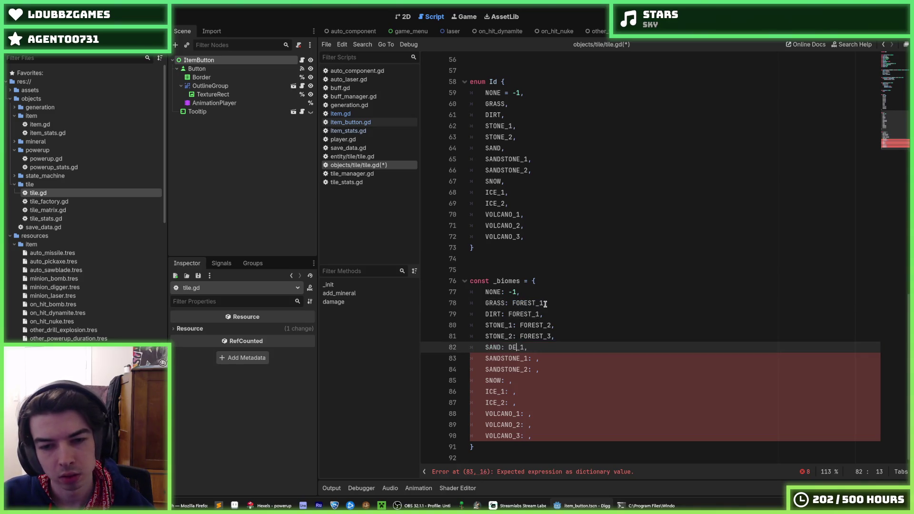
key("Escape")
key("ctrl+shift+Left")
key("ctrl+c")
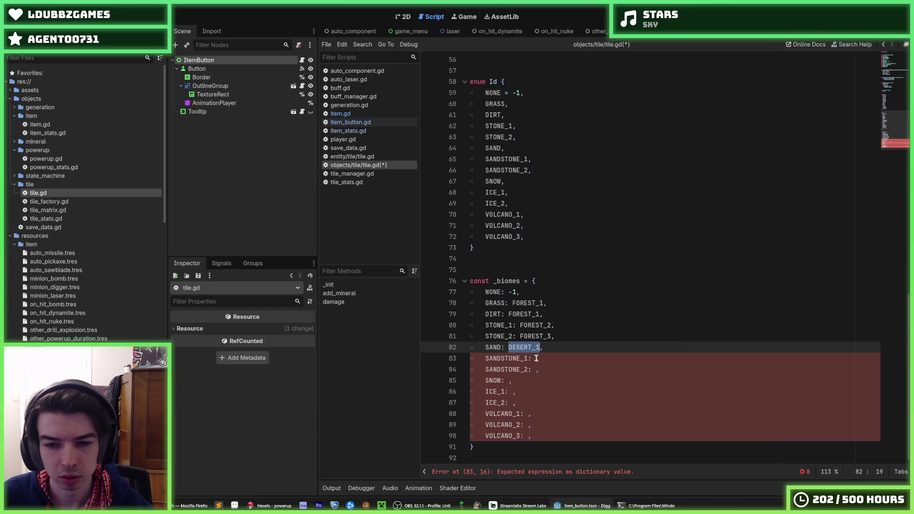
key("Down")
key("End")
key("Left")
key("ctrl+v")
key("Down")
key("End")
key("Left")
key("ctrl+v")
key("BackSpace")
type("3")
key("Up")
key("BackSpace")
type("2")
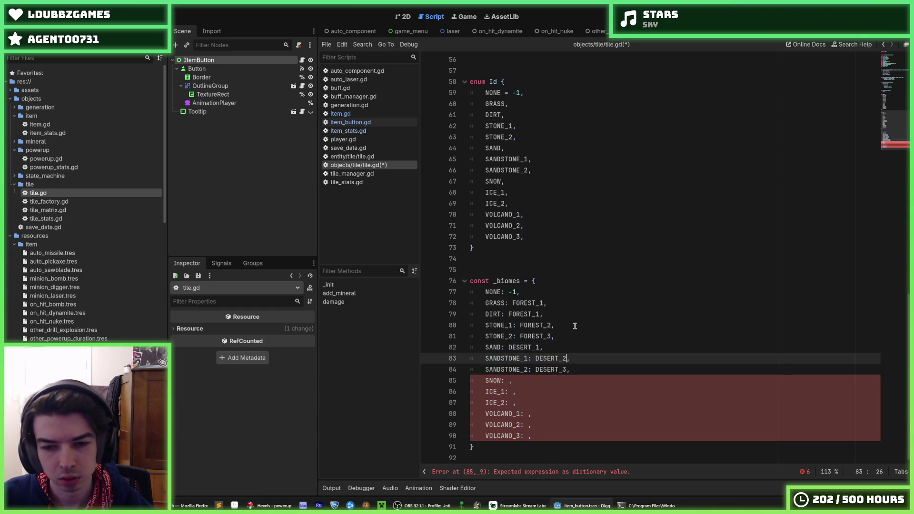
Map SNOW to ICE_1 and save tile.gd
key("Down")
key("Down")
key("End")
key("ctrl+v")
key("BackSpace")
key("BackSpace")
key("BackSpace")
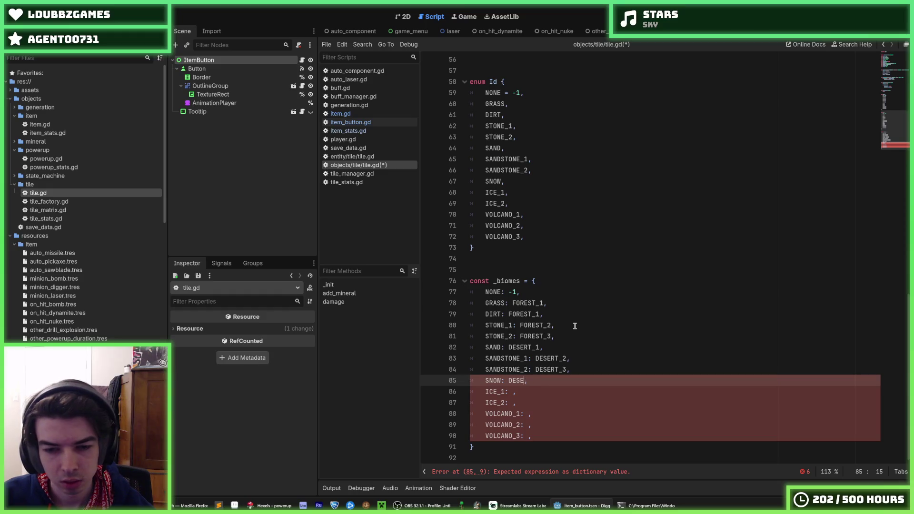
type("ICE_1")
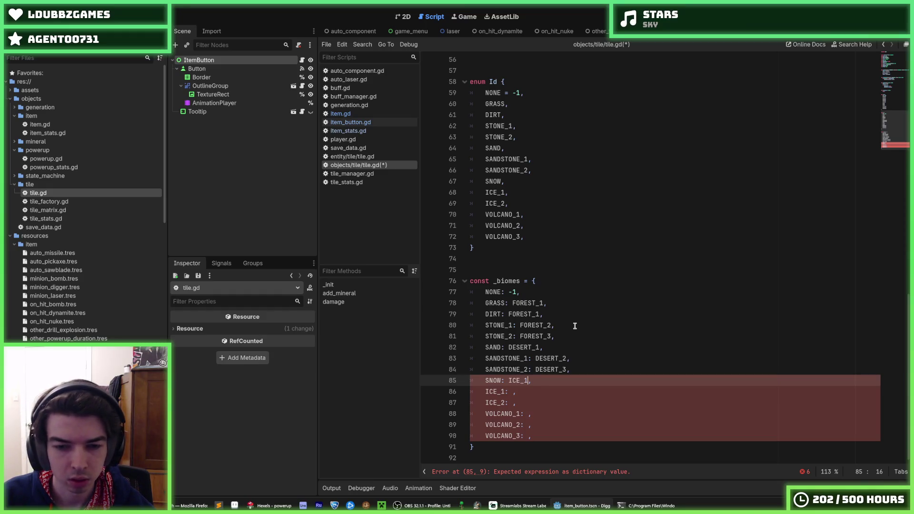
key("ctrl+s")
Give the ICE_1 and ICE_2 entries numbered ICE biome values and save
left_click_drag(529, 381, 507, 380)
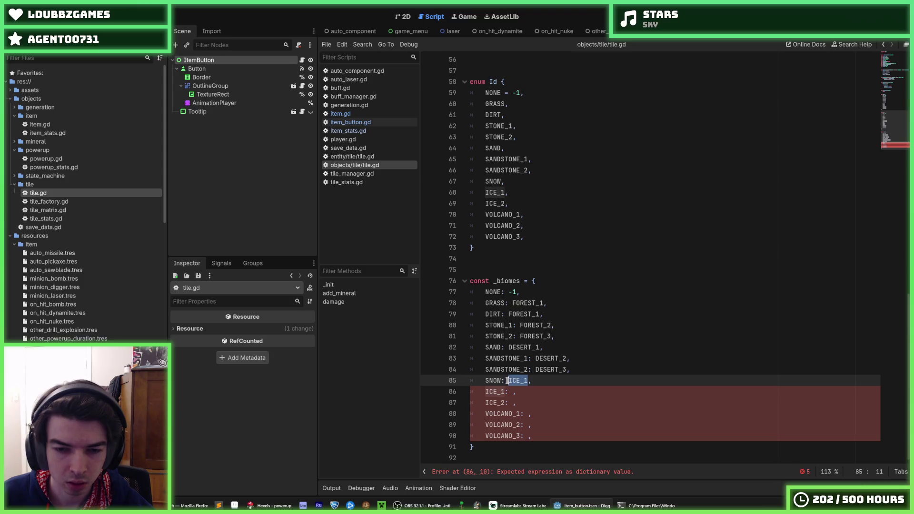
left_click(512, 392)
key("ctrl+v")
key("BackSpace")
type("2")
key("Down")
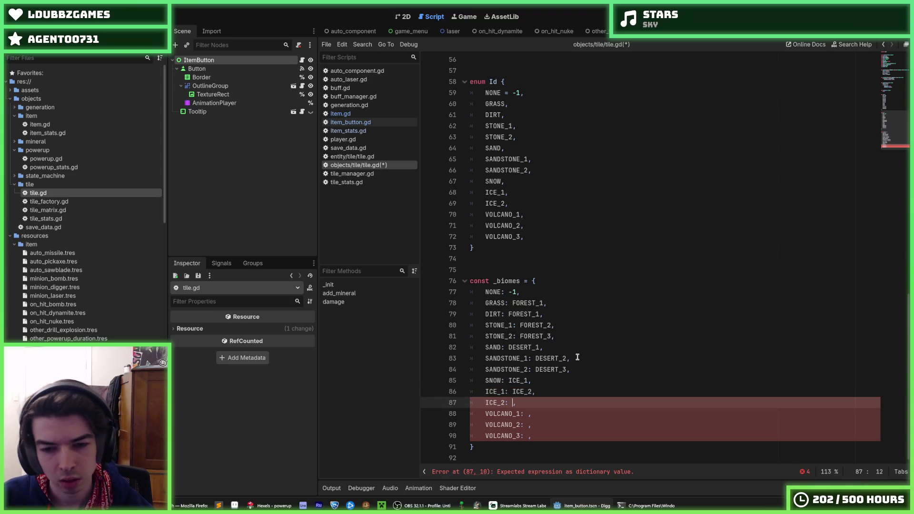
key("ctrl+v")
key("ctrl+s")
key("Down")
Map VOLCANO_1, VOLCANO_2 and VOLCANO_3 all to VOLCANO_1
key("Left")
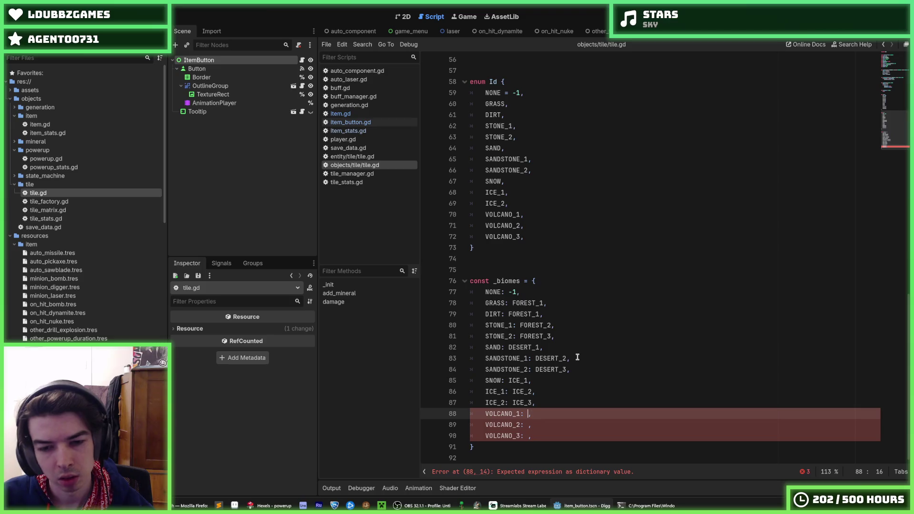
type("VOLCANO_1")
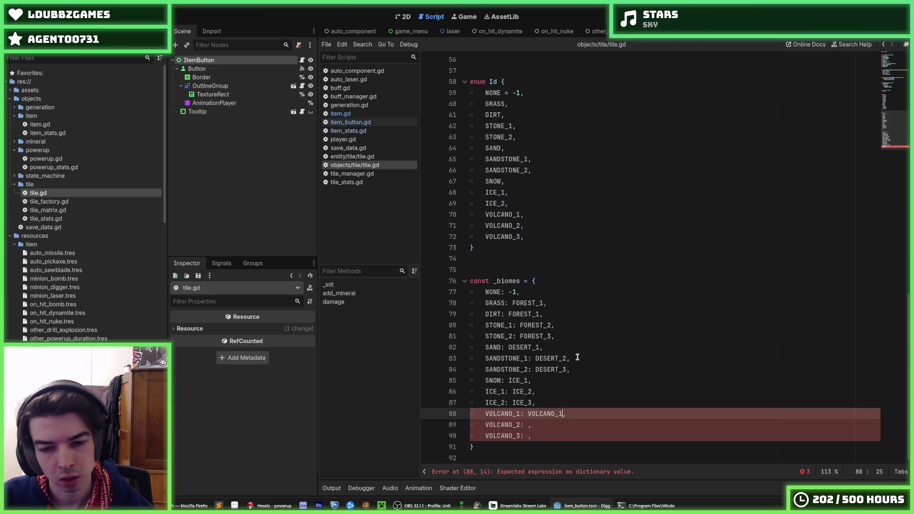
key("ctrl+shift+Left")
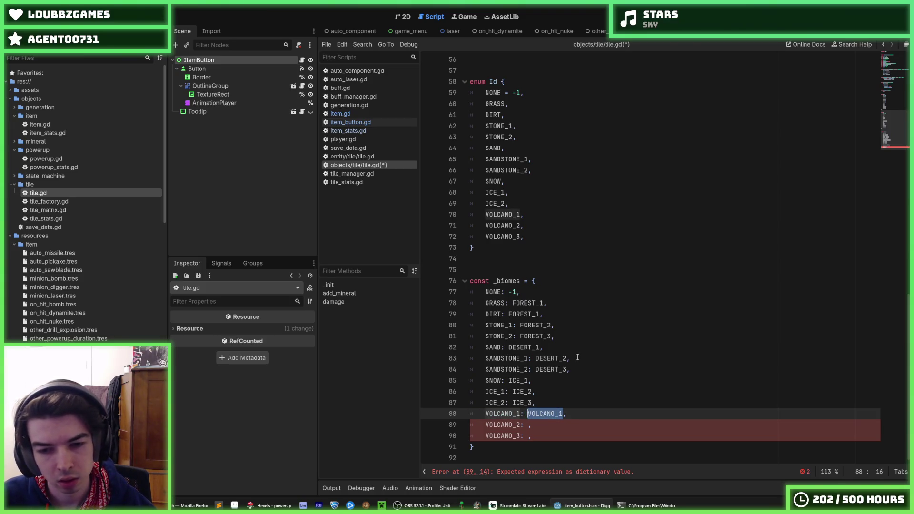
key("ctrl+c")
key("Down")
key("ctrl+v")
key("Down")
key("ctrl+v")
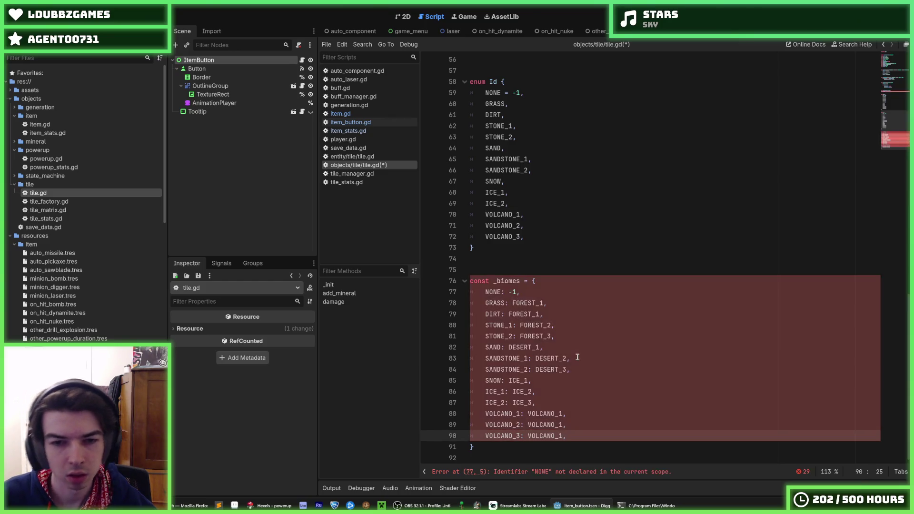
Prefix every key in the _biomes table with Id., from GRASS through the VOLCANO entries
left_click(513, 304)
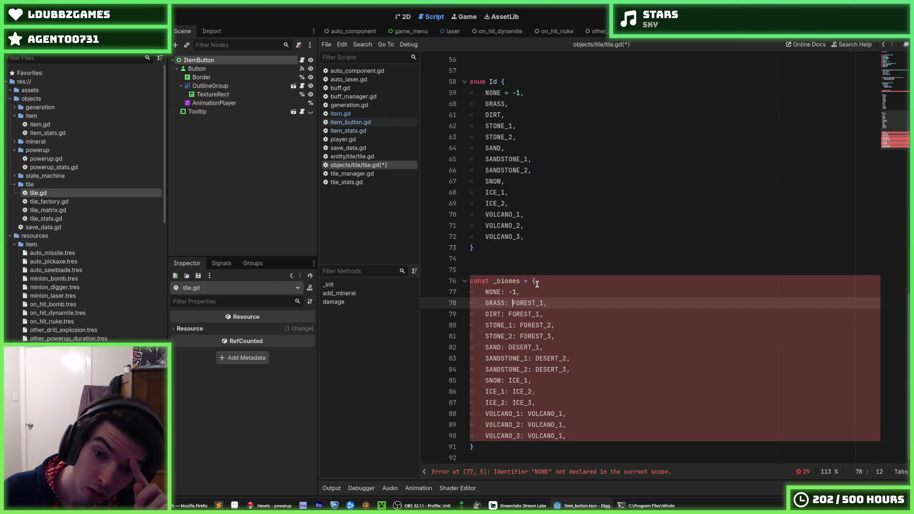
left_click(486, 304)
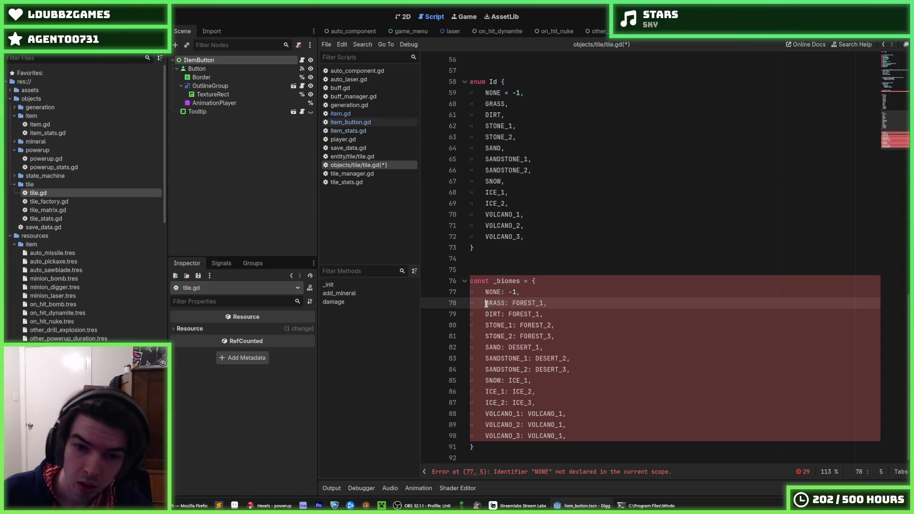
scroll(497, 231, "up", 3)
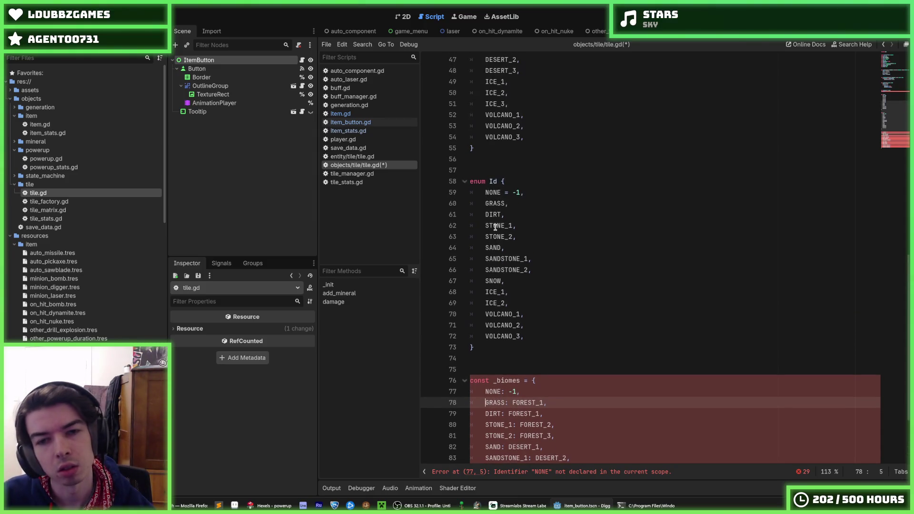
type("Id.")
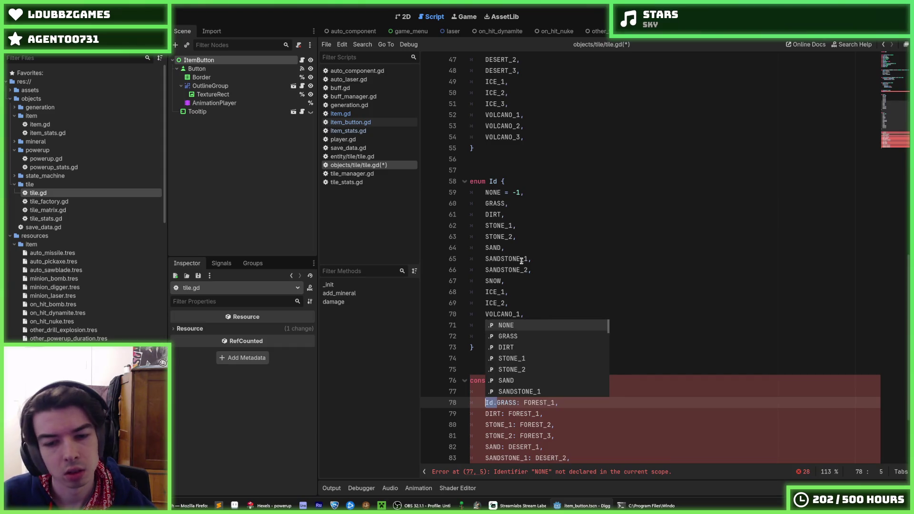
scroll(472, 378, "down", 3)
left_click(485, 314)
key("ctrl+v")
left_click(485, 325)
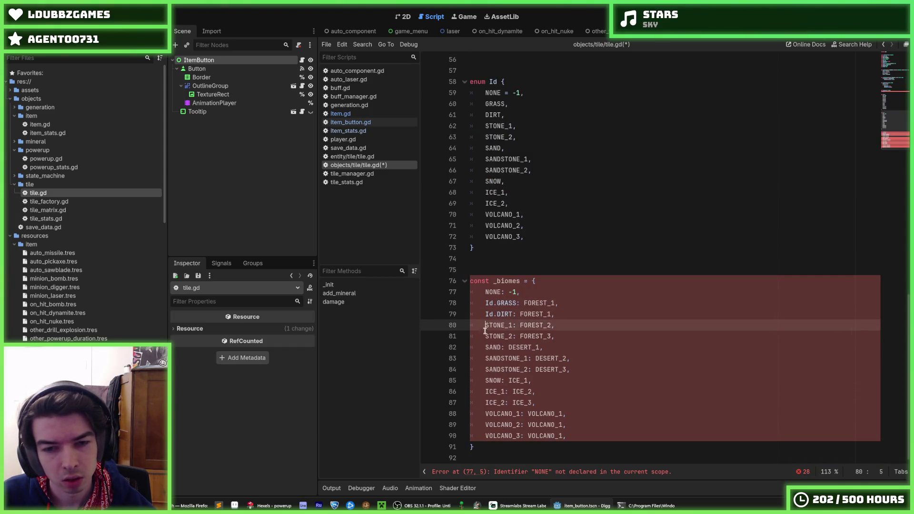
key("ctrl+v")
left_click(486, 336)
key("ctrl+v")
left_click(485, 348)
key("ctrl+v")
key("ctrl+v")
left_click(485, 370)
key("ctrl+v")
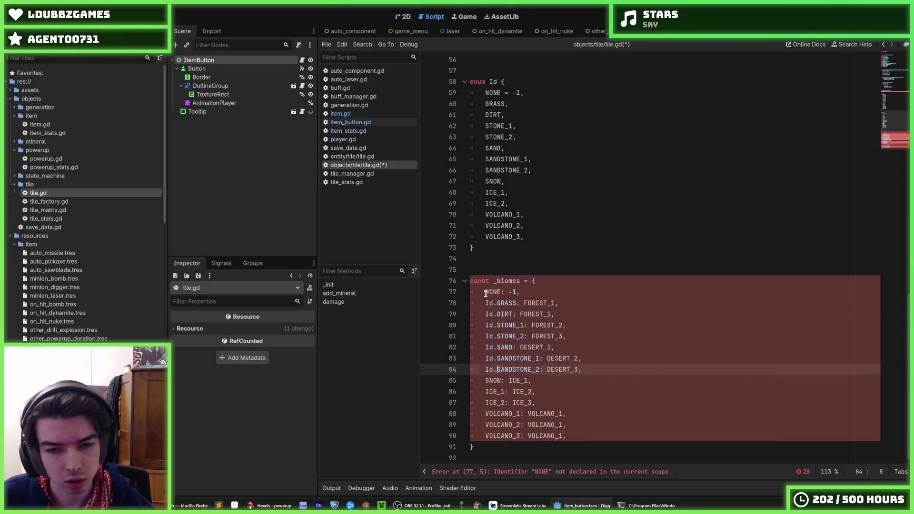
left_click(486, 291)
key("ctrl+v")
left_click(484, 381)
key("ctrl+v")
left_click(485, 391)
key("ctrl+v")
left_click(486, 403)
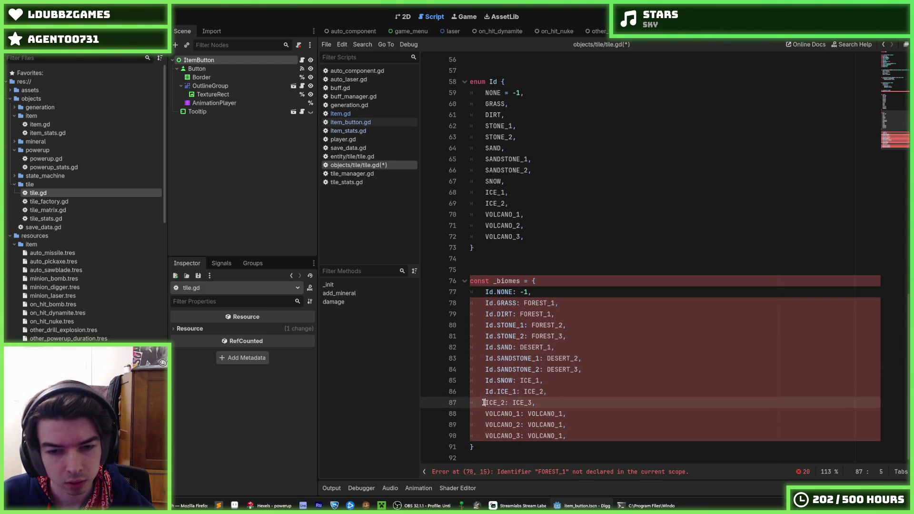
key("ctrl+v")
left_click(486, 414)
key("ctrl+v")
left_click(486, 424)
left_click(485, 435)
key("ctrl+v")
Prefix every _biomes value with Biome., e.g. Biome.NONE and Biome.FOREST_1, down to the volcano entries
left_click(520, 292)
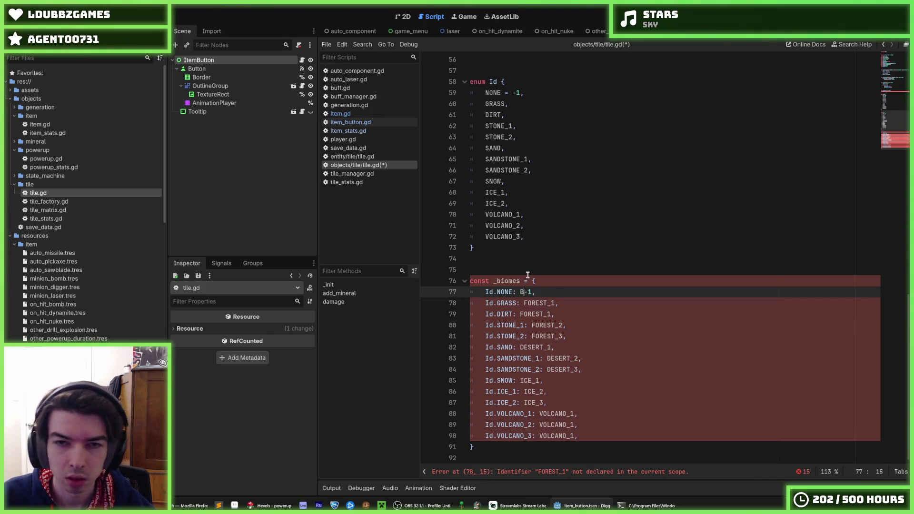
type("iome.")
key("Return")
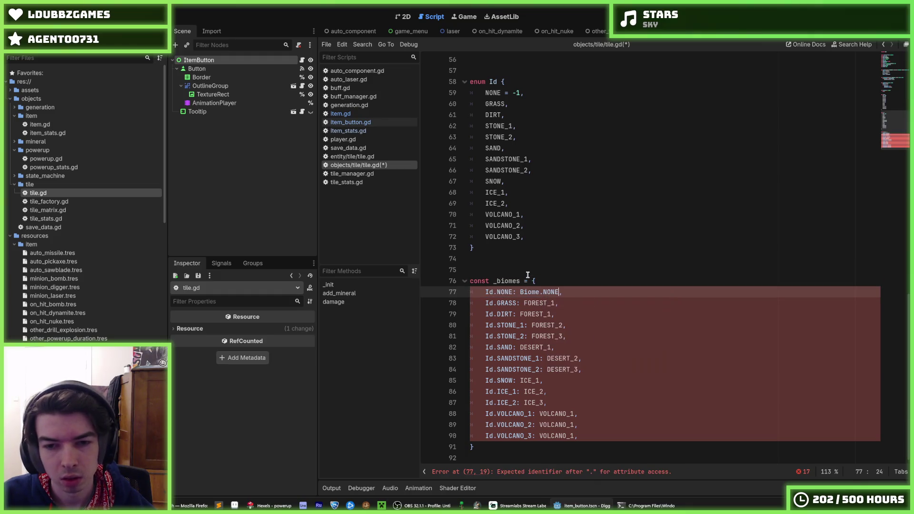
left_click_drag(545, 292, 520, 292)
key("ctrl+c")
left_click(524, 303)
key("ctrl+v")
left_click(520, 315)
key("ctrl+v")
left_click(532, 325)
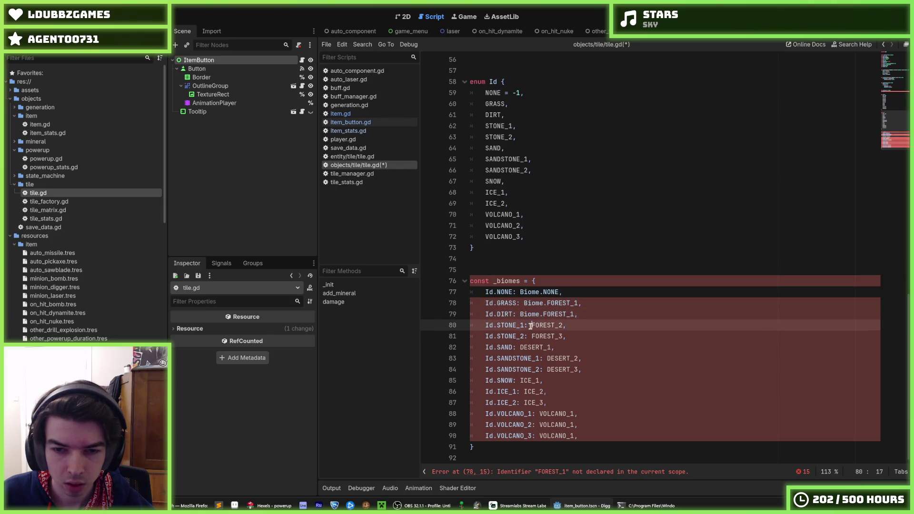
key("ctrl+v")
left_click(532, 336)
key("ctrl+v")
left_click(520, 347)
key("ctrl+v")
left_click(545, 359)
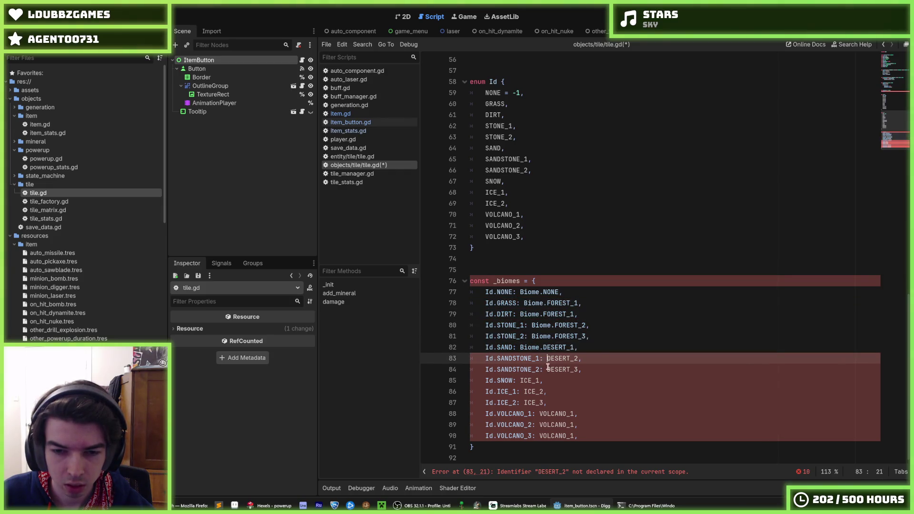
key("ctrl+v")
left_click(546, 369)
key("ctrl+v")
left_click(520, 380)
key("ctrl+v")
left_click(524, 391)
key("ctrl+v")
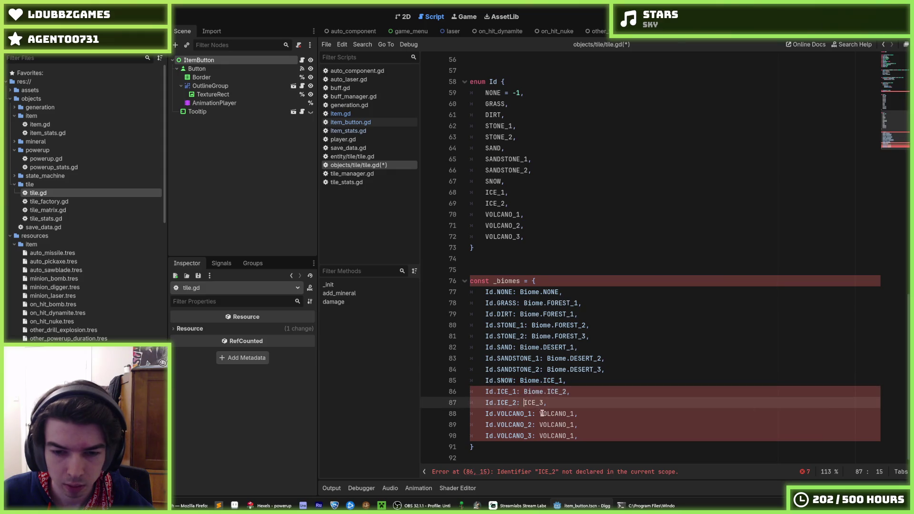
left_click(523, 403)
key("ctrl+v")
left_click(539, 414)
key("ctrl+v")
left_click(539, 425)
key("ctrl+v")
left_click(539, 436)
key("ctrl+v")
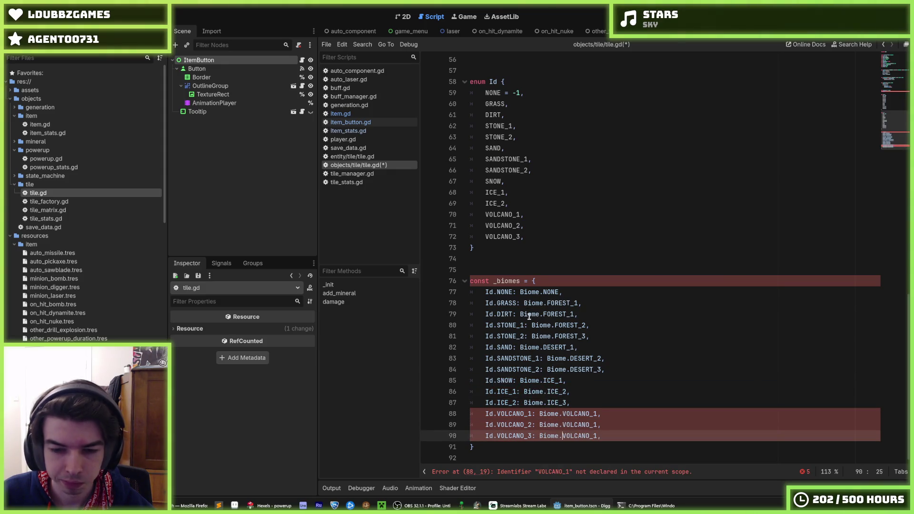
double_click(514, 282)
Write 'return _biomes[stats.id]' on line 38 in get_biome
scroll(525, 249, "up", 3)
scroll(526, 250, "up", 7)
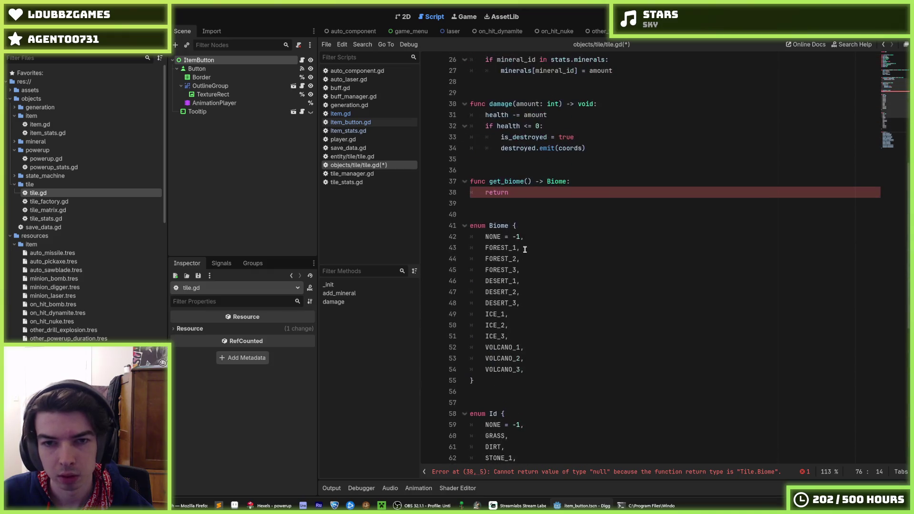
left_click(525, 193)
scroll(525, 214, "down", 9)
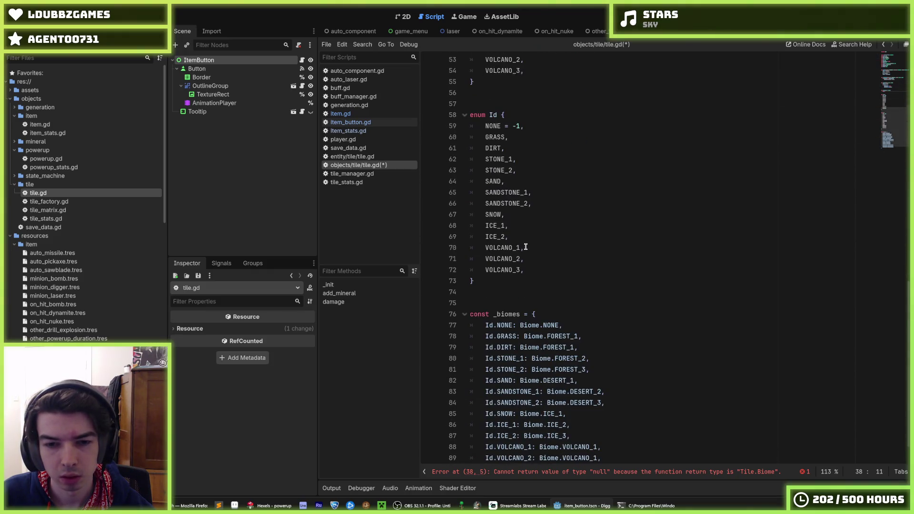
scroll(526, 247, "up", 4)
scroll(526, 248, "down", 6)
scroll(502, 299, "up", 8)
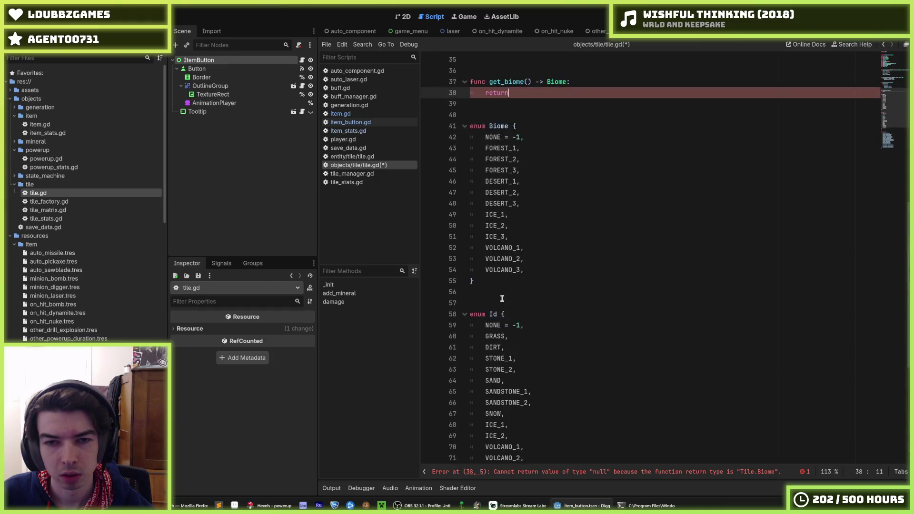
scroll(502, 298, "up", 3)
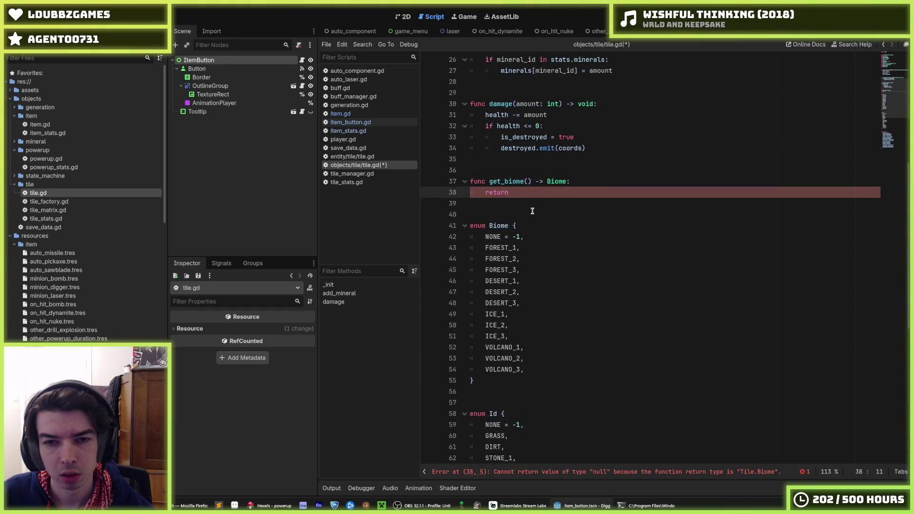
type("_biomes")
scroll(532, 211, "down", 10)
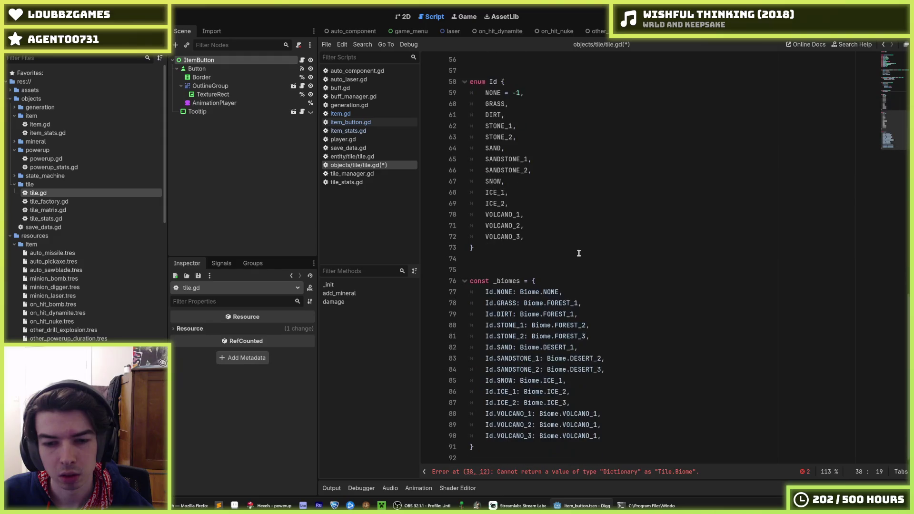
scroll(580, 249, "up", 10)
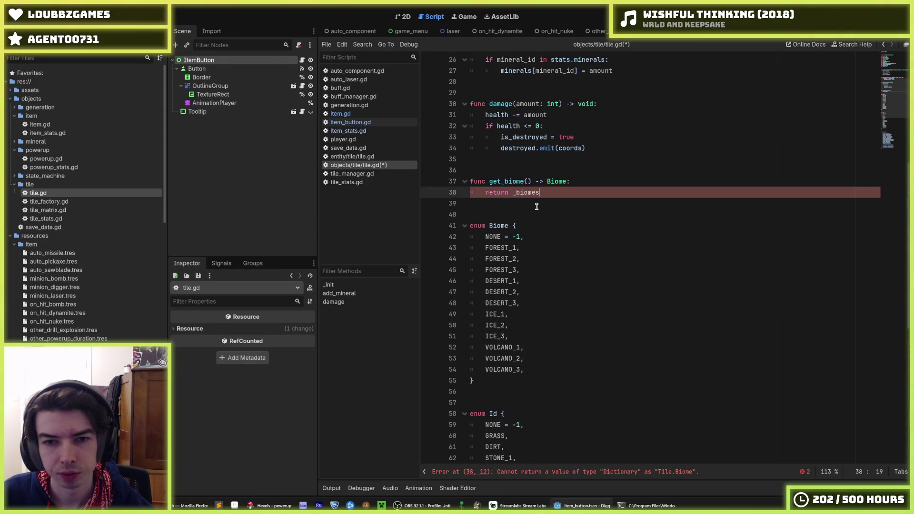
scroll(553, 200, "down", 8)
scroll(564, 240, "up", 8)
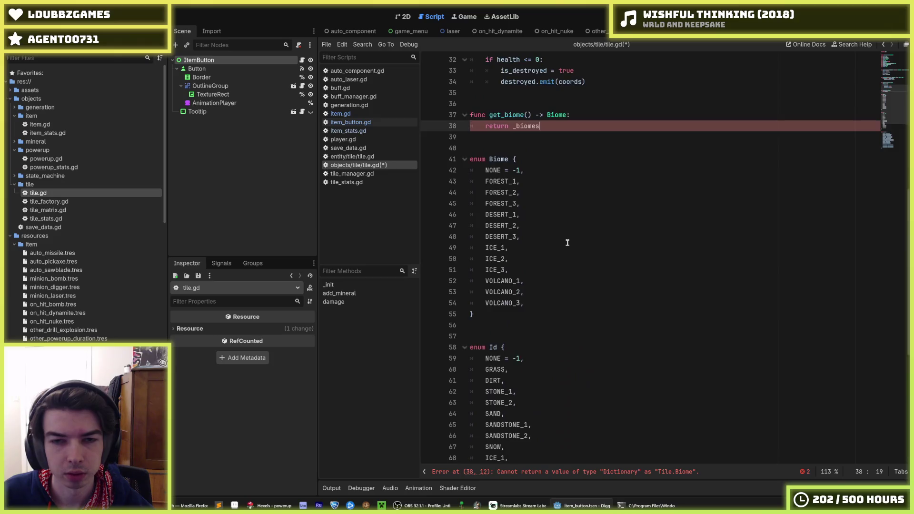
scroll(563, 237, "down", 9)
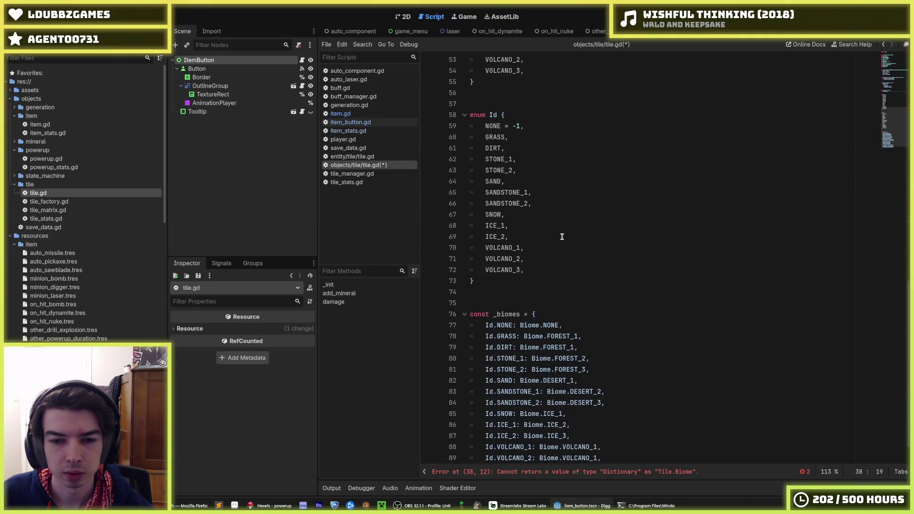
type("[id")
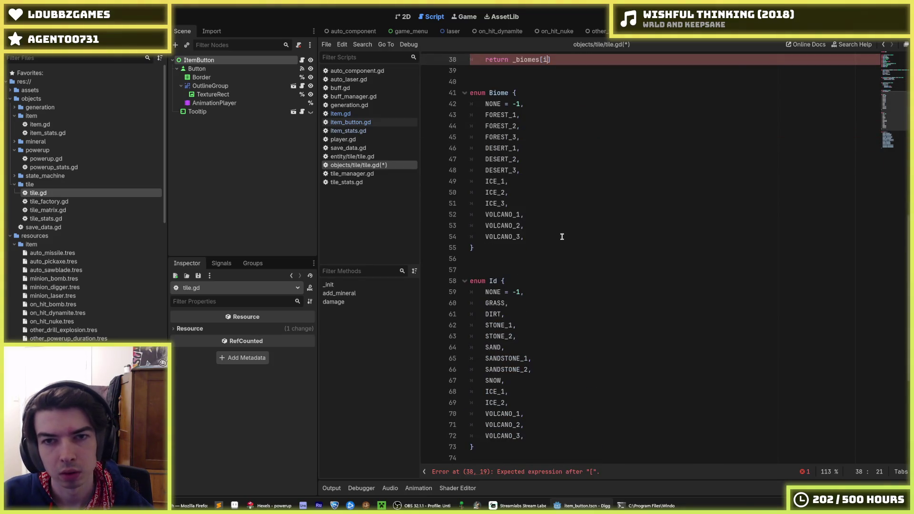
scroll(555, 231, "up", 5)
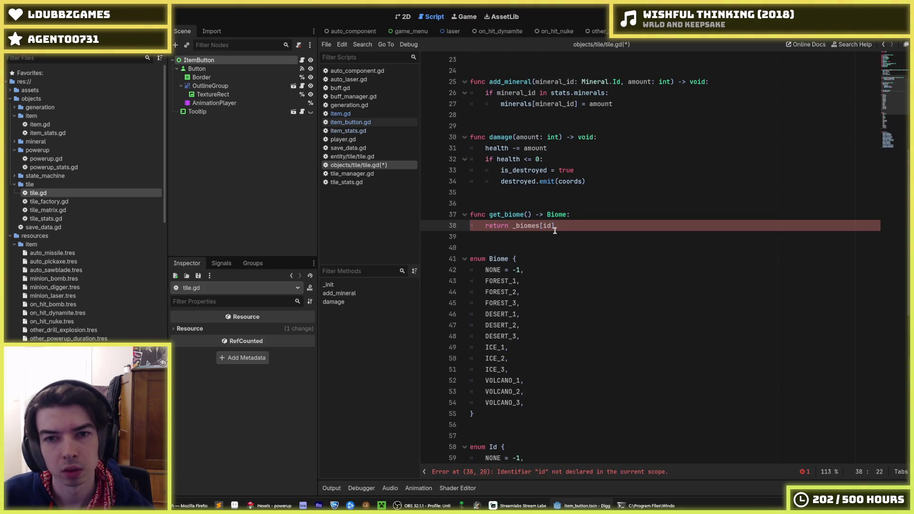
type(".id")
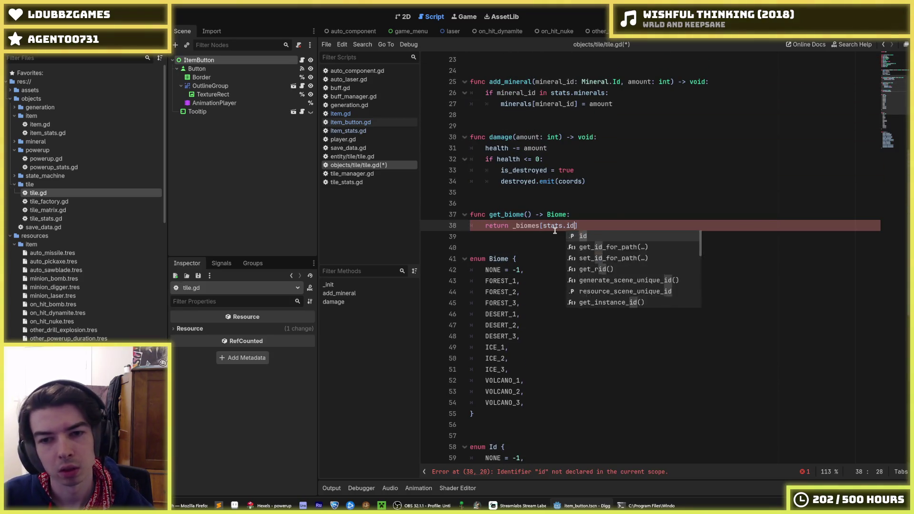
Re-enter the id member of stats via autocomplete and save tile.gd
double_click(516, 215)
left_click(592, 214)
left_click(603, 225)
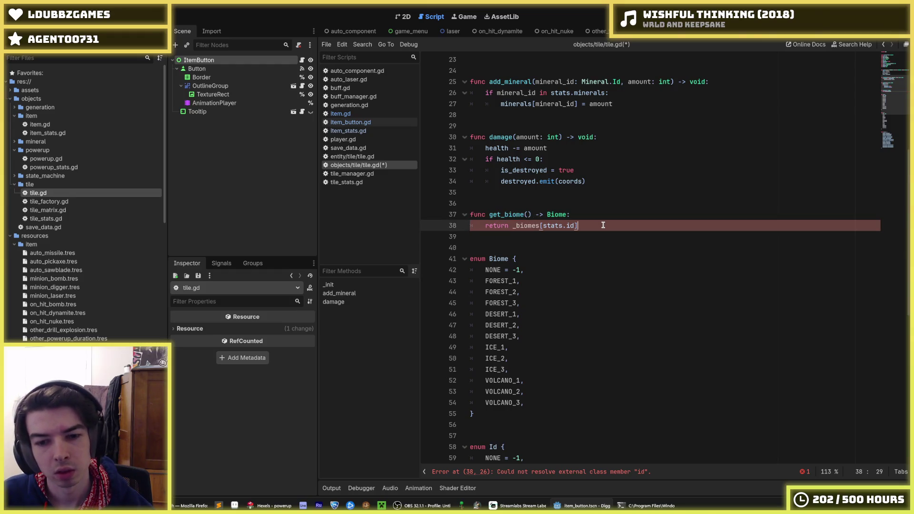
scroll(573, 225, "up", 7)
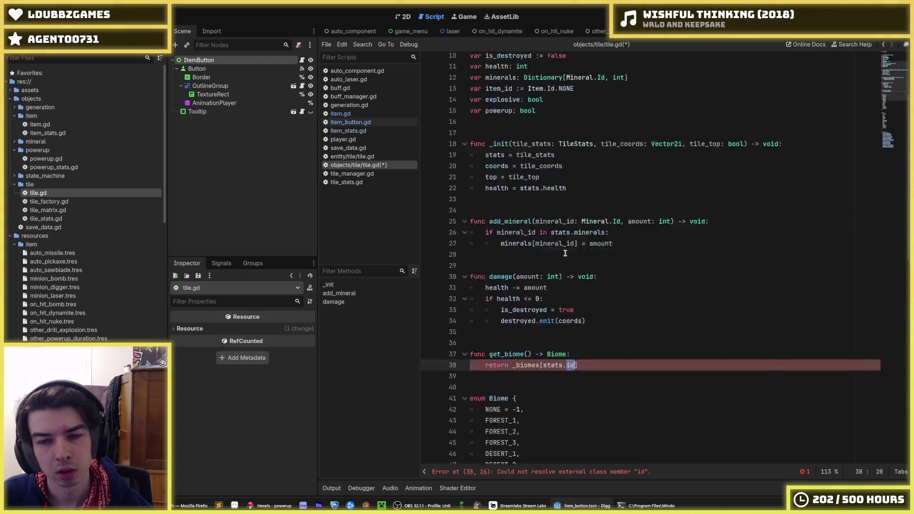
scroll(582, 277, "down", 5)
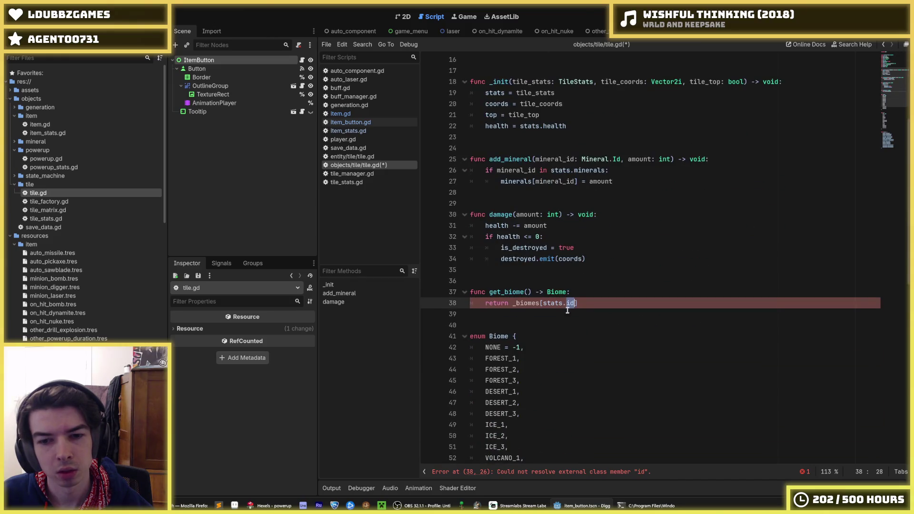
key("BackSpace")
key("BackSpace")
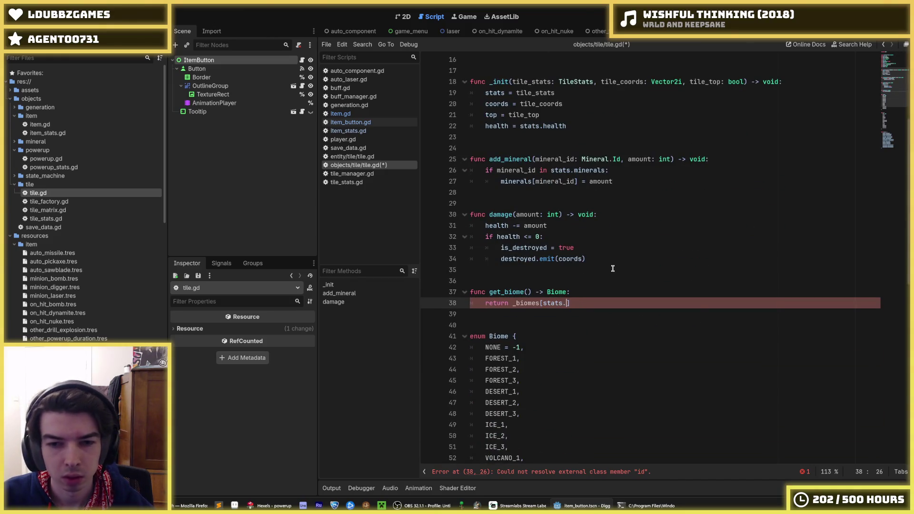
key("ctrl+space")
type("id")
key("ctrl+s")
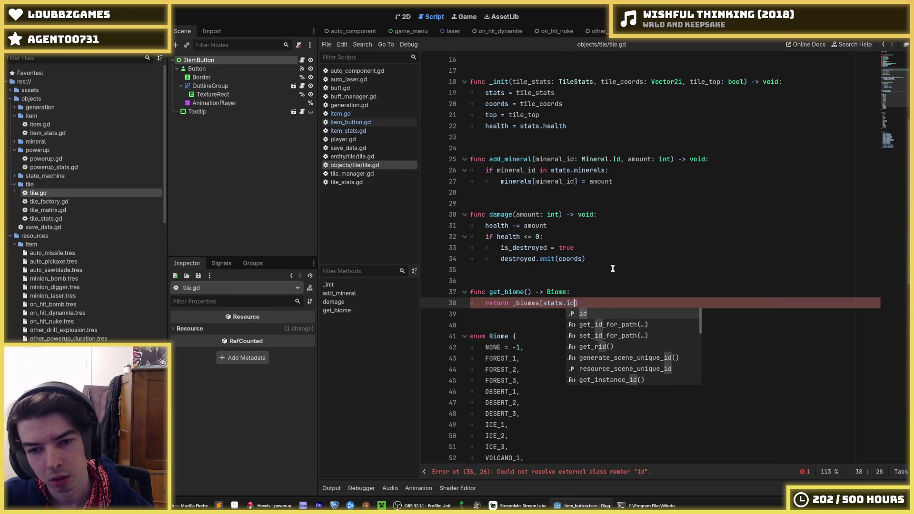
key("Right")
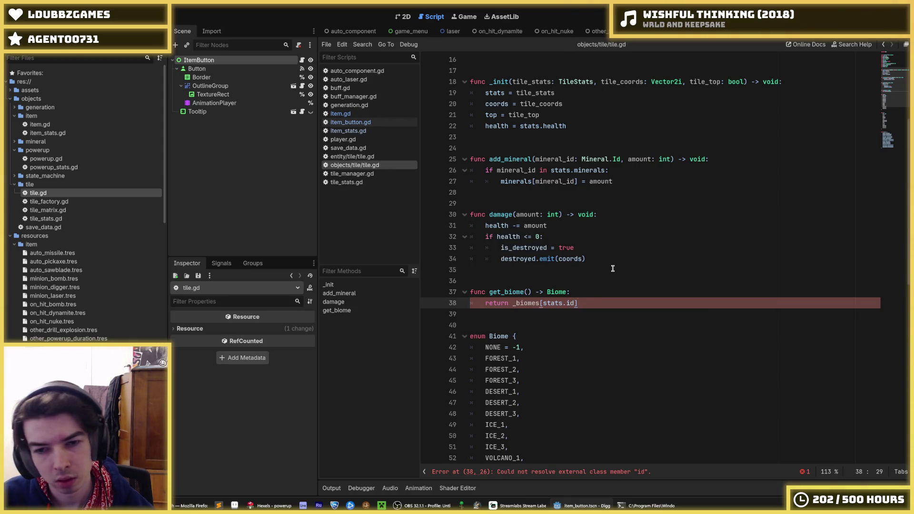
scroll(613, 268, "down", 10)
scroll(613, 286, "up", 7)
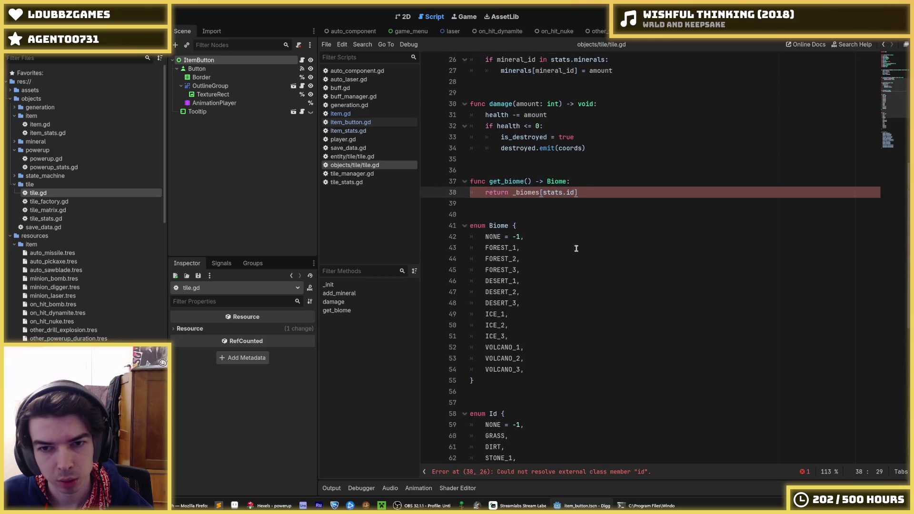
left_click(514, 193)
scroll(524, 210, "down", 9)
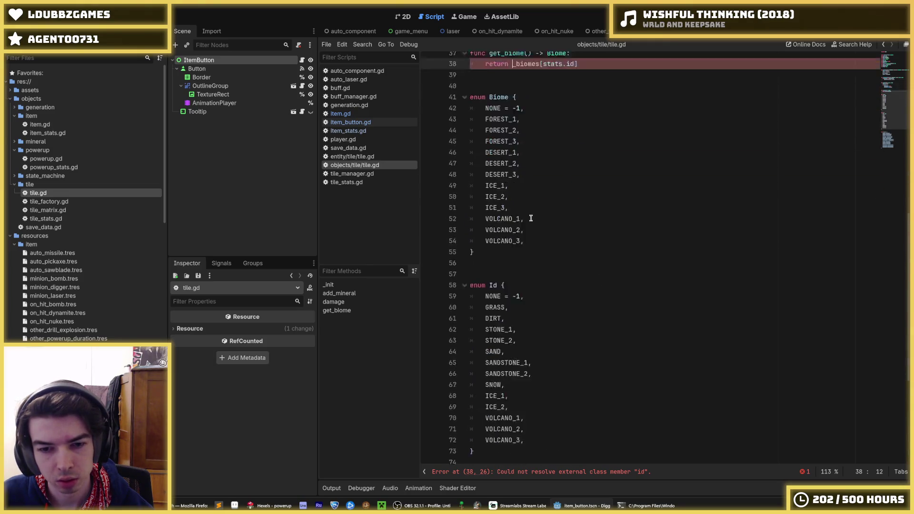
scroll(531, 218, "down", 1)
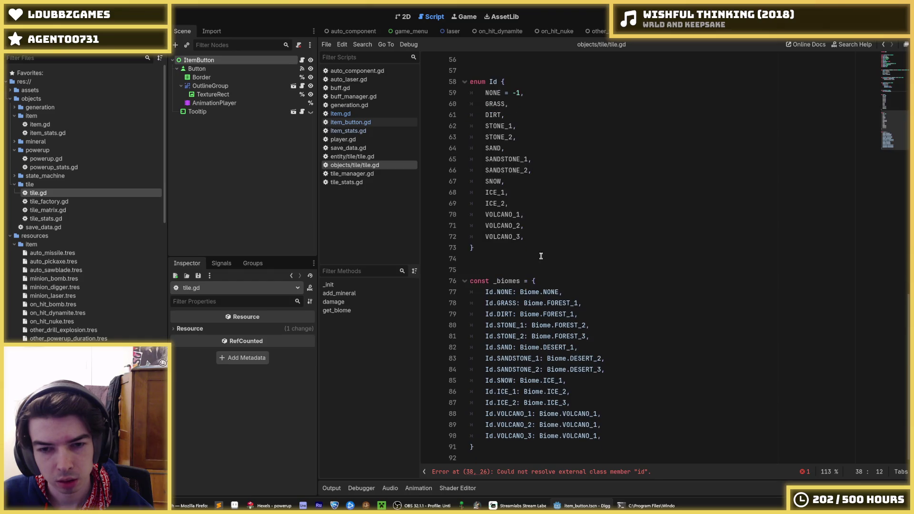
Type the _biomes constant as Dictionary[Id, Biome] on line 76 and save tile.gd
left_click(520, 280)
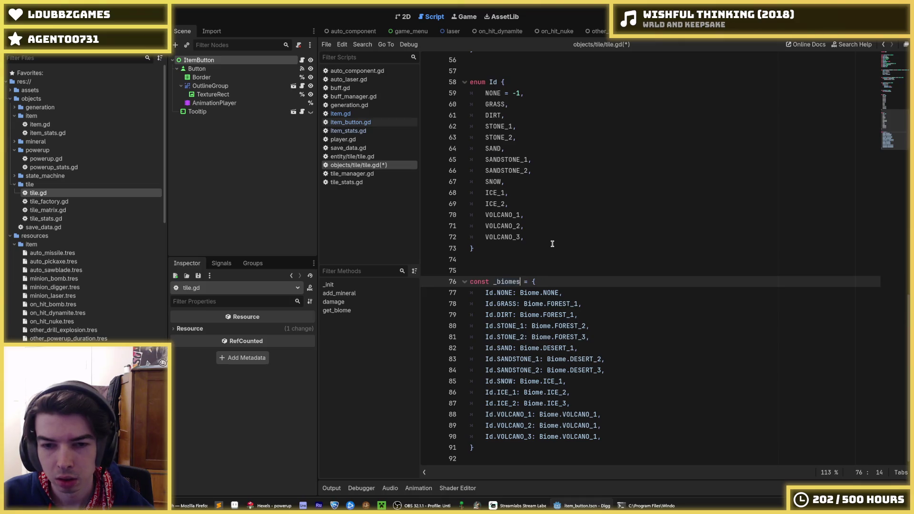
key("ctrl+s")
type(": Id")
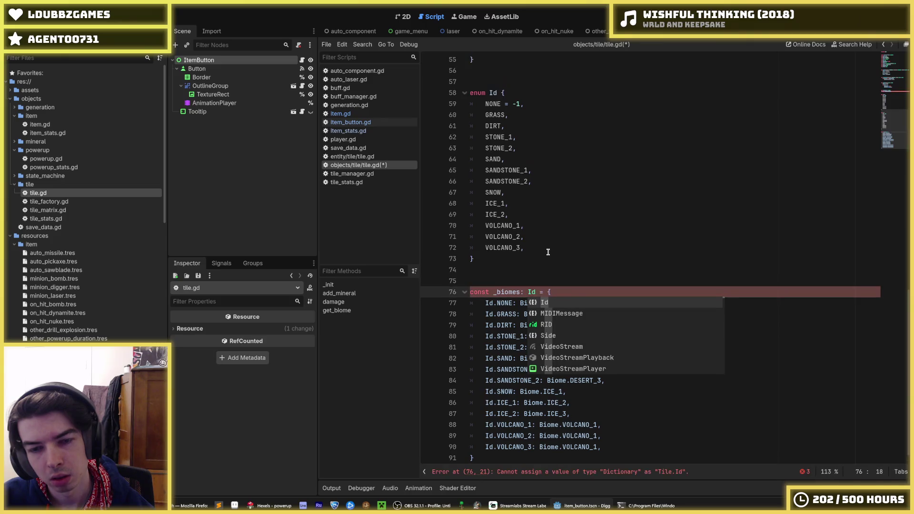
key("BackSpace")
key("BackSpace")
type("Dicti")
type("oanry")
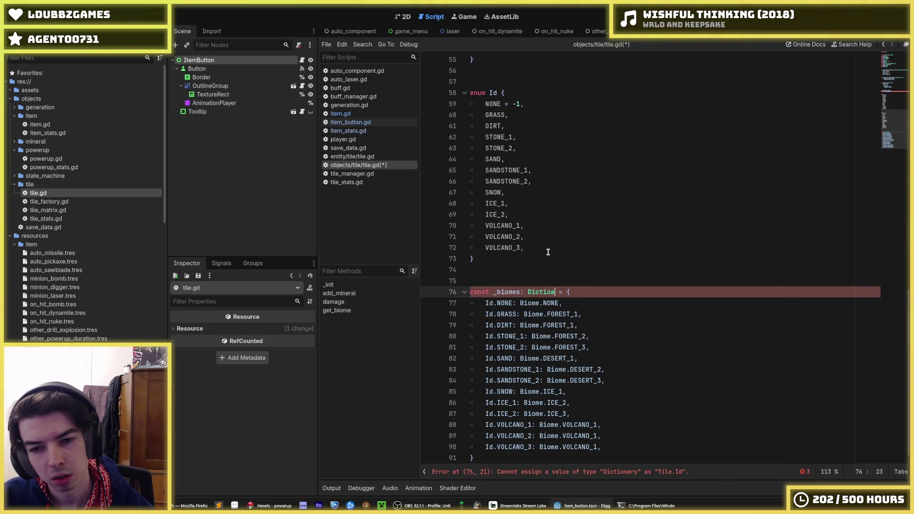
key("BackSpace")
type("nary[Id, ")
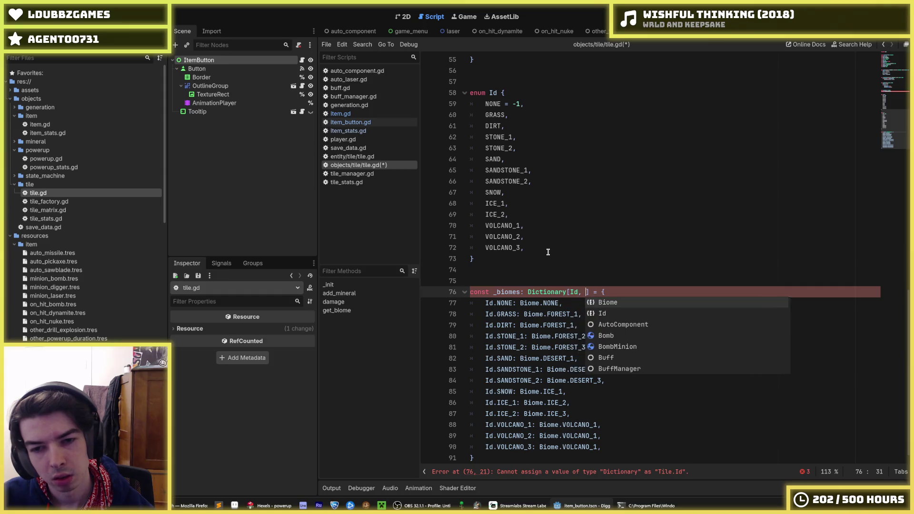
type("Biome")
key("ctrl+s")
Run the game with F5 to test the typed _biomes change
left_click(614, 250)
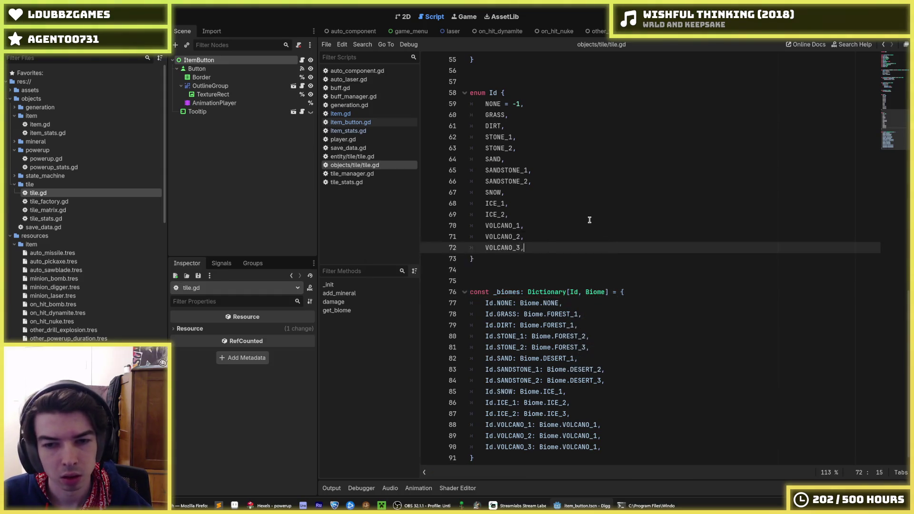
scroll(590, 220, "up", 10)
left_click(581, 215)
scroll(602, 238, "down", 12)
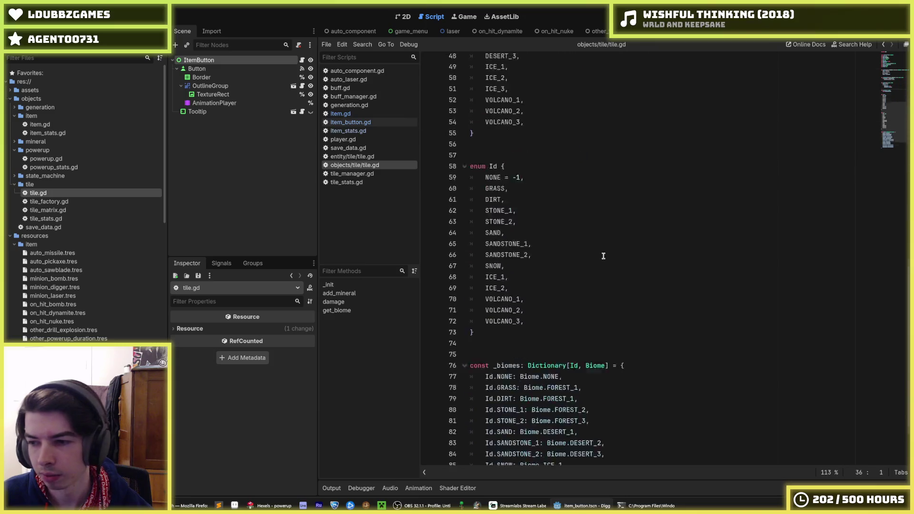
scroll(590, 262, "up", 13)
left_click(578, 213)
key("F5")
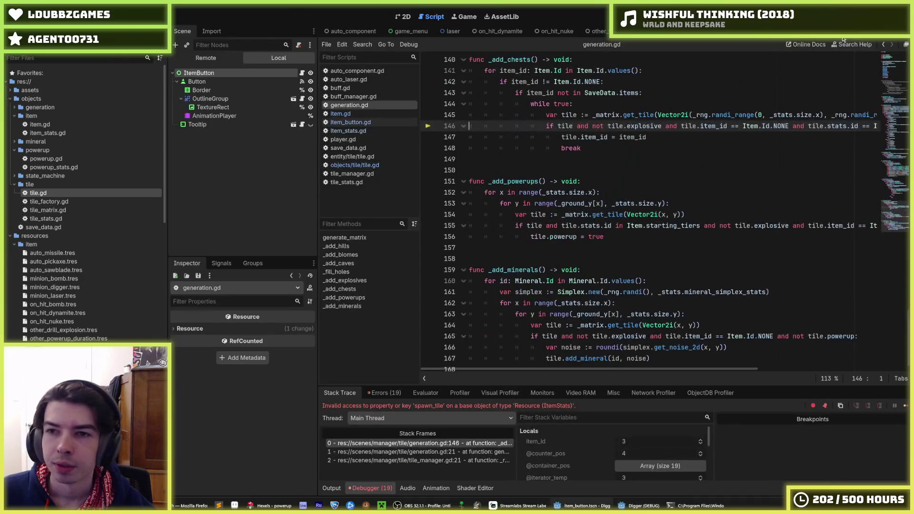
Stop the game and make the chest check on line 146 compare get_biome(), then save generation.gd
key("F8")
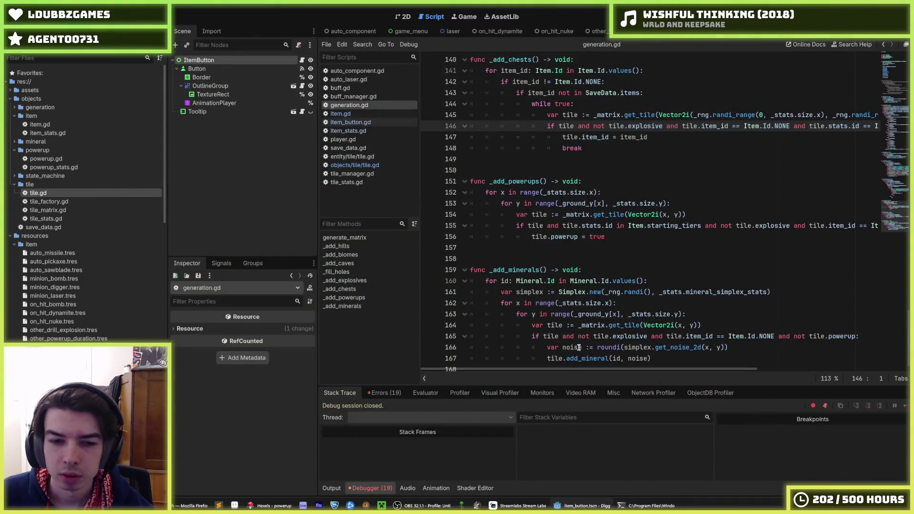
mouse_move(569, 369)
left_mouse_down()
mouse_move(674, 377)
mouse_move(637, 370)
mouse_move(847, 181)
left_mouse_up()
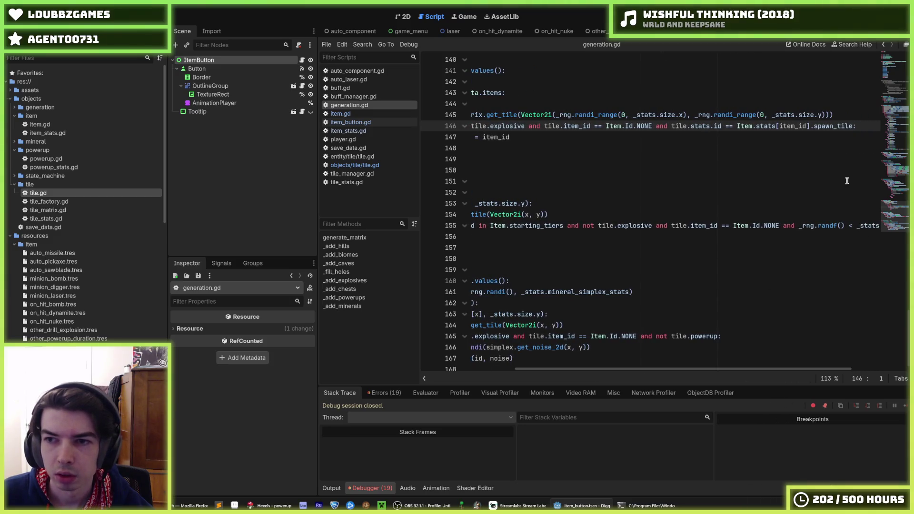
double_click(834, 127)
type("biom")
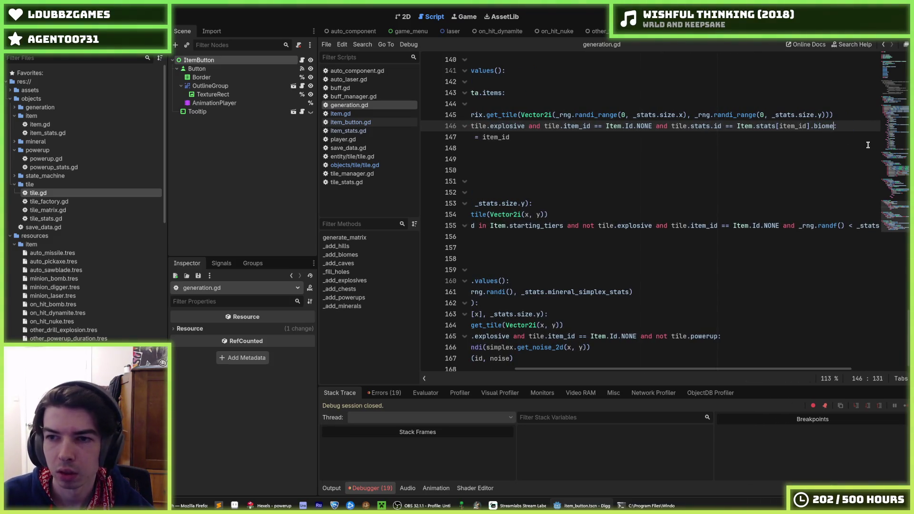
key("ctrl+z")
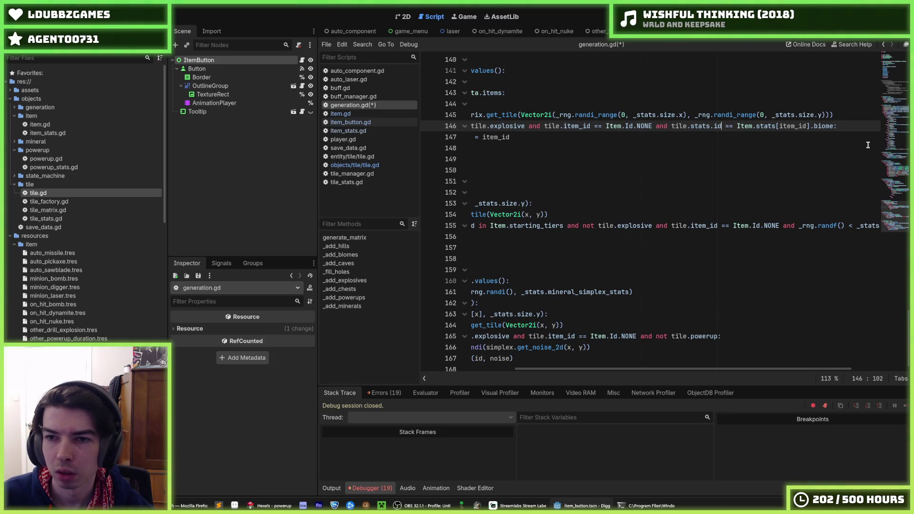
key("BackSpace")
key("BackSpace")
key("BackSpace")
type("get")
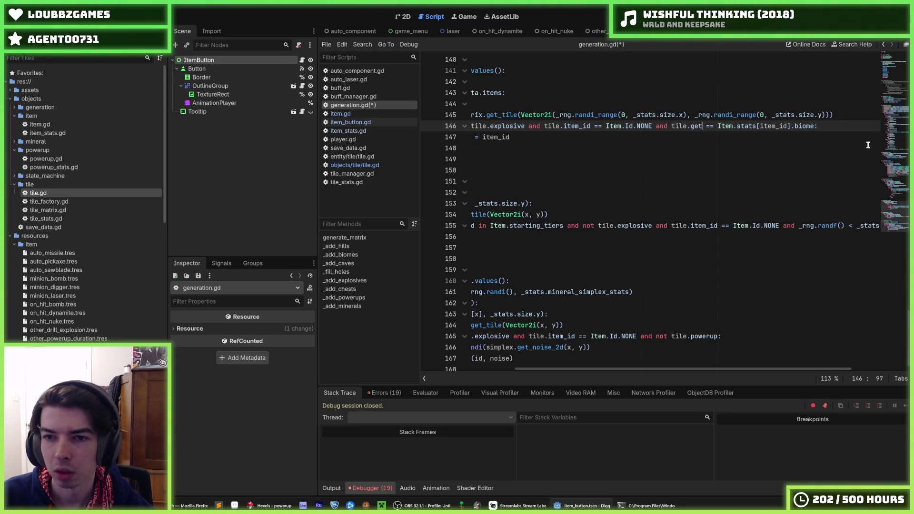
type("_biome(")
key("Return")
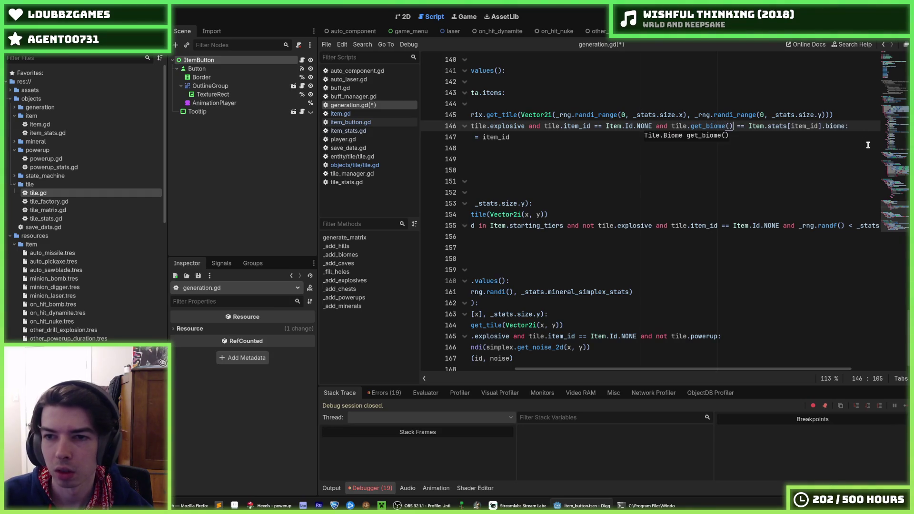
key("End")
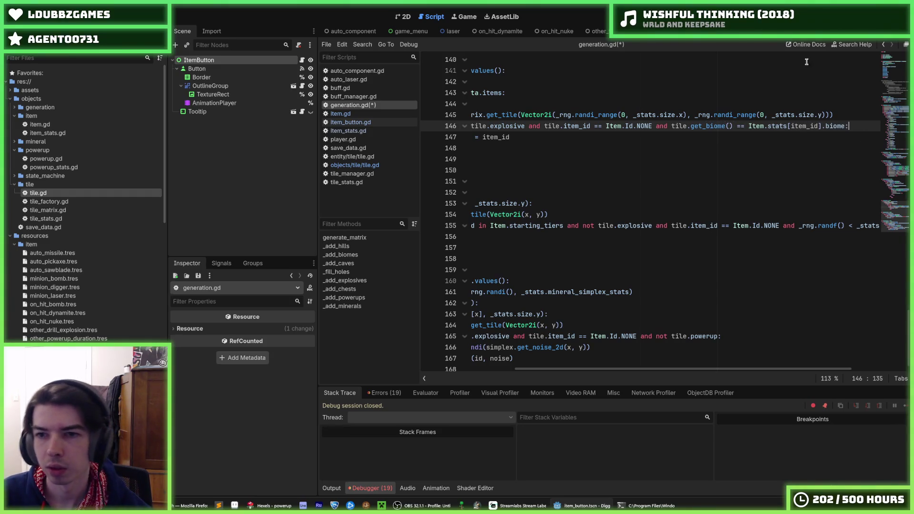
key("ctrl+s")
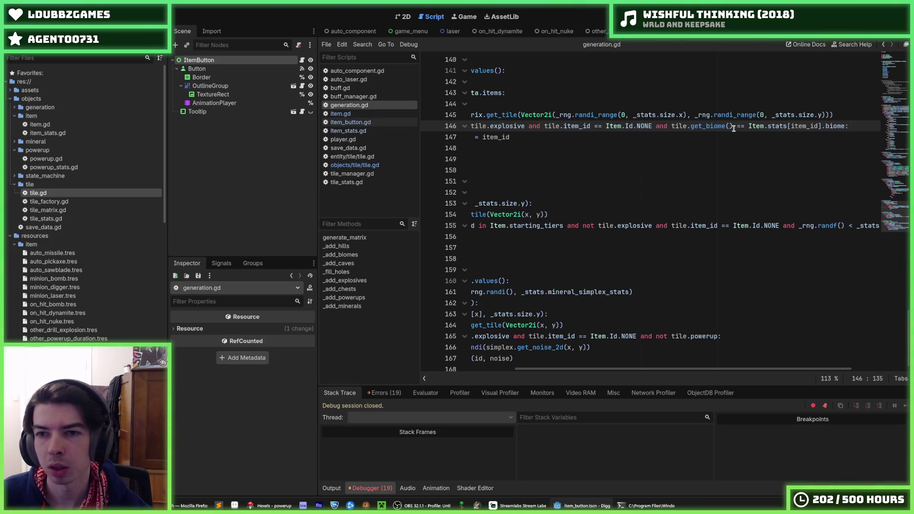
Review the starting_tiers powerup check in _add_powerups and rerun the game with F5
left_click_drag(734, 126, 688, 127)
left_click(647, 325)
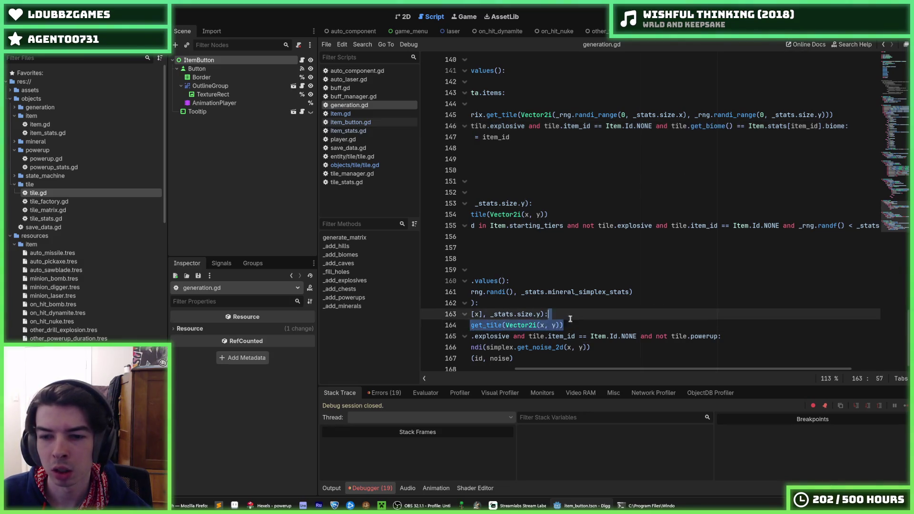
key("Up")
key("Up")
scroll(759, 286, "up", 2)
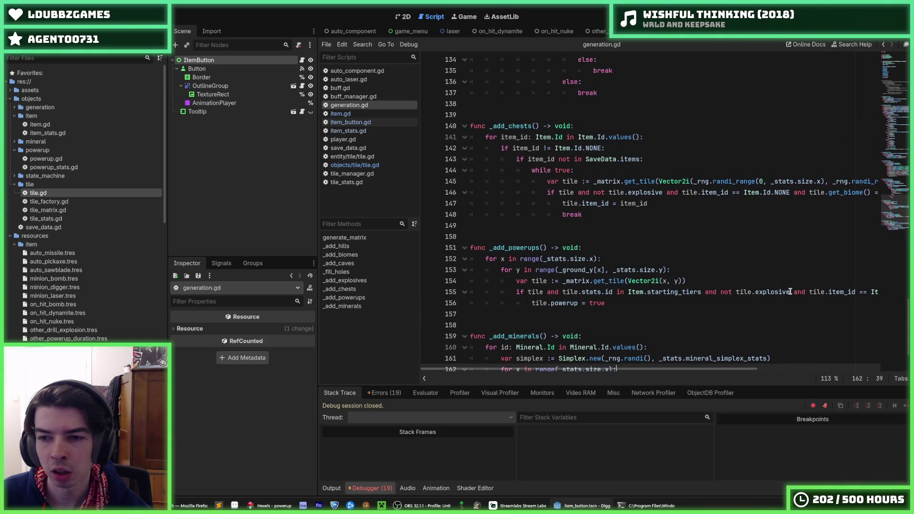
mouse_move(790, 292)
left_mouse_down()
mouse_move(878, 292)
mouse_move(471, 292)
left_mouse_up()
left_click(628, 292)
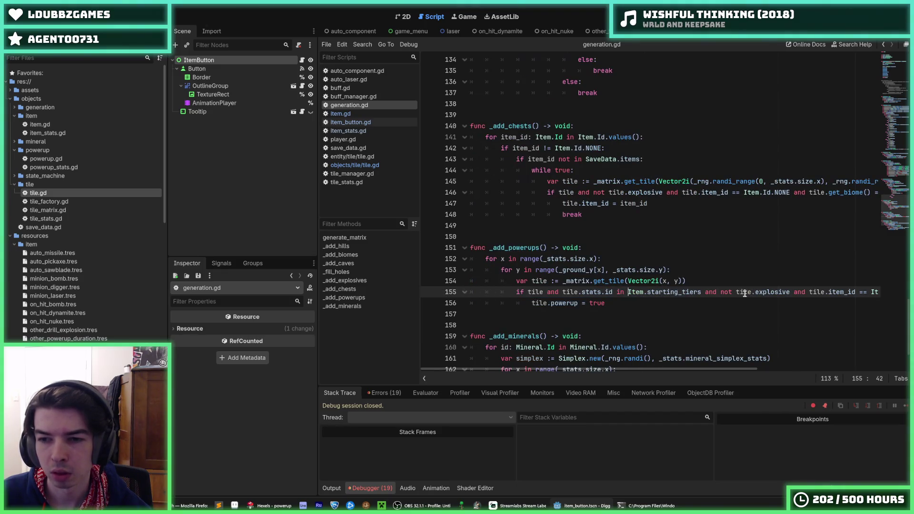
left_click_drag(745, 292, 890, 294)
mouse_move(819, 283)
left_mouse_down()
mouse_move(671, 285)
mouse_move(884, 289)
mouse_move(398, 292)
mouse_move(898, 293)
left_mouse_up()
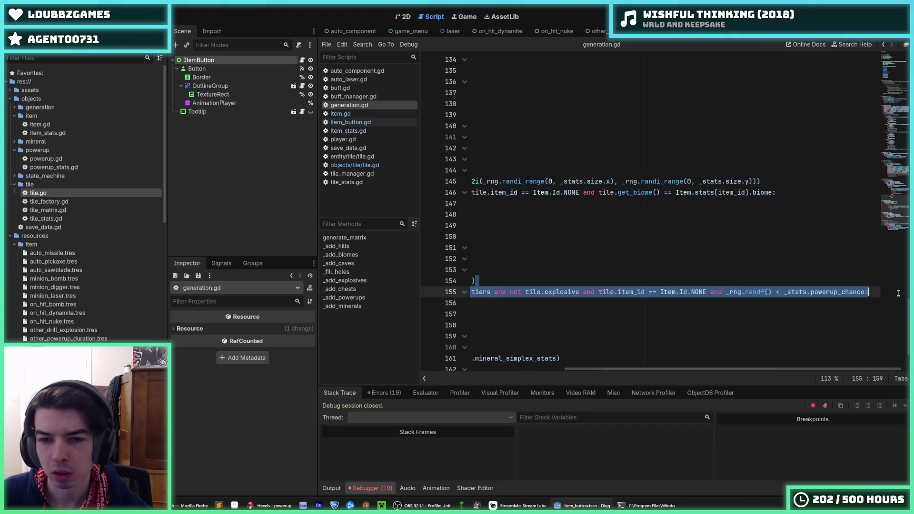
key("F5")
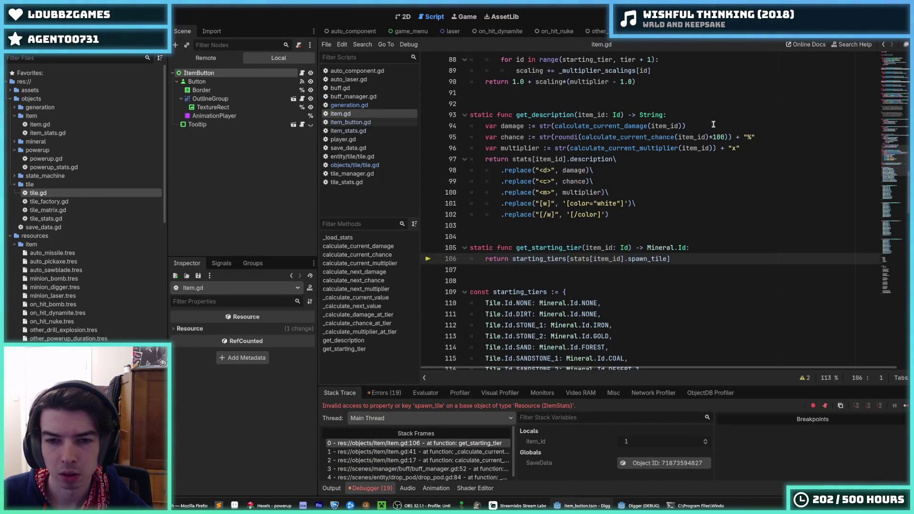
Stop the crashed game and replace spawn_tile with biome in get_starting_tier on line 106
key("F8")
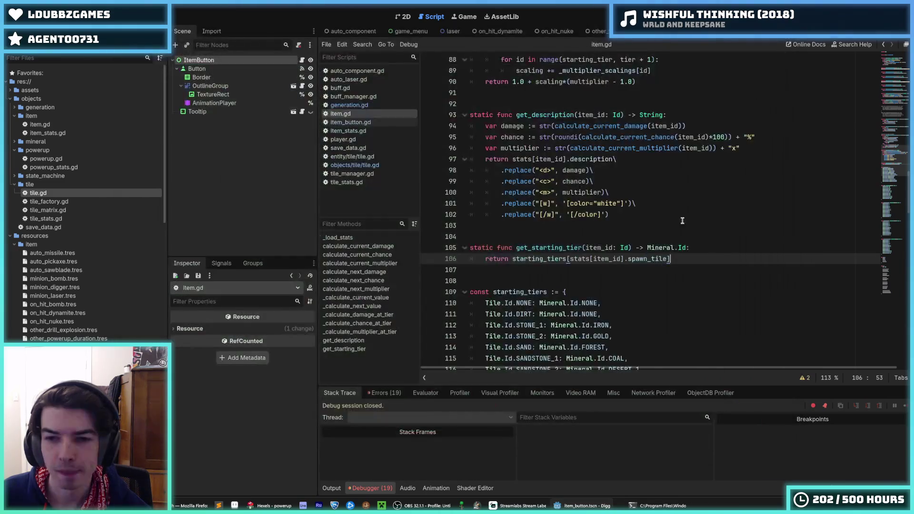
double_click(660, 259)
type("biom")
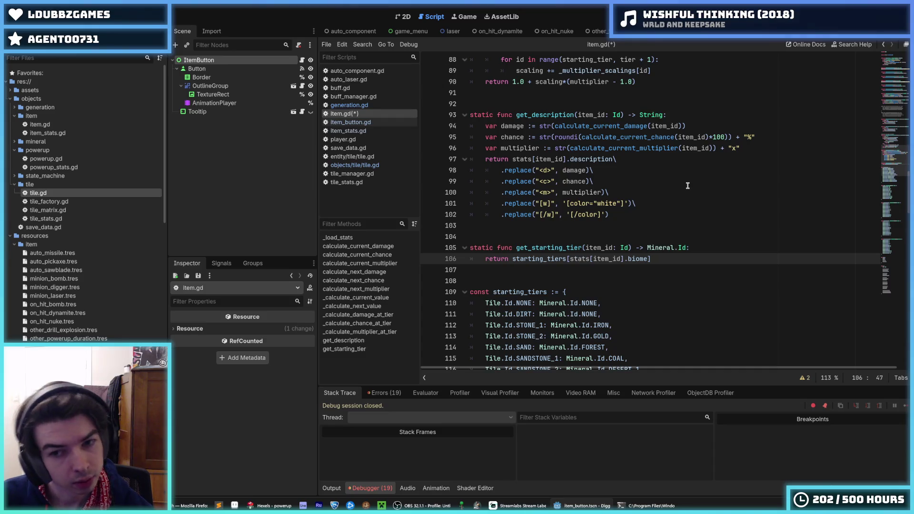
key("ctrl+z")
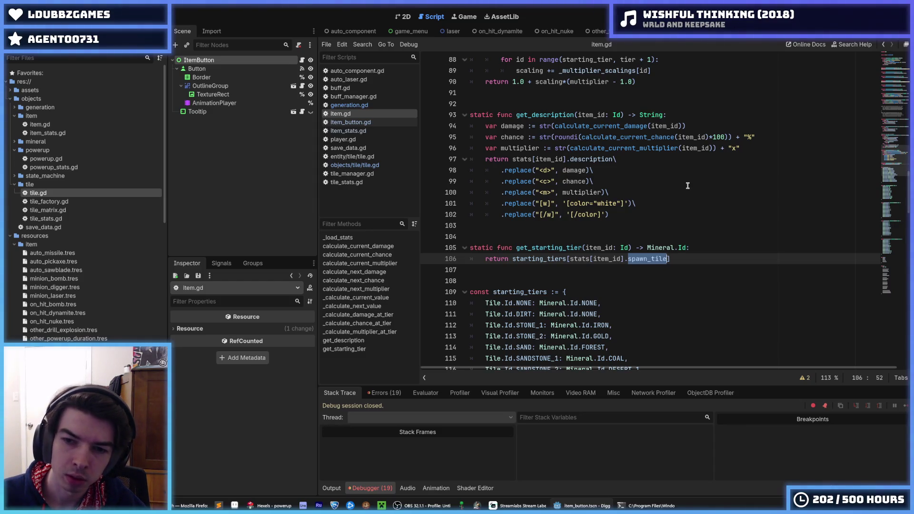
type("biome")
Start changing Tile.Id to Tile.Biome in the starting_tiers entries, beginning with DIRT
scroll(687, 185, "down", 4)
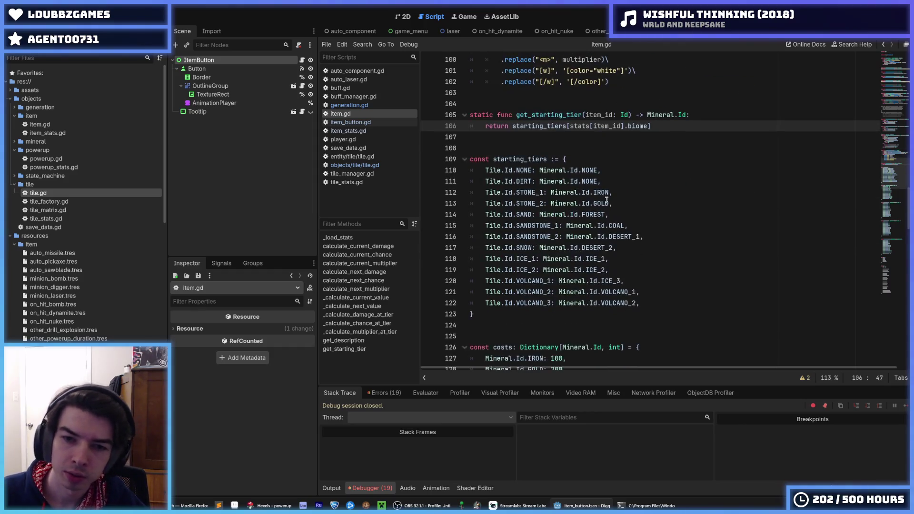
mouse_move(532, 170)
left_mouse_down()
mouse_move(518, 170)
mouse_move(516, 181)
left_mouse_up()
left_click(530, 180)
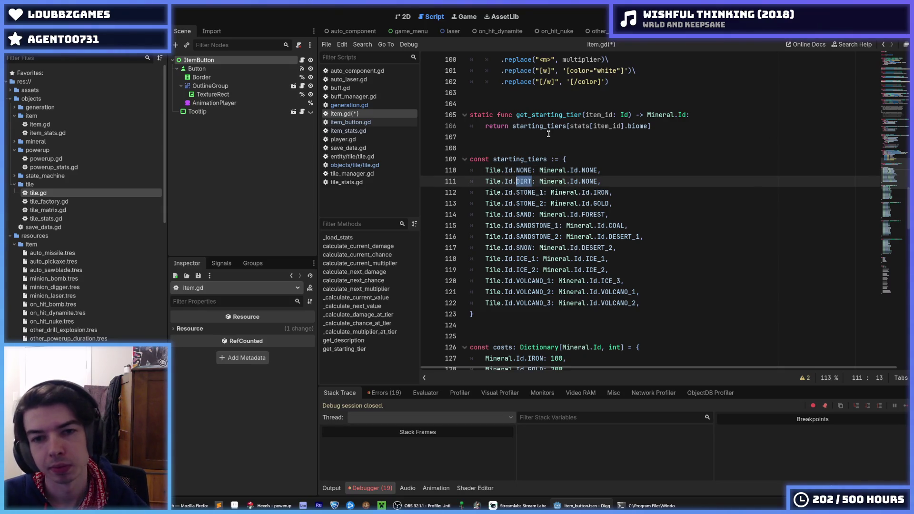
key("Left")
key("Left")
key("BackSpace")
key("BackSpace")
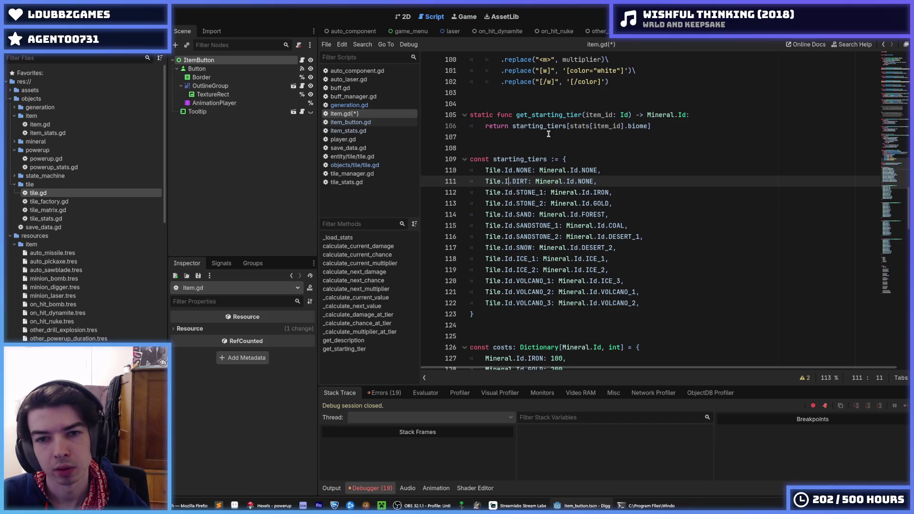
Change every starting_tiers key from an Id entry to a Biome entry, through VOLCANO_3
type("Biome")
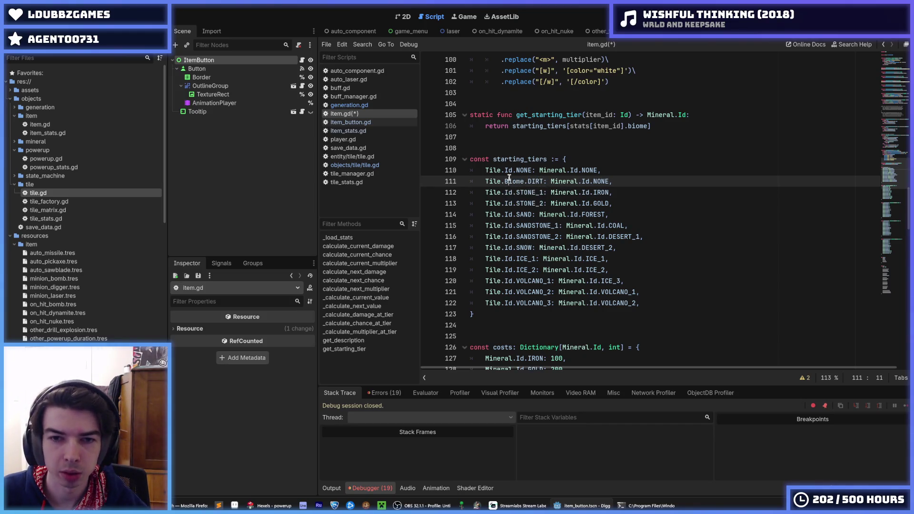
double_click(511, 170)
type("Biome")
double_click(508, 193)
type("Biome")
double_click(507, 203)
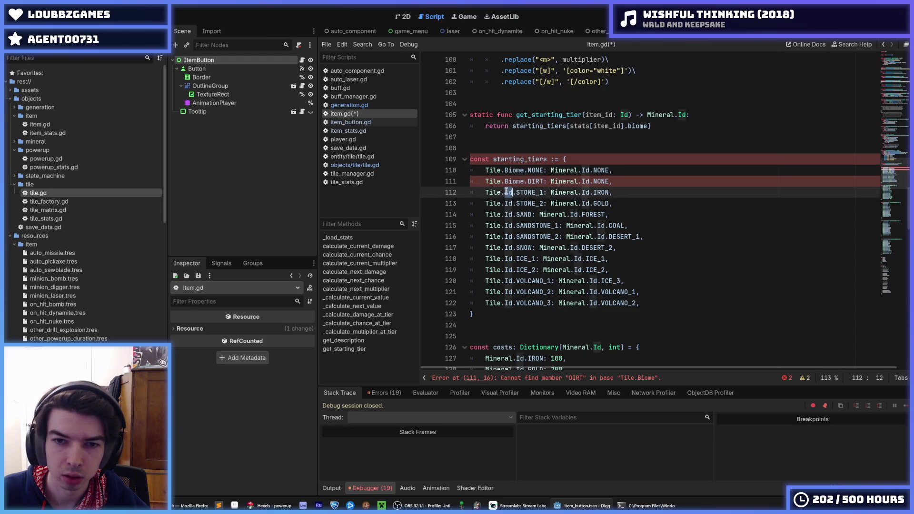
type("Biome")
double_click(508, 214)
type("Biome")
double_click(507, 225)
type("Biome")
double_click(508, 236)
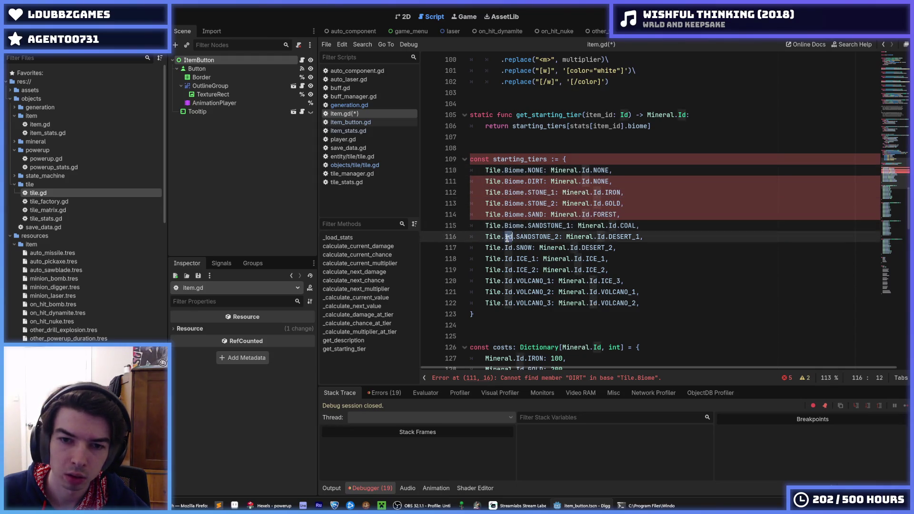
type("Biome")
left_click(506, 251)
double_click(508, 247)
type("Biome")
double_click(507, 258)
type("Biome")
double_click(508, 270)
type("Biome")
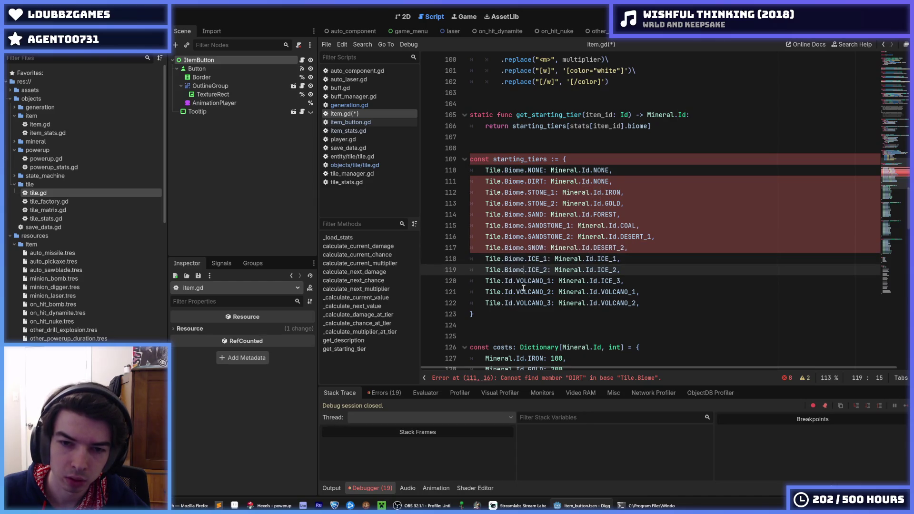
double_click(509, 281)
type("Biome")
double_click(509, 292)
type("Biome")
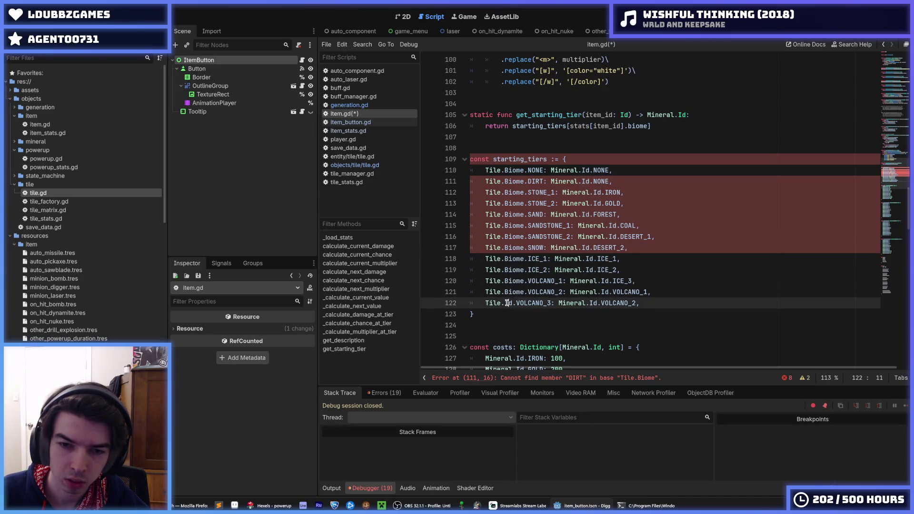
double_click(508, 303)
type("Biome")
Rename the ice keys: ICE_2 to ICE_3, ICE_1 to ICE_2, SNOW to ICE_1
left_click(545, 270)
key("BackSpace")
type("3")
key("Up")
key("BackSpace")
type("2")
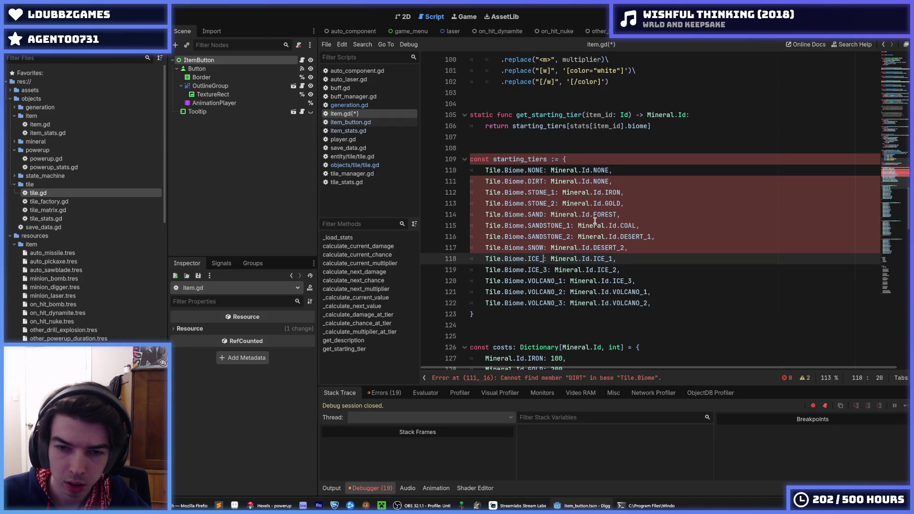
key("Up")
key("Left")
key("BackSpace")
key("BackSpace")
key("BackSpace")
key("BackSpace")
type("ICE_2")
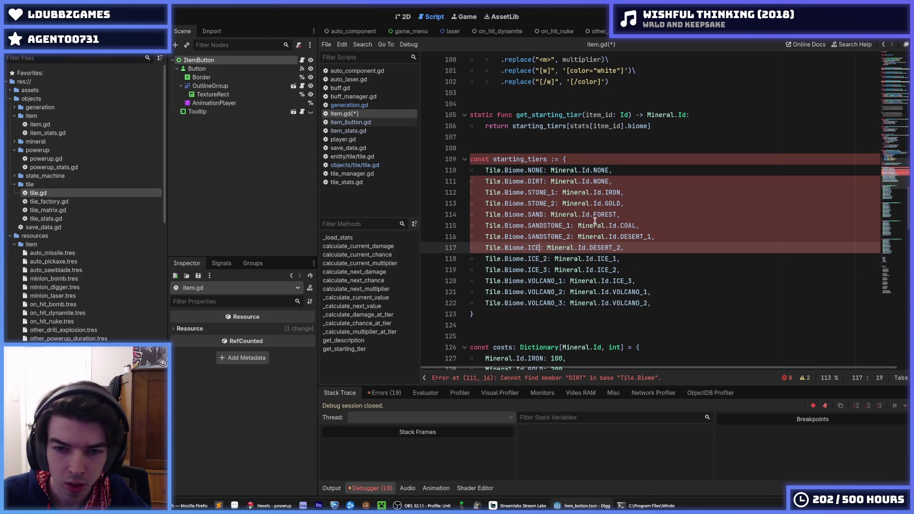
key("BackSpace")
type("1")
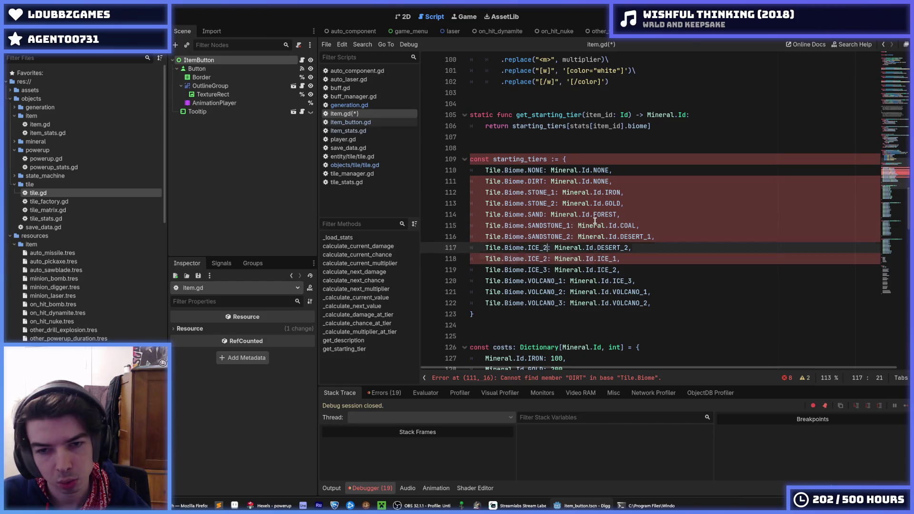
Rename SANDSTONE_2, SANDSTONE_1 and SAND to DESERT_3, DESERT_2 and DESERT_1
key("Up")
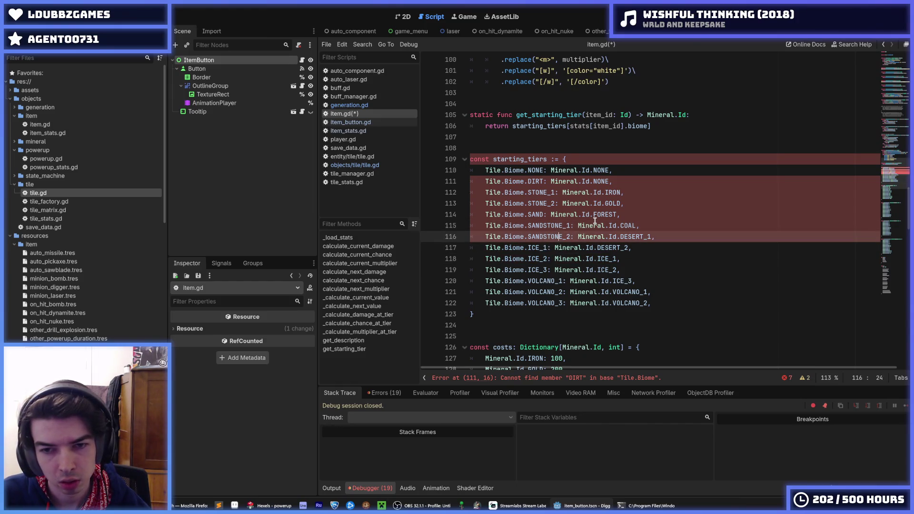
key("Delete")
key("shift+Left")
key("shift+Left")
key("shift+Left")
type("DESERT_")
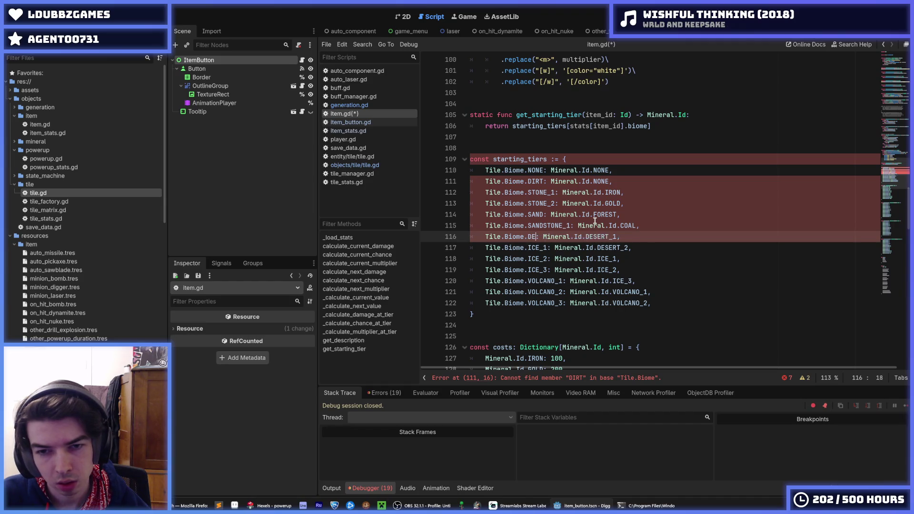
type("3")
key("Up")
key("Right")
key("Right")
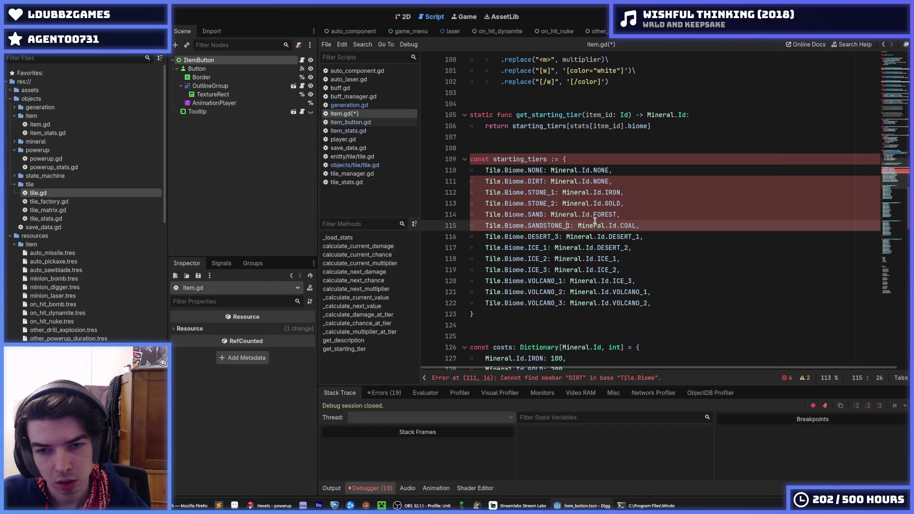
key("Delete")
key("shift+Left")
key("shift+Left")
key("shift+Left")
type("DESERT_")
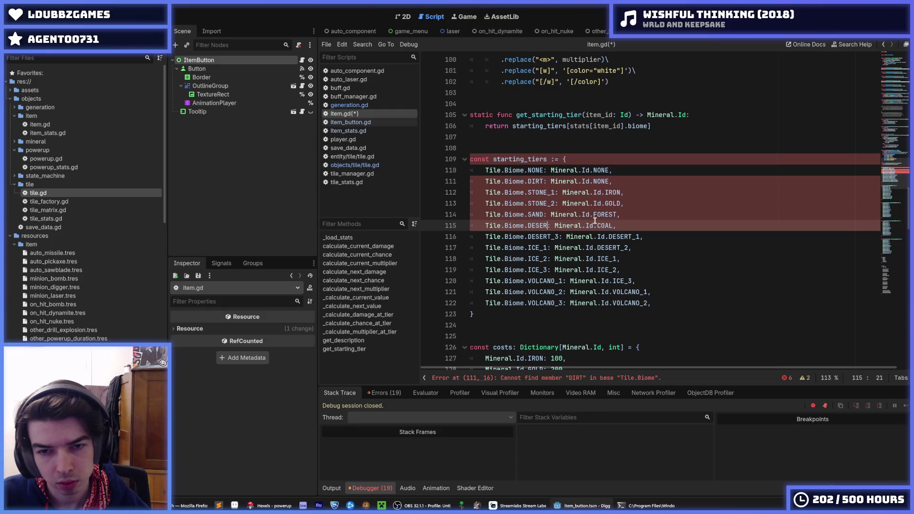
type("2")
key("Up")
key("Left")
key("Left")
key("Left")
key("BackSpace")
key("BackSpace")
key("BackSpace")
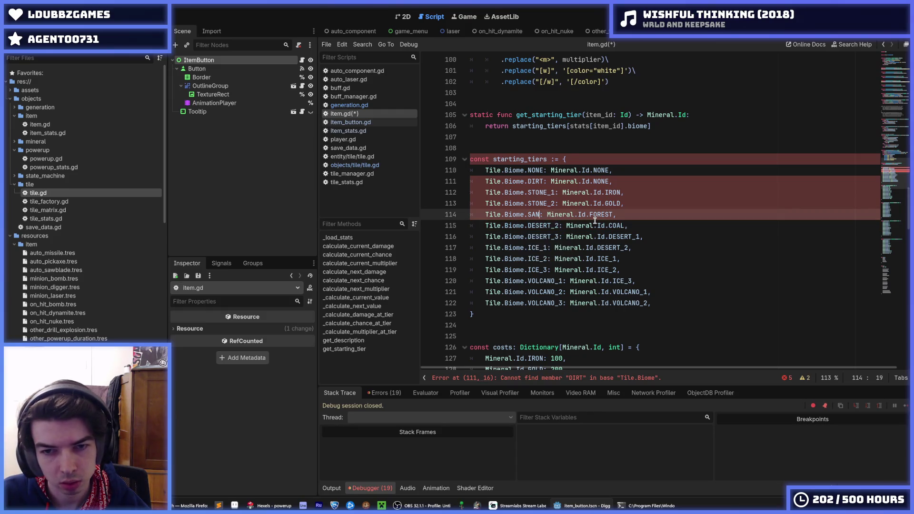
type("DESERT_1")
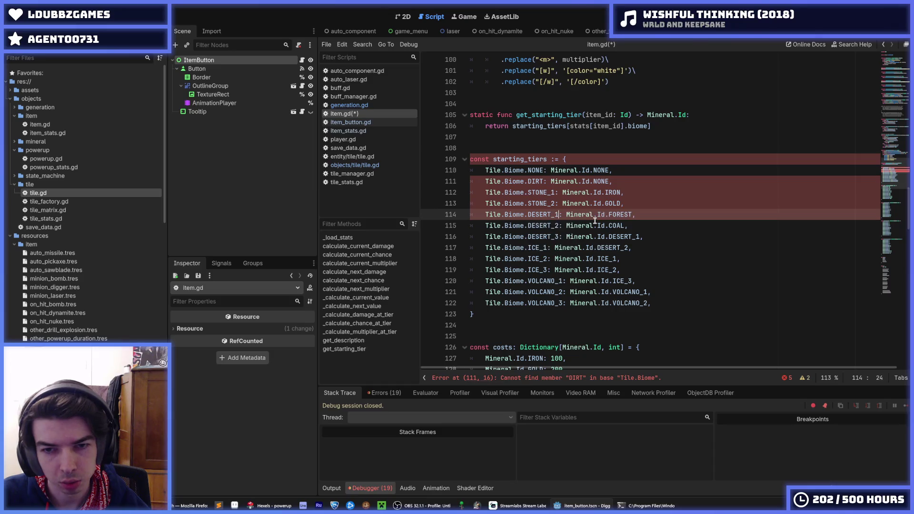
Rename STONE_2, STONE_1 and DIRT to FOREST_3, FOREST_2, FOREST_1, and add the comma after NONE
key("Up")
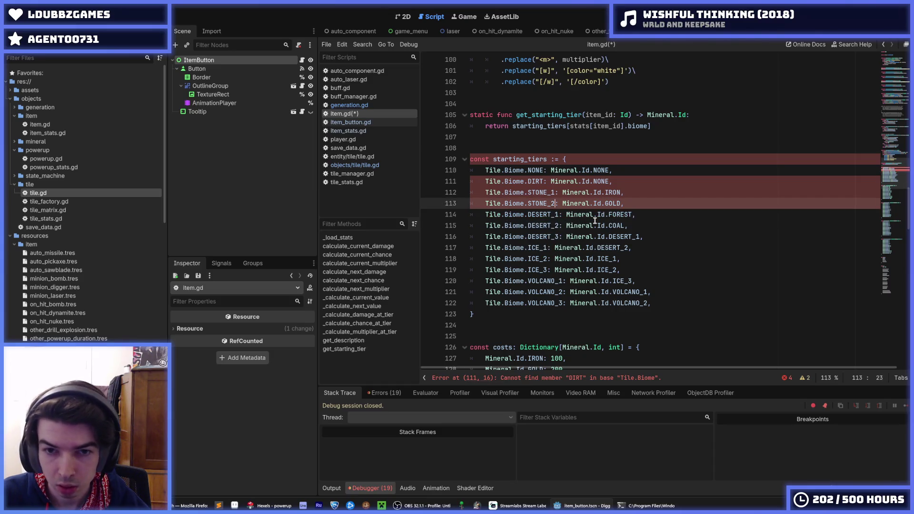
key("BackSpace")
key("BackSpace")
key("BackSpace")
type("FOREST_")
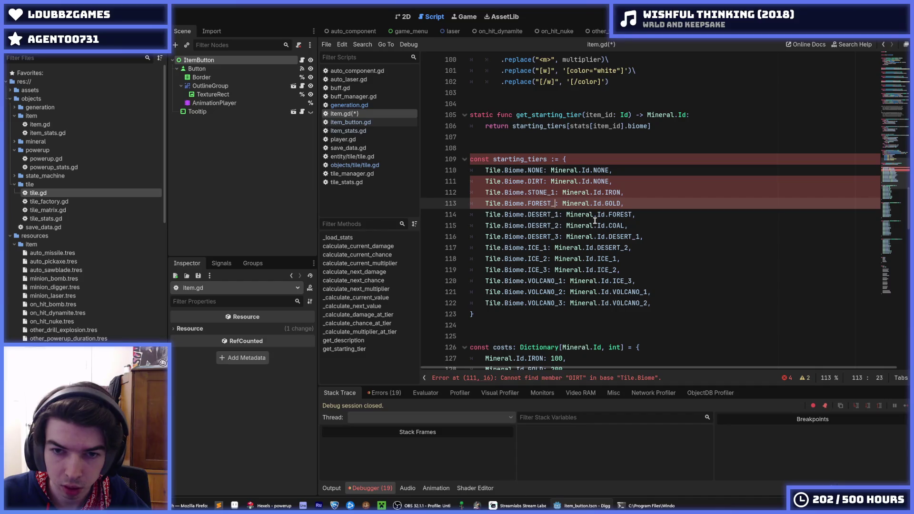
type("3")
key("Up")
key("Left")
key("BackSpace")
key("BackSpace")
key("BackSpace")
type("FO")
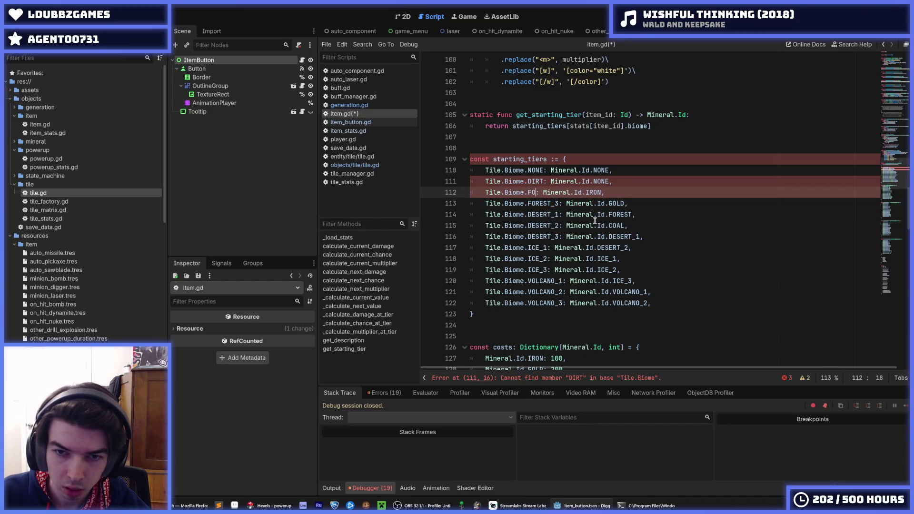
type("REST_2")
key("Up")
key("Left")
key("Left")
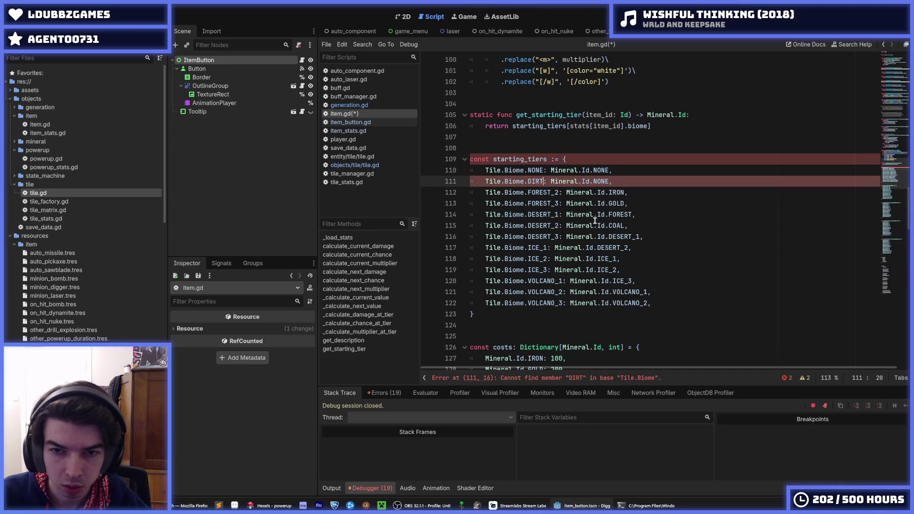
key("BackSpace")
key("BackSpace")
key("BackSpace")
type("FOREST_1")
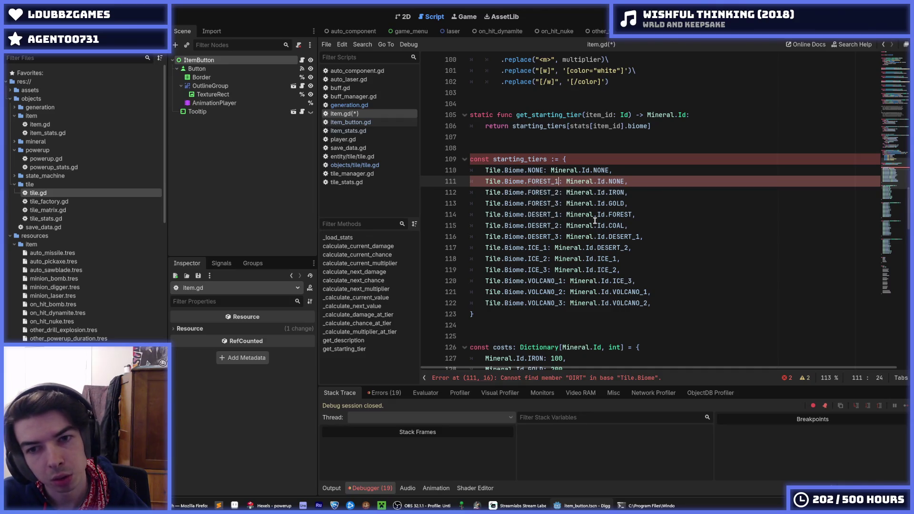
left_click(612, 170)
type(",")
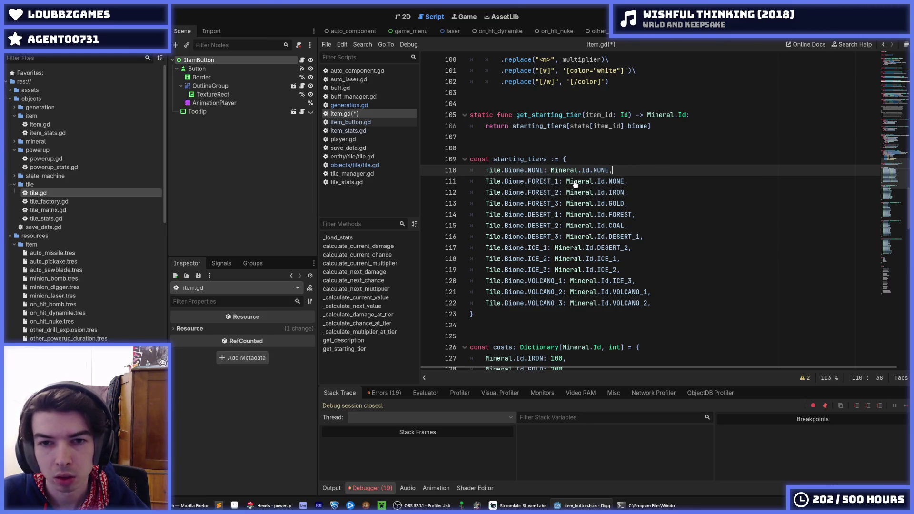
double_click(538, 161)
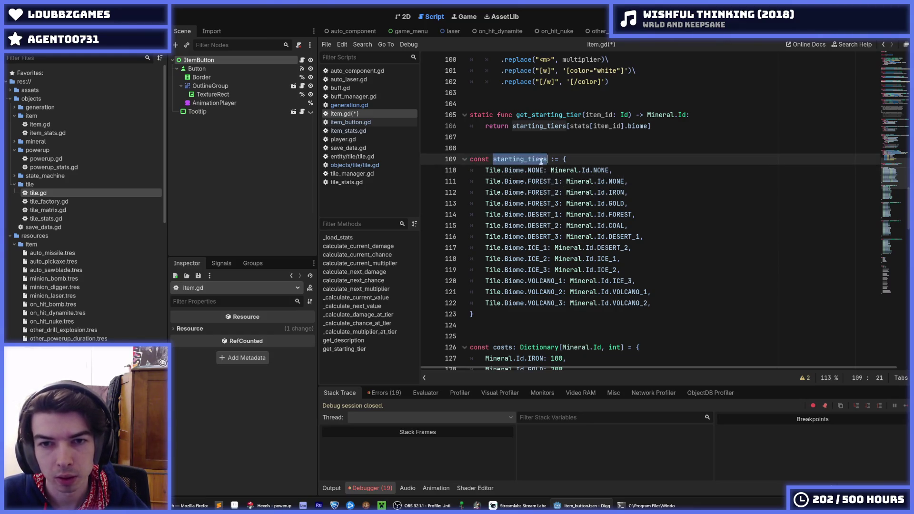
Rename starting_tiers to tiers in the declaration and in get_starting_tier, then save item.gd
left_click(612, 161)
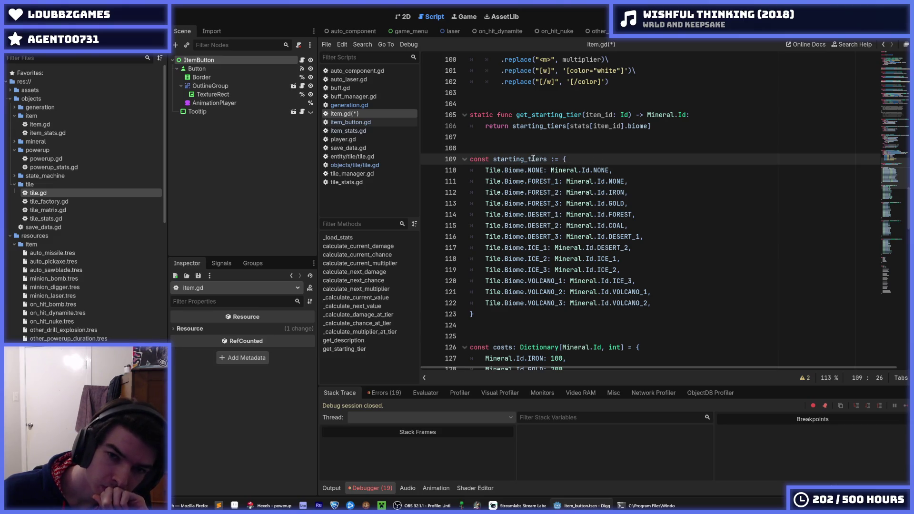
left_click_drag(527, 158, 493, 159)
scroll(615, 201, "up", 2)
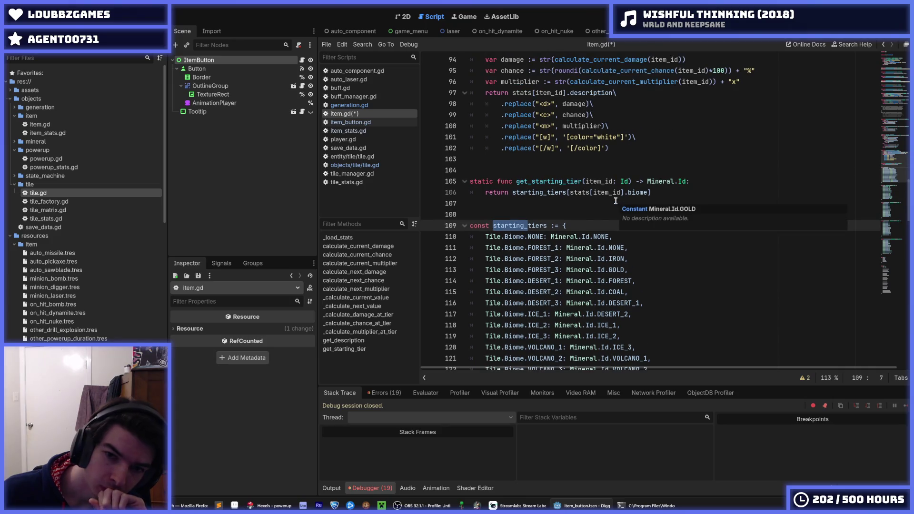
key("BackSpace")
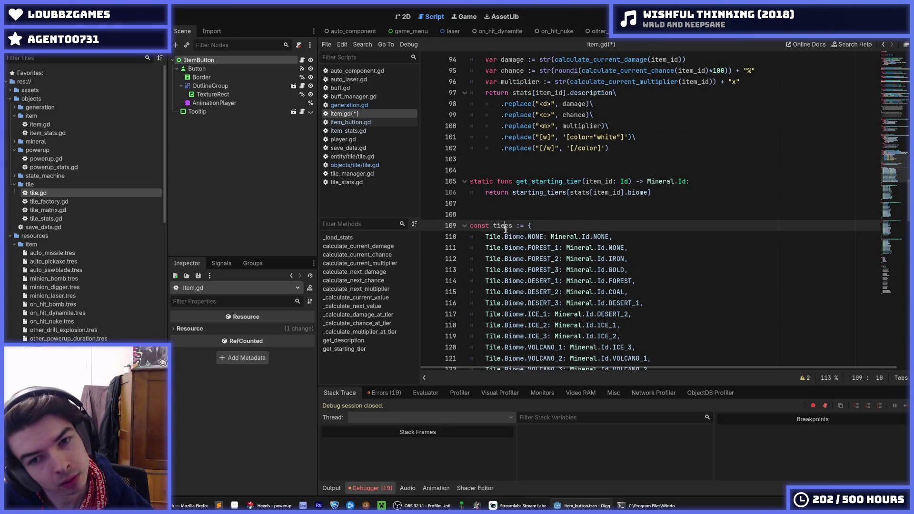
key("ctrl+shift+Right")
left_click(567, 192)
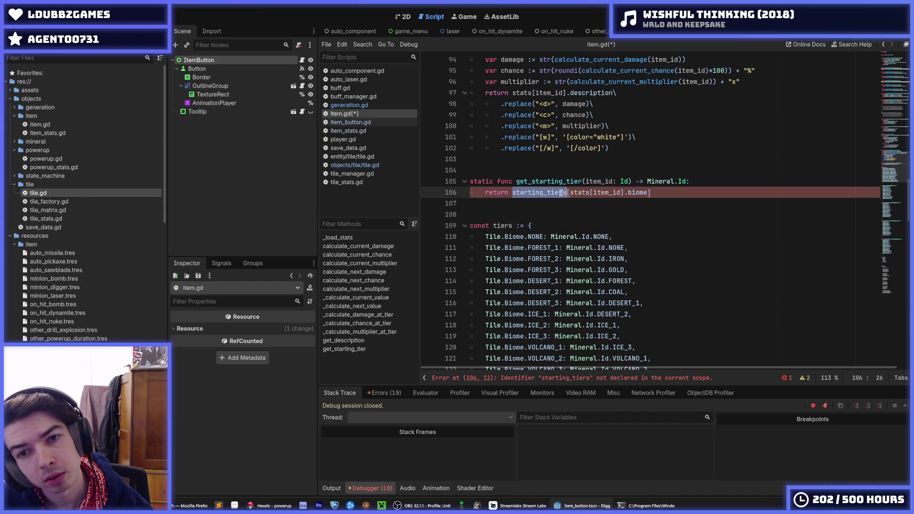
type("tiers")
left_click(637, 195)
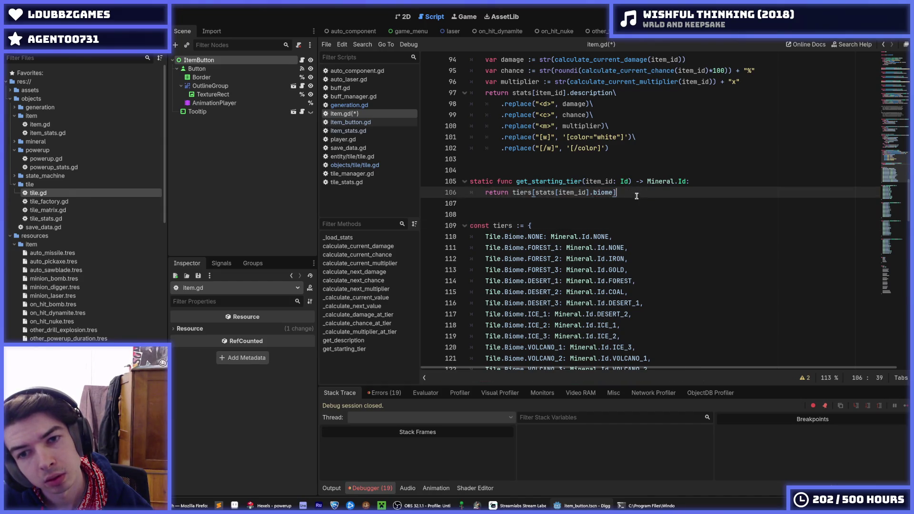
left_click(617, 224)
key("ctrl+s")
Change the ICE_1 key on line 117 to GLACIER_1
scroll(614, 228, "down", 5)
scroll(610, 241, "up", 3)
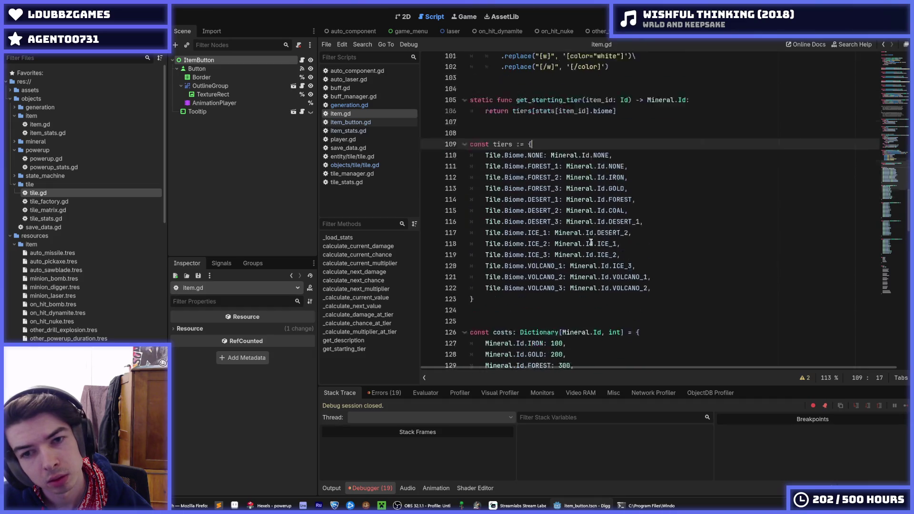
scroll(571, 271, "up", 1)
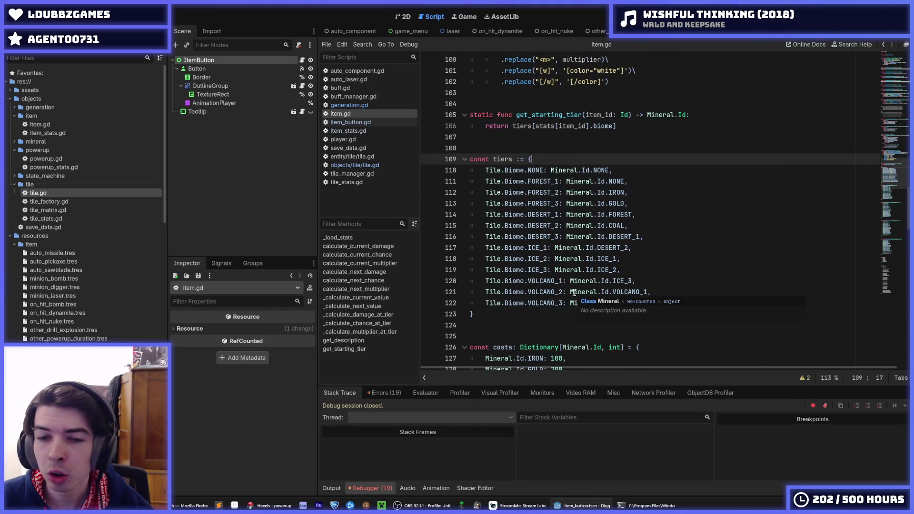
left_click(548, 314)
double_click(539, 247)
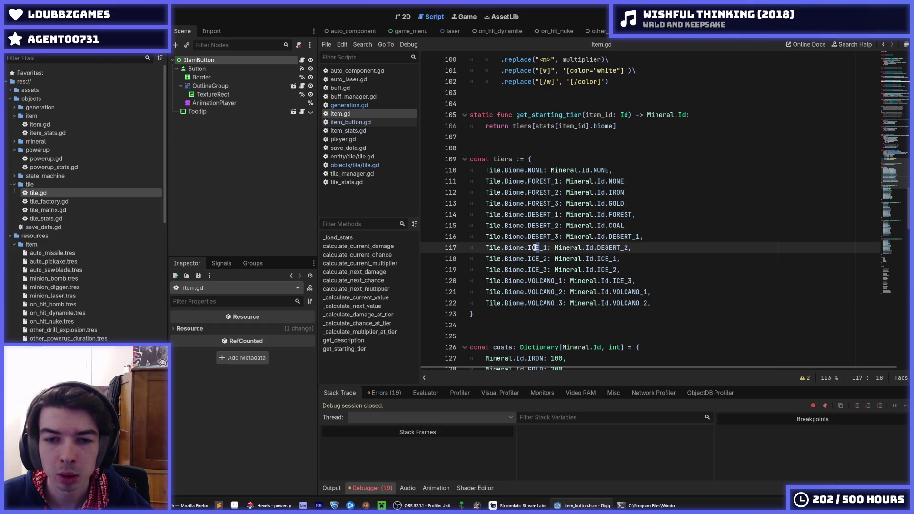
left_click(539, 248)
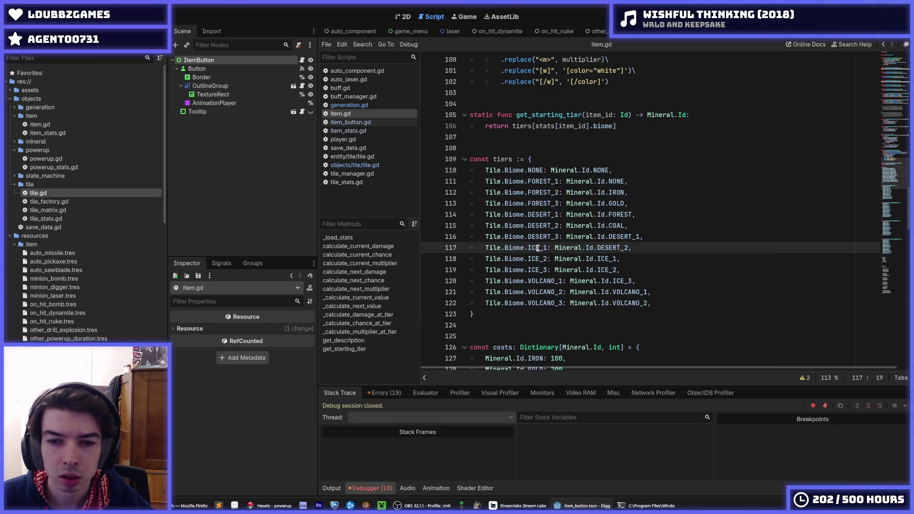
key("BackSpace")
key("BackSpace")
key("BackSpace")
type("GLACIE")
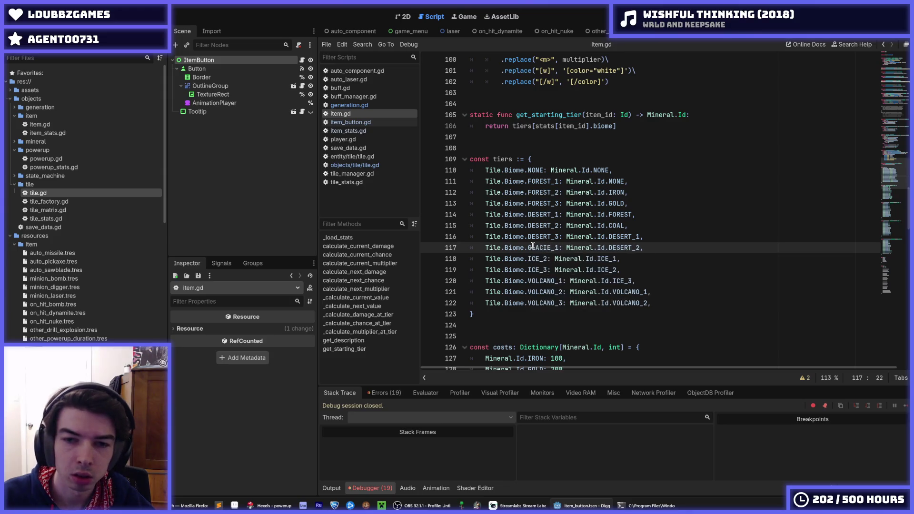
type("R")
Replace ICE with GLACIER on lines 118–119 of the tiers table and save item.gd
mouse_move(555, 247)
left_mouse_down()
mouse_move(528, 248)
mouse_move(528, 270)
left_mouse_up()
key("ctrl+c")
key("ctrl+v")
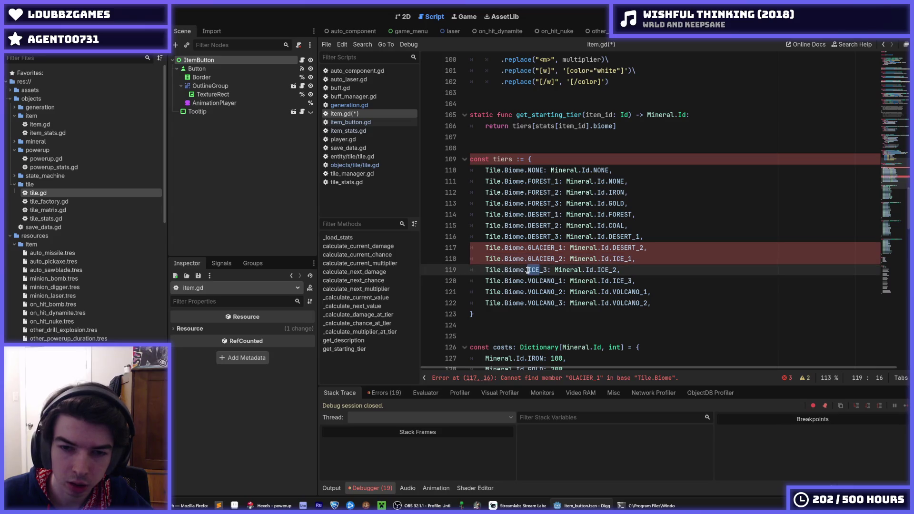
key("ctrl+v")
left_click(666, 250)
key("ctrl+s")
In tile.gd's Biome enum, rename ICE_1–ICE_3 to GLACIER_1–GLACIER_3 with multi-caret editing
left_click(577, 192)
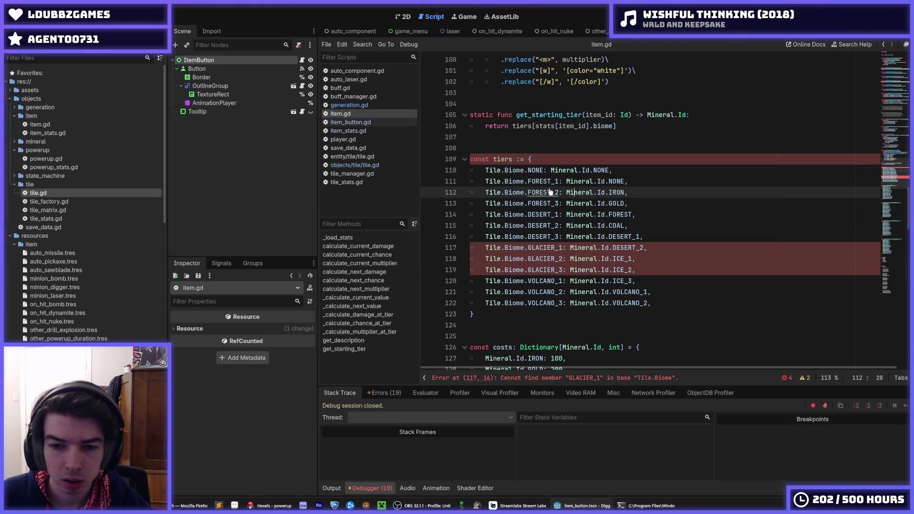
key("ctrl+s")
left_click(510, 191, "ctrl")
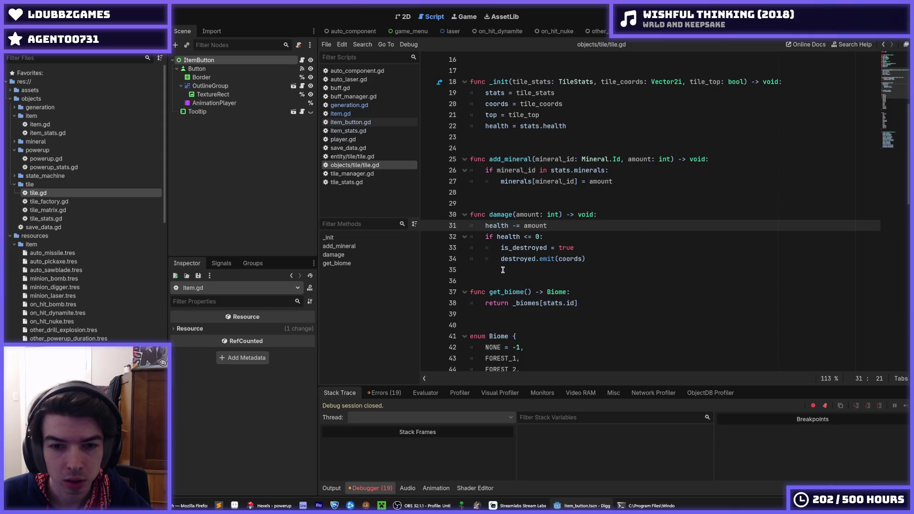
scroll(502, 288, "down", 5)
scroll(502, 288, "up", 3)
left_click(495, 226)
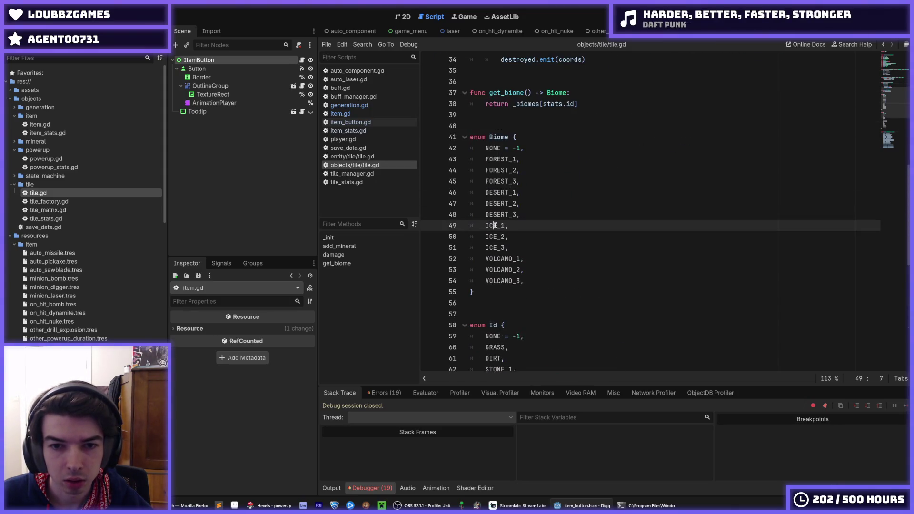
double_click(492, 226)
key("ctrl+d")
key("ctrl+d")
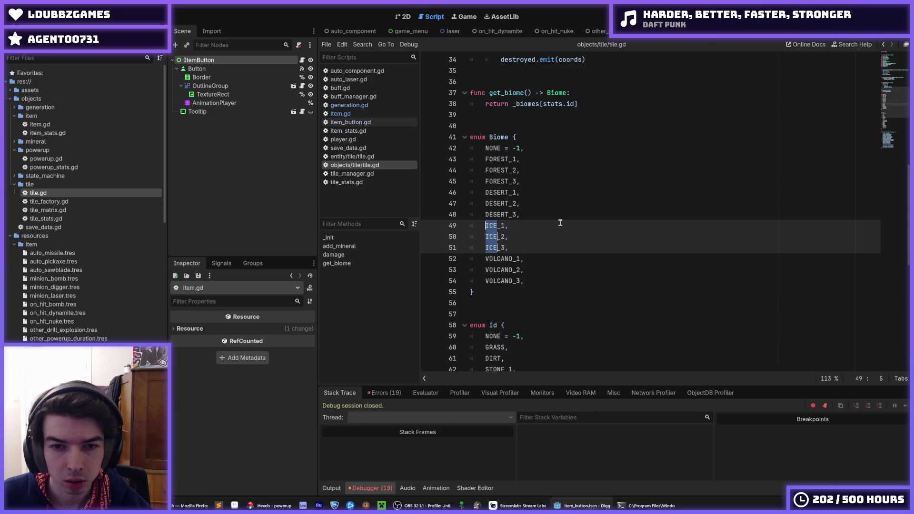
type("GLACIER")
left_click(574, 226)
Change the _biomes values on lines 85–87 to GLACIER, save tile.gd, and run the game
scroll(551, 286, "down", 6)
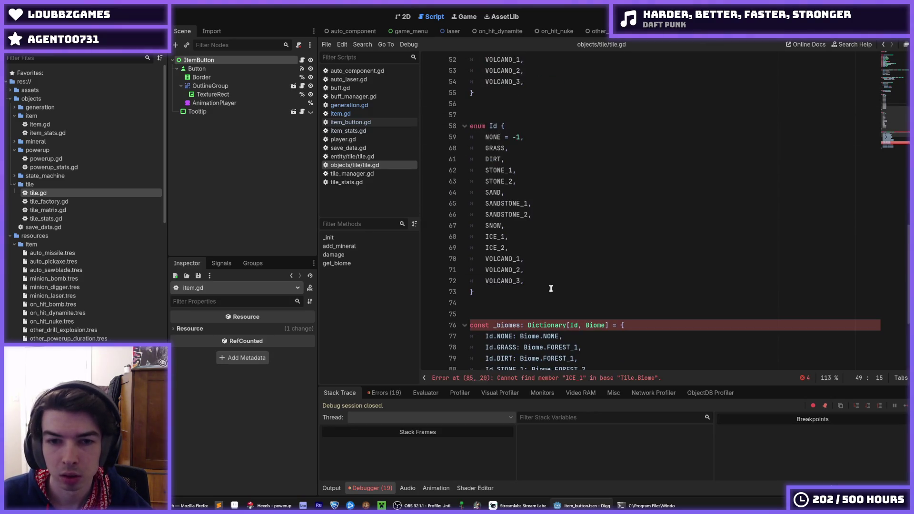
scroll(548, 277, "down", 4)
left_click(512, 285)
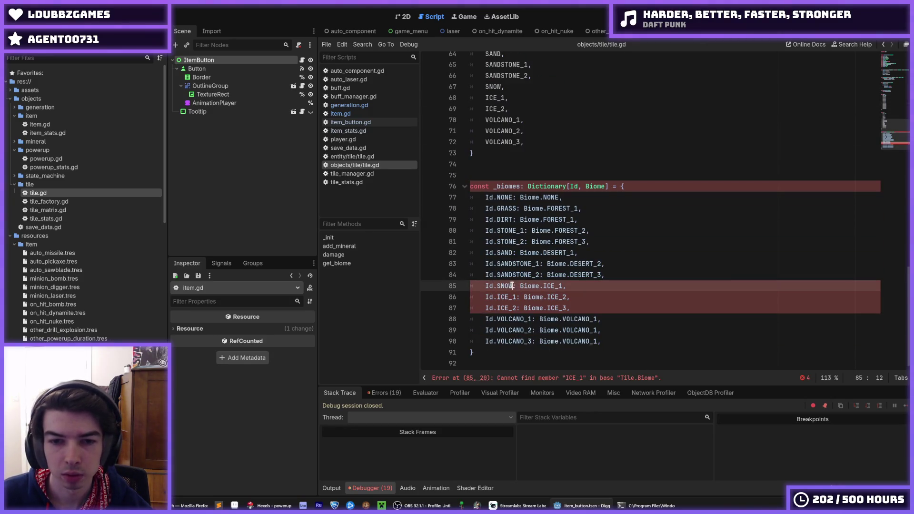
left_click_drag(544, 285, 556, 284)
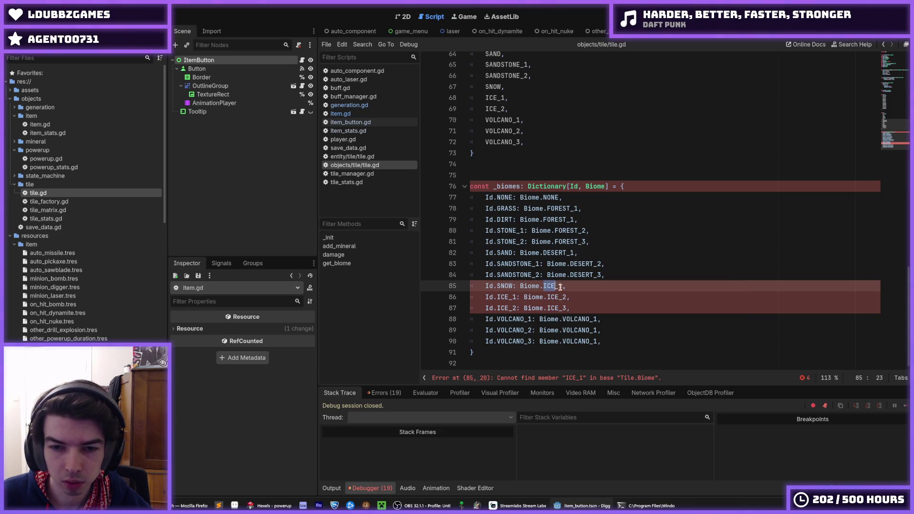
key("ctrl+v")
key("ctrl+v")
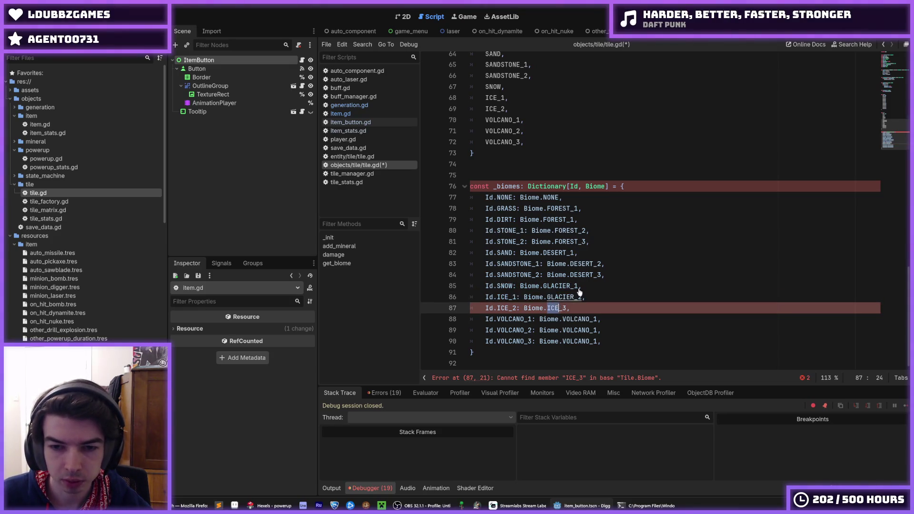
key("ctrl+v")
key("ctrl+s")
scroll(647, 253, "up", 5)
left_click(504, 226)
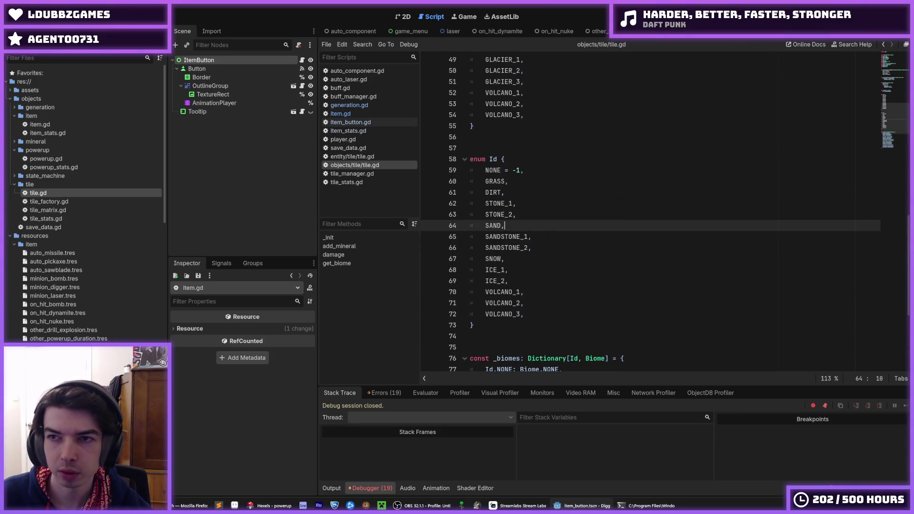
key("F5")
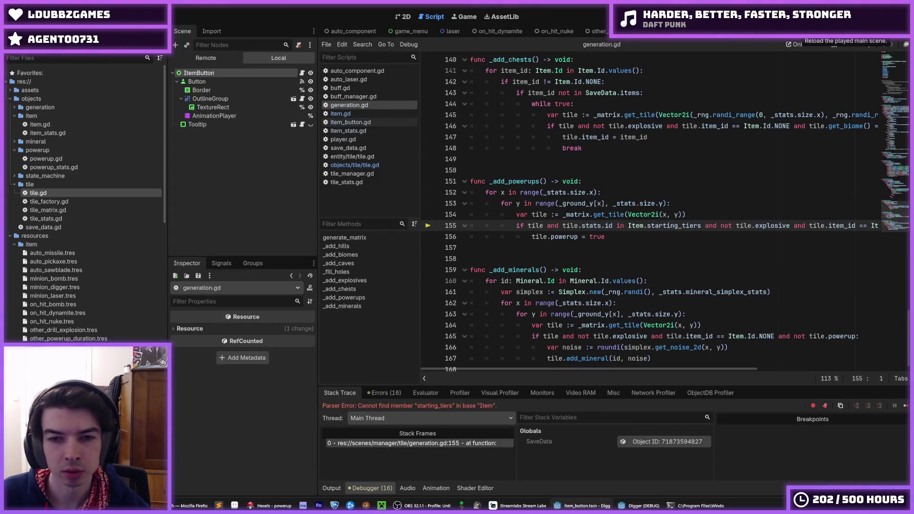
On line 155, switch starting_tiers to tiers and make the condition look up the tile's get_biome()
mouse_move(613, 368)
left_mouse_down()
mouse_move(715, 367)
mouse_move(596, 387)
left_mouse_up()
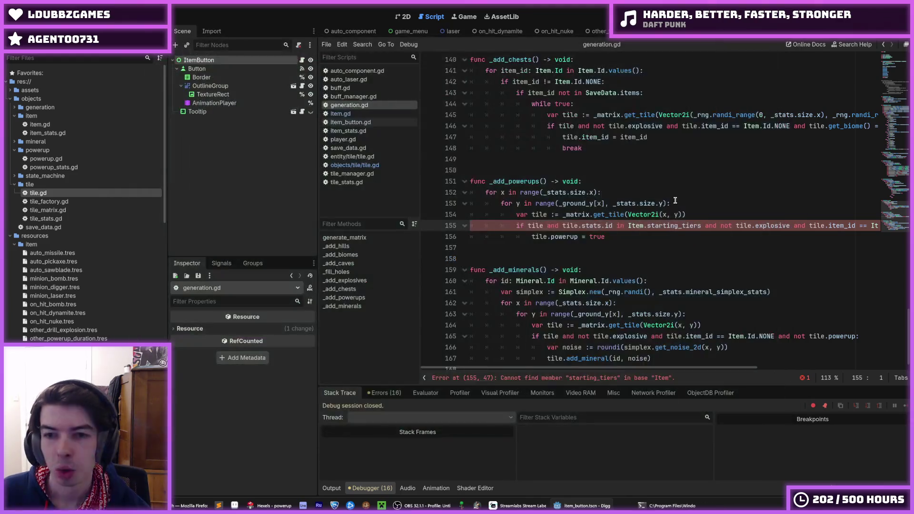
double_click(676, 225)
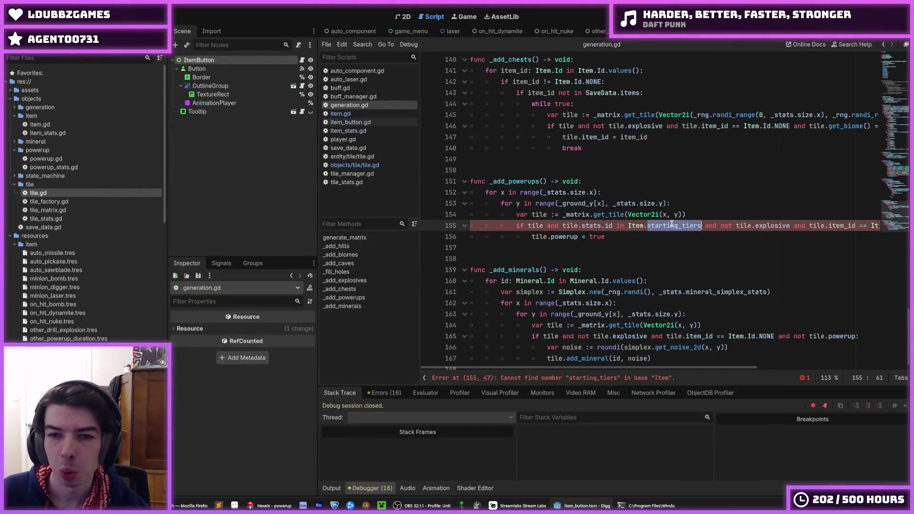
type("tiers")
key("Return")
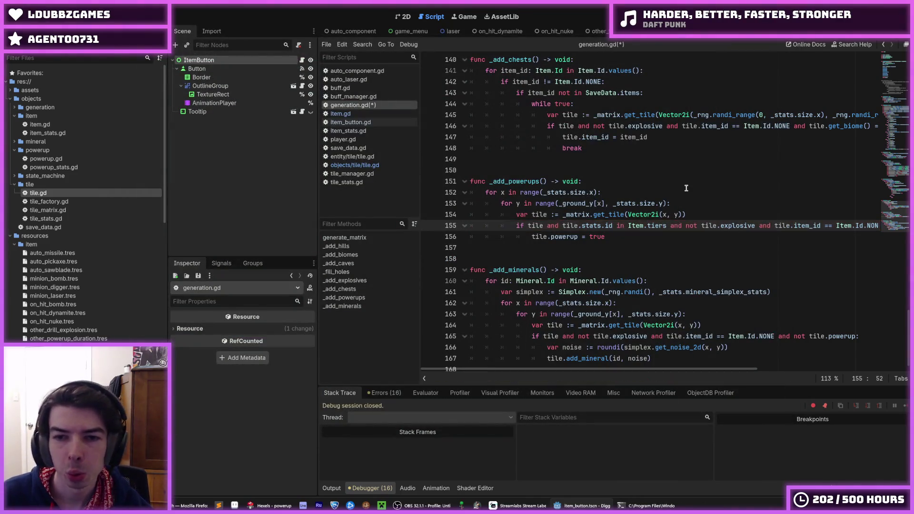
left_click_drag(667, 226, 581, 227)
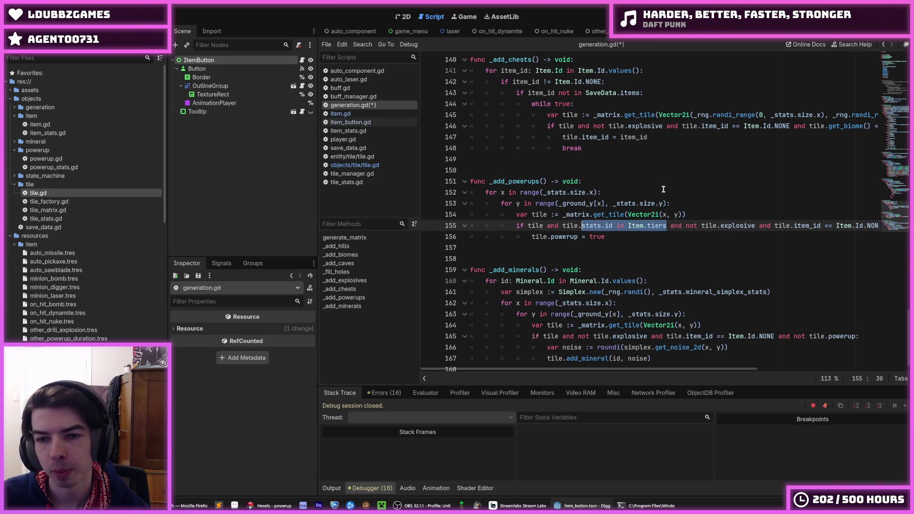
type("get_")
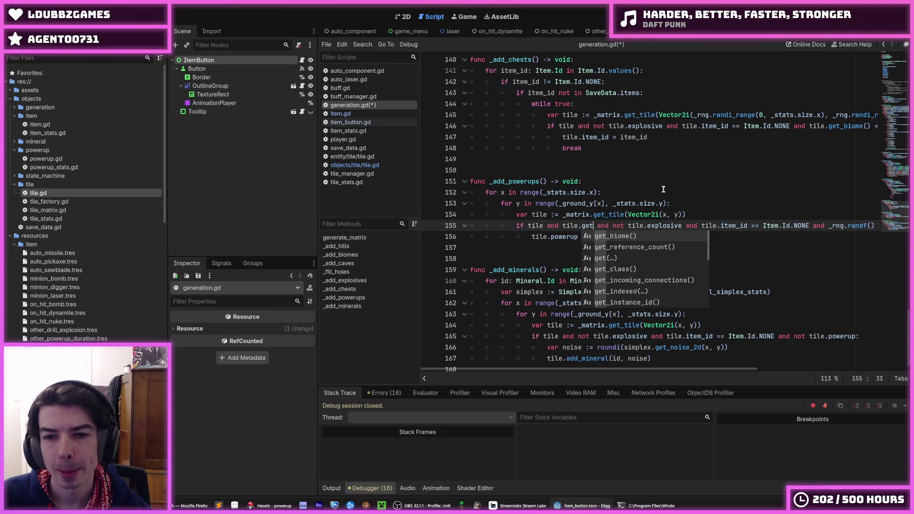
type("biome(")
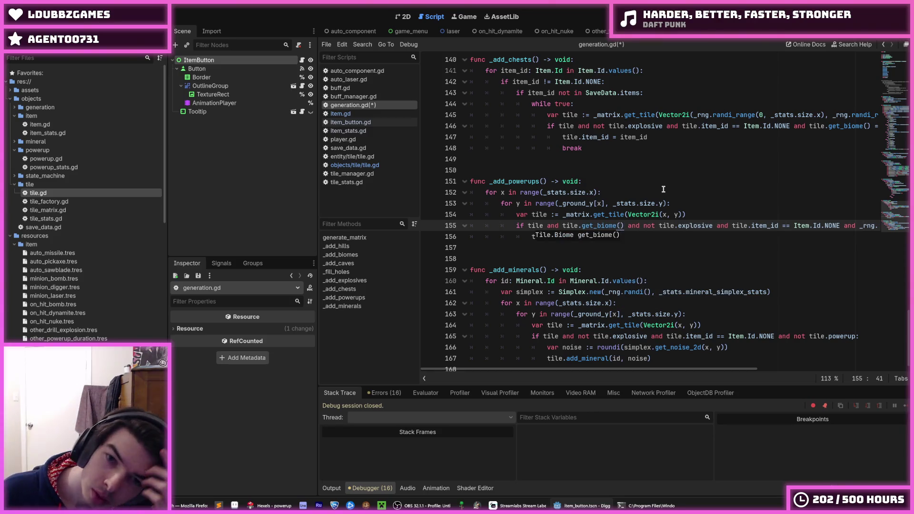
Delete the biome check from the powerup placement condition and launch the game with F5
left_click(699, 213)
left_click(685, 205)
left_click(689, 213)
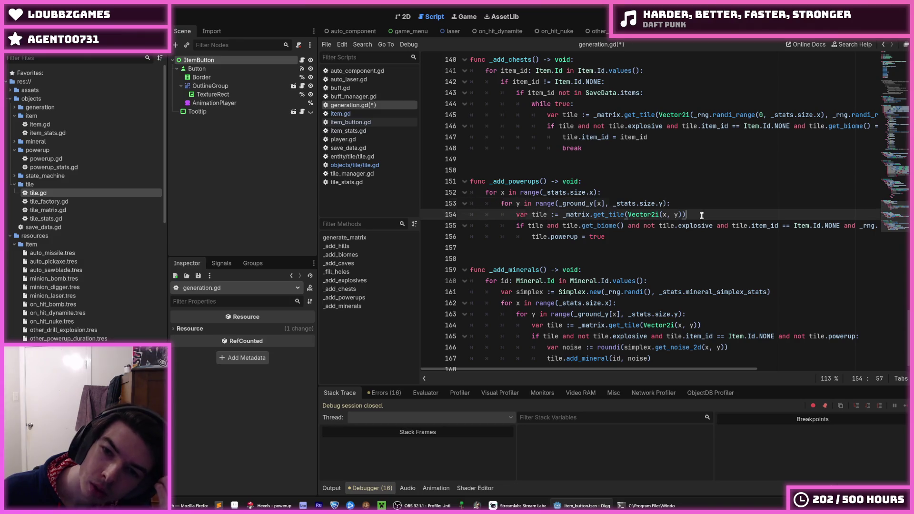
left_click(664, 204)
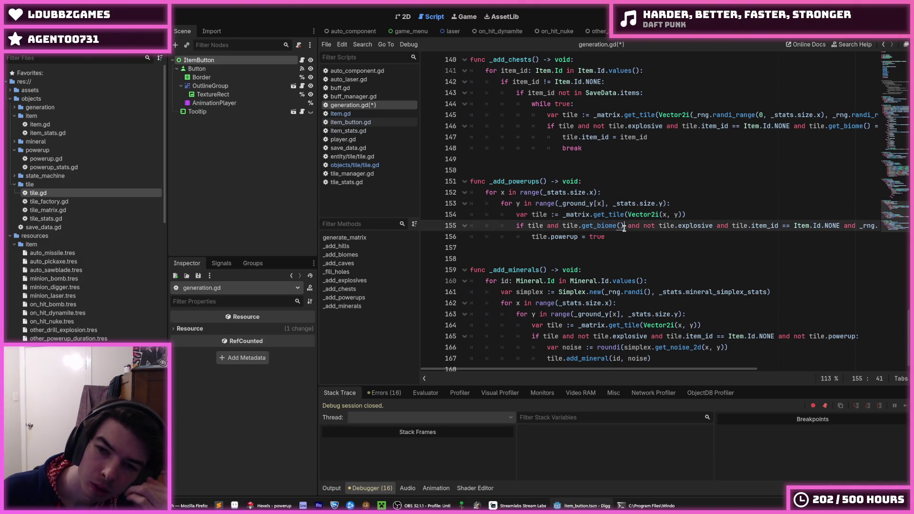
mouse_move(624, 228)
left_mouse_down()
mouse_move(537, 228)
mouse_move(547, 227)
left_mouse_up()
key("BackSpace")
key("BackSpace")
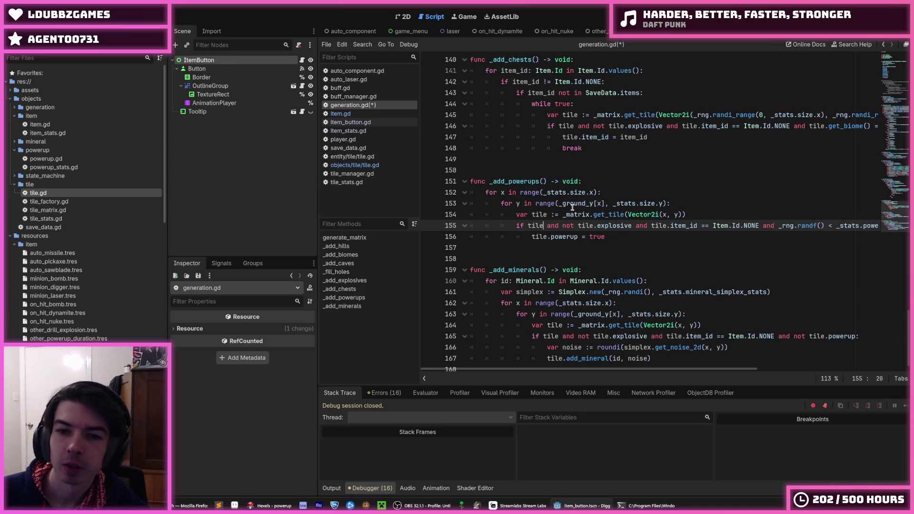
key("F5")
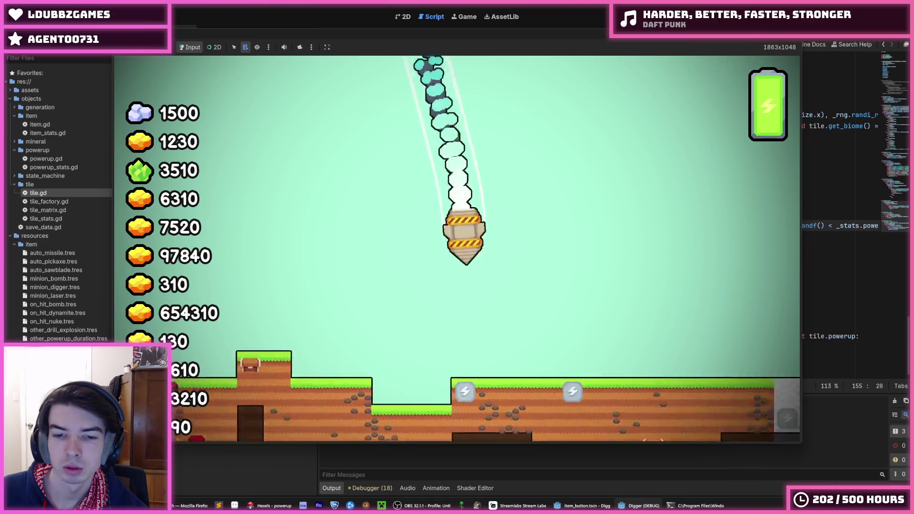
Stop the crashed game's debug session and replace spawn_tile with biome on line 39
type("da")
key("BackSpace")
key("BackSpace")
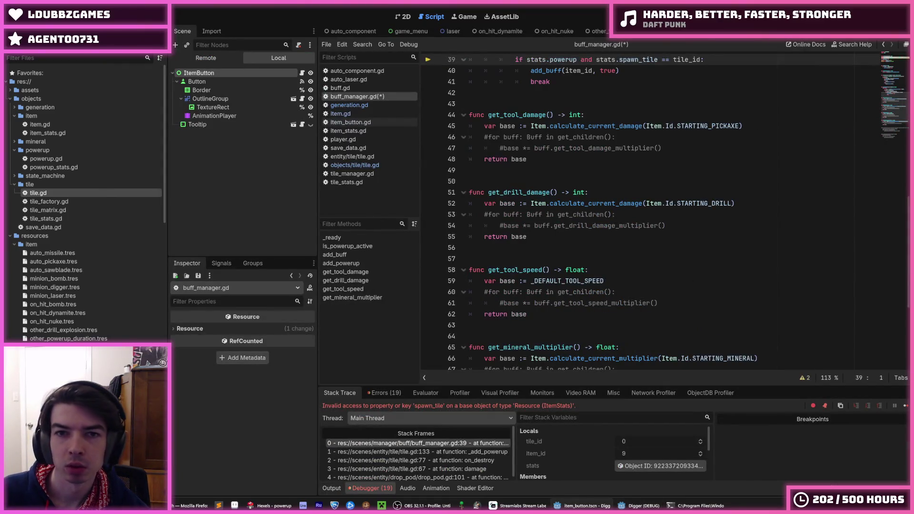
scroll(698, 100, "up", 4)
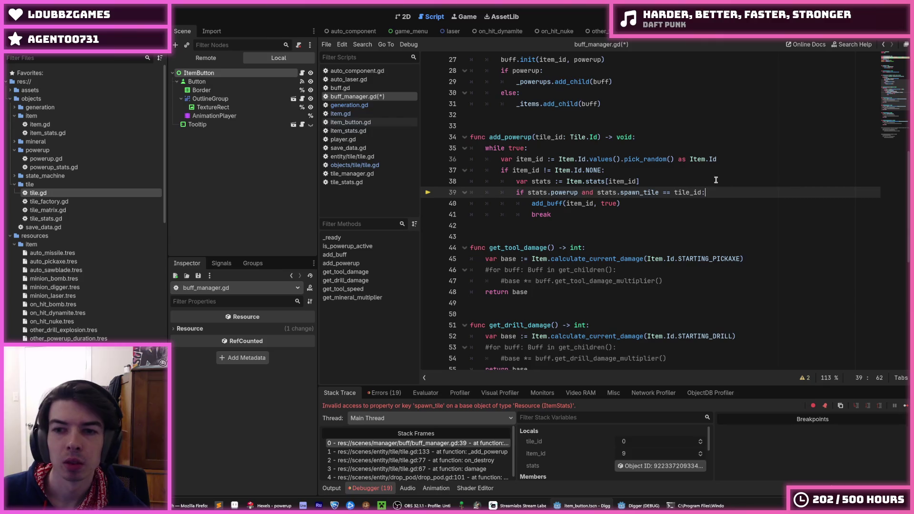
left_click(696, 185)
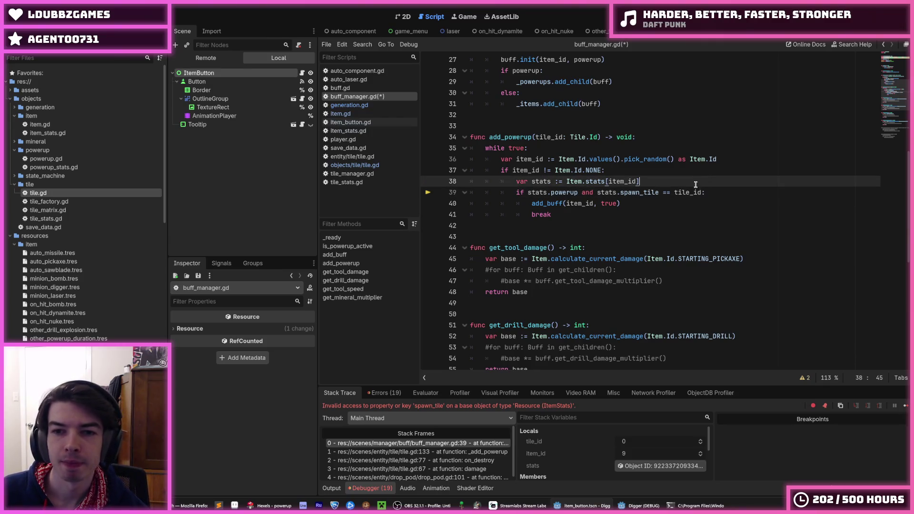
double_click(655, 191)
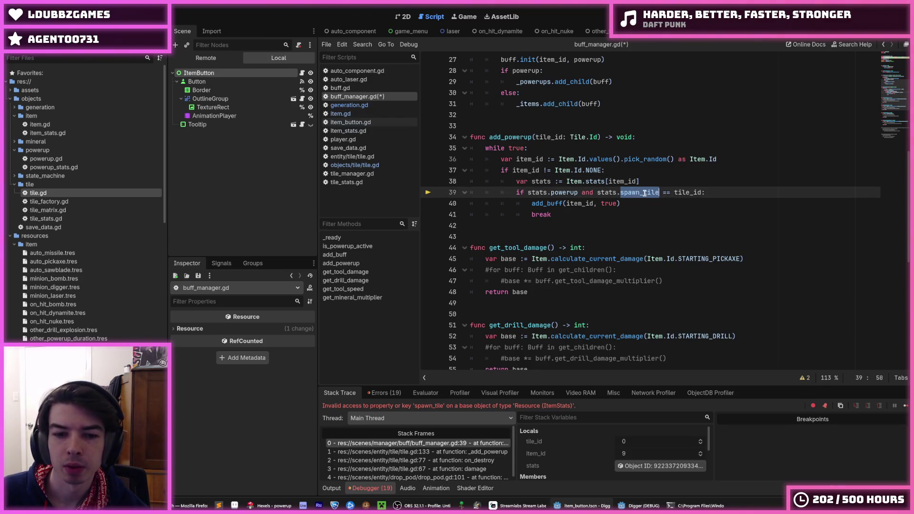
left_click(695, 192)
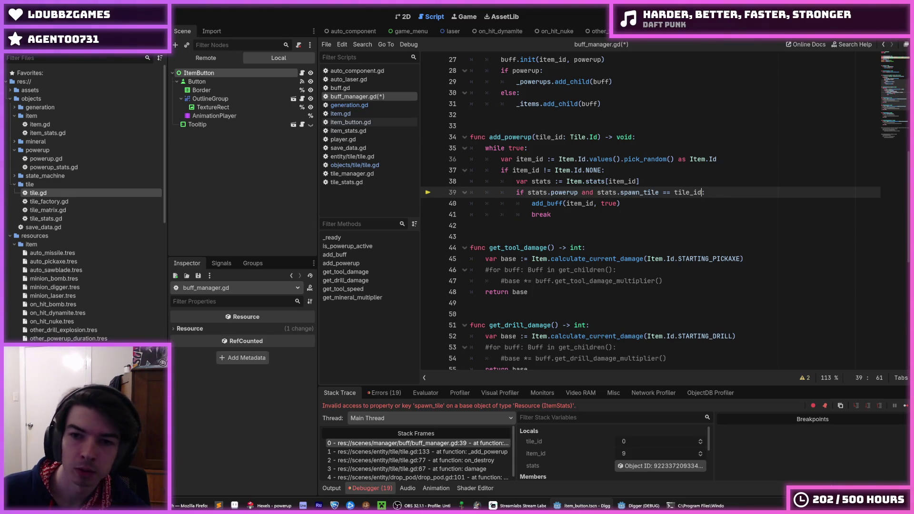
key("F8")
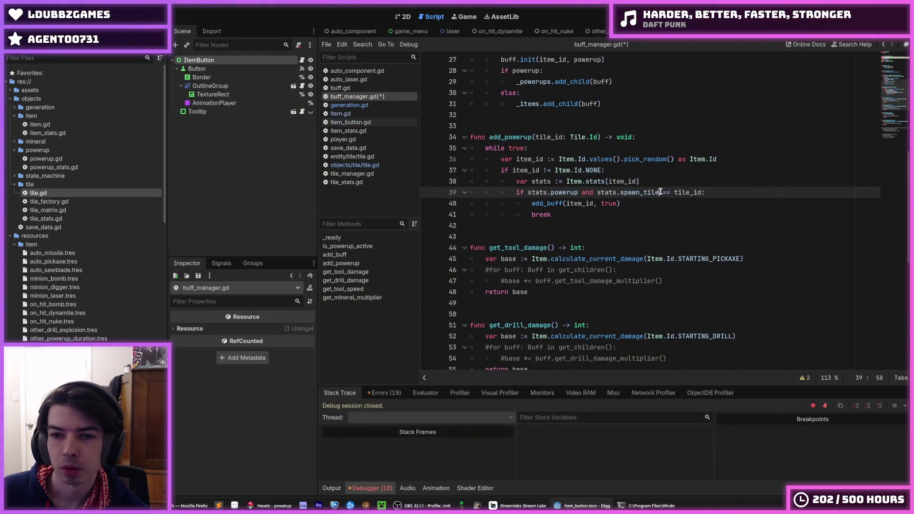
left_click_drag(660, 193, 619, 192)
type("biome")
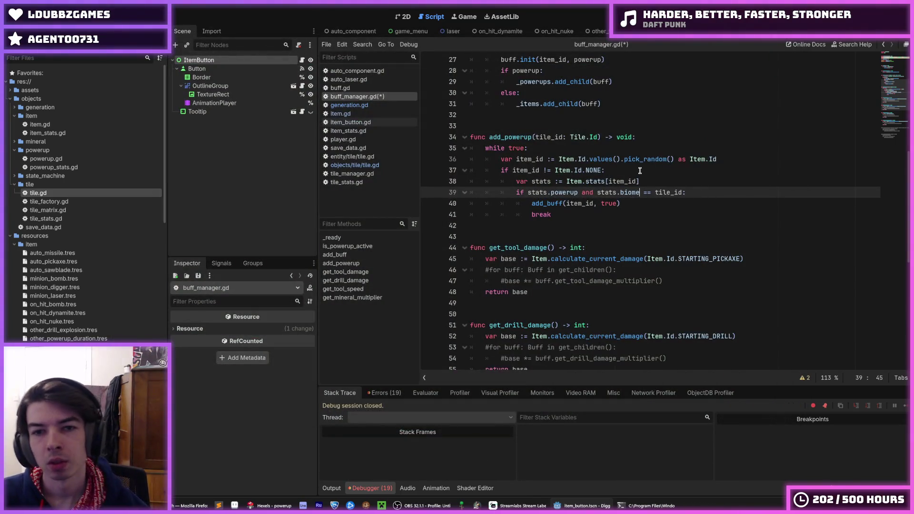
Check where the tile_id parameter of add_powerup on line 34 is used
scroll(640, 171, "up", 2)
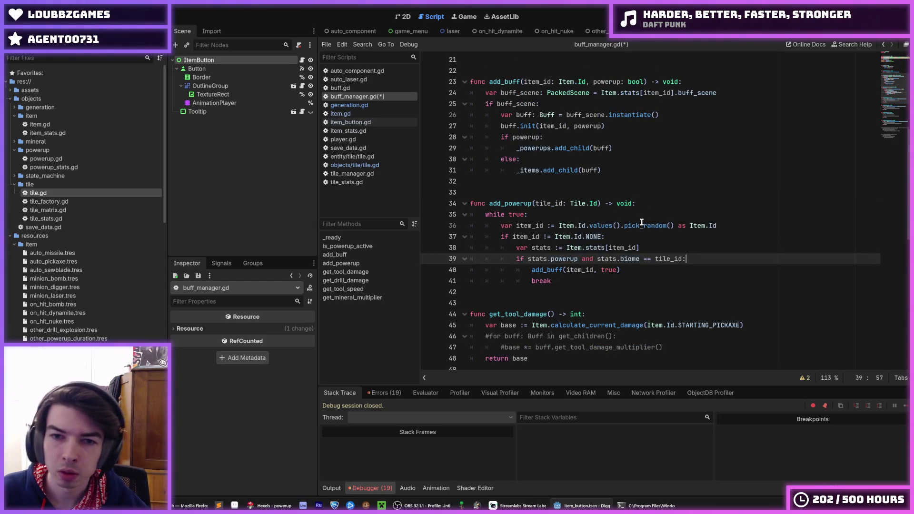
double_click(548, 206)
scroll(595, 220, "up", 2)
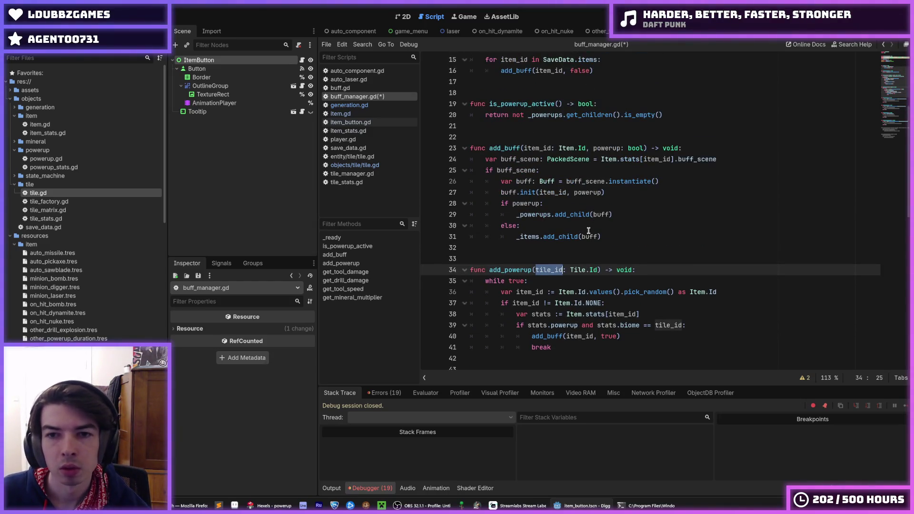
scroll(587, 224, "up", 3)
scroll(586, 220, "down", 5)
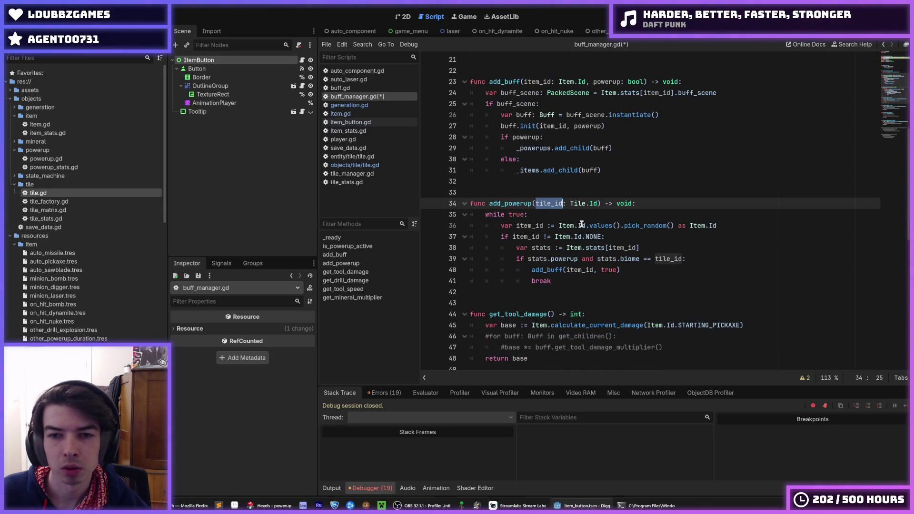
double_click(675, 258)
double_click(548, 204)
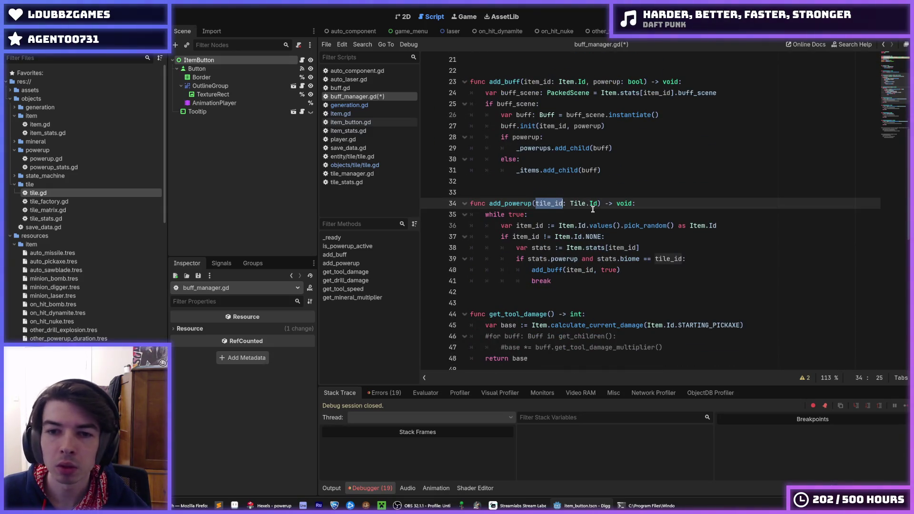
key("Right")
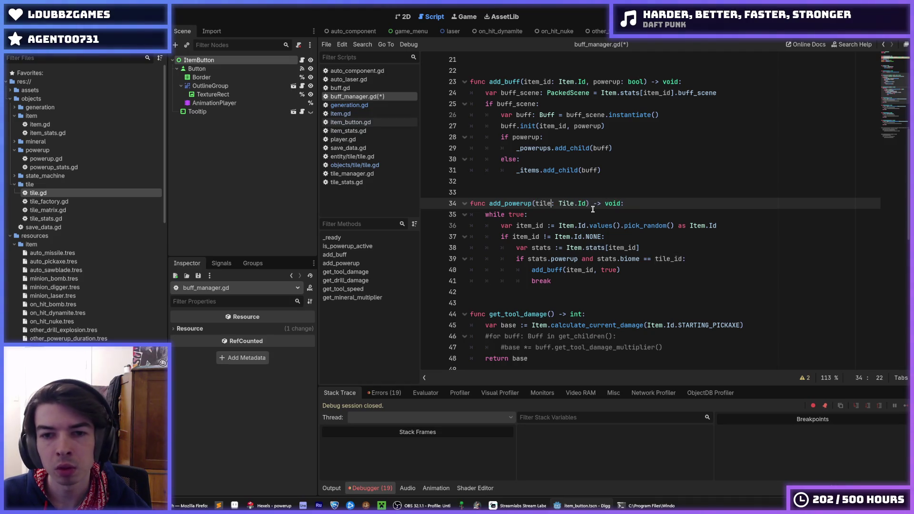
key("Down")
key("Down")
key("Down")
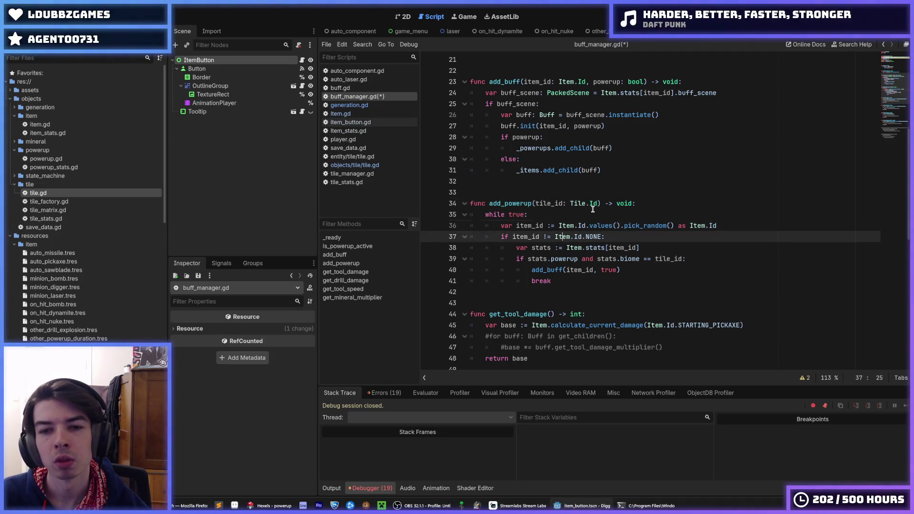
Change the add_powerup parameter on line 34 to 'biome: Tile.Biome'
key("Up")
key("Up")
key("Up")
key("BackSpace")
key("BackSpace")
key("BackSpace")
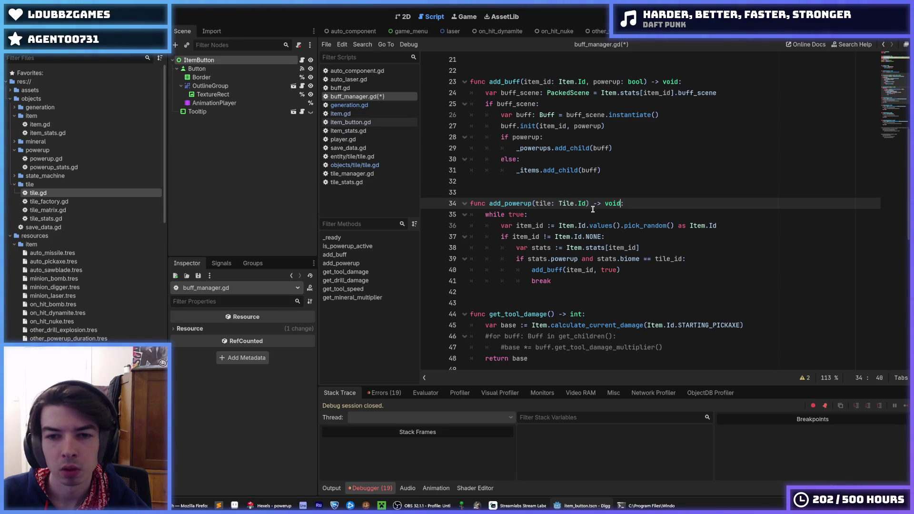
key("Left")
key("Left")
key("Left")
key("BackSpace")
key("BackSpace")
key("BackSpace")
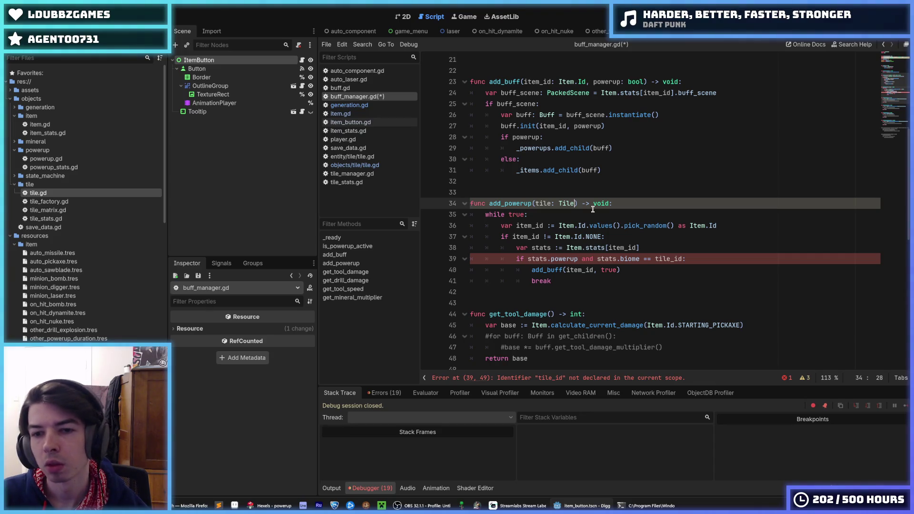
key("BackSpace")
key("BackSpace")
key("BackSpace")
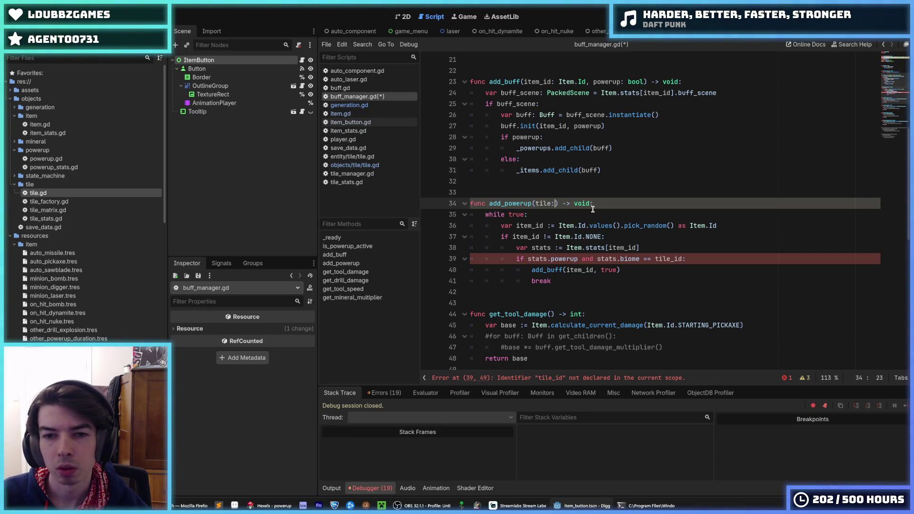
key("BackSpace")
key("BackSpace")
key("BackSpace")
type("biome")
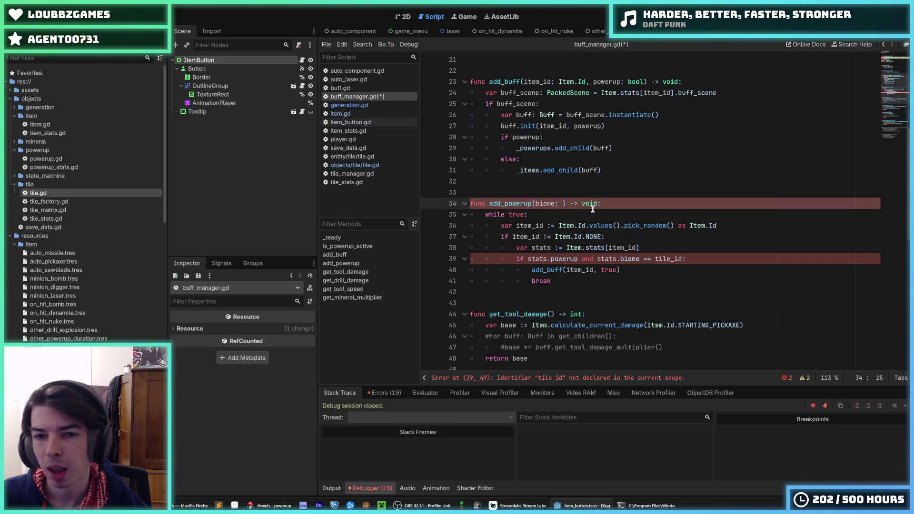
key("BackSpace")
key("BackSpace")
key("BackSpace")
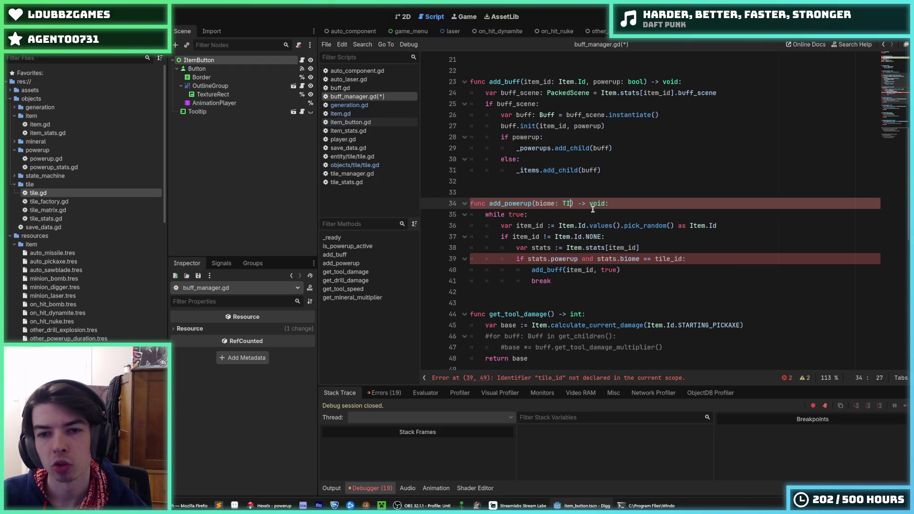
type("Tile.Biome")
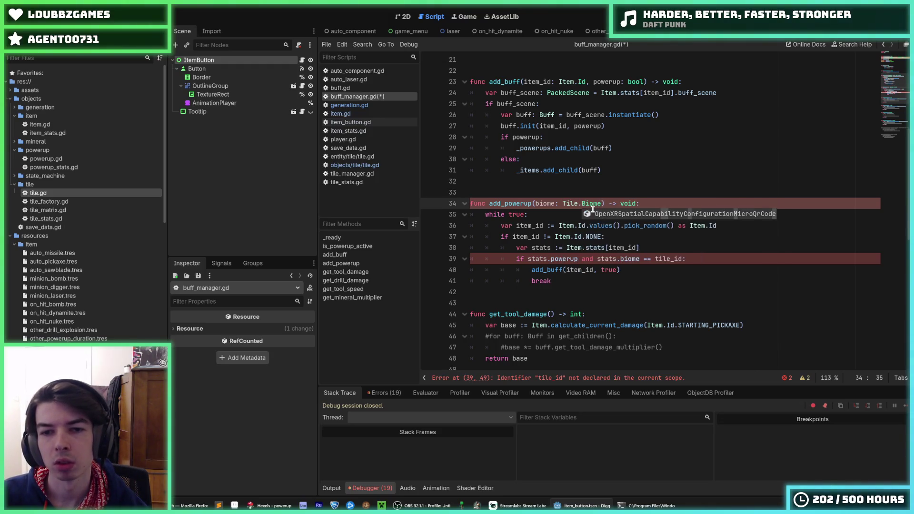
key("Return")
key("Down")
key("Down")
key("Down")
key("Down")
key("End")
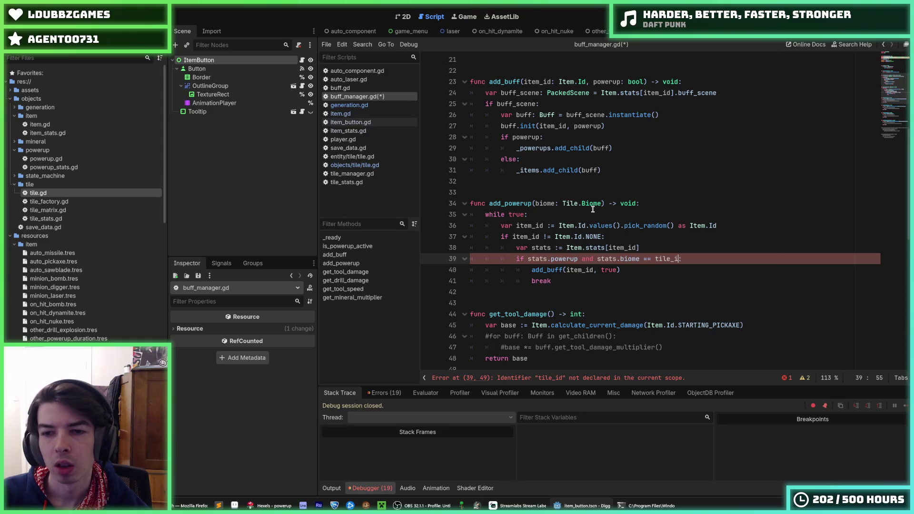